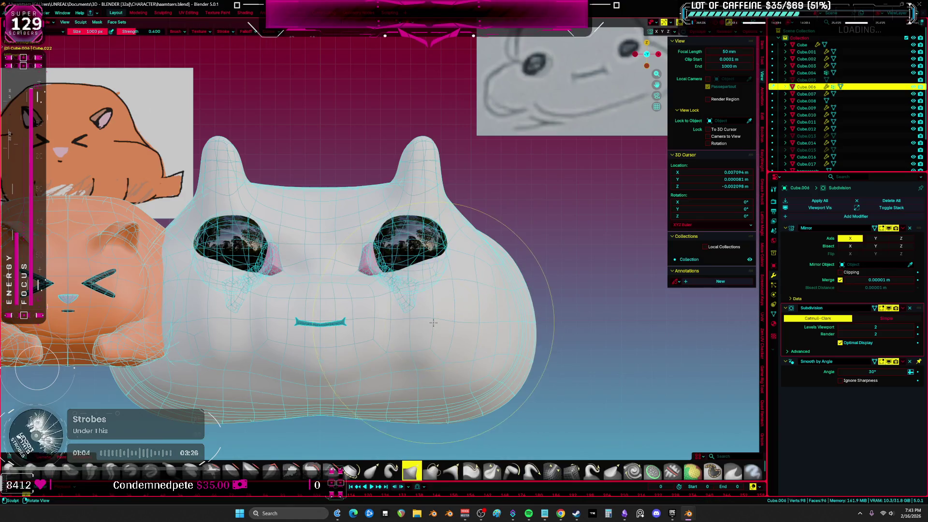
# Step: Start sculpting the white cat head with a brush of about 372 px, framed in front orthographic view
pyautogui.moveTo(454, 309)
pyautogui.mouseDown(button='middle')
pyautogui.moveTo(403, 285)
pyautogui.moveTo(326, 220)
pyautogui.mouseUp(button='middle')
pyautogui.click(360, 235)
pyautogui.moveTo(368, 224); pyautogui.dragTo(409, 252, button='middle')
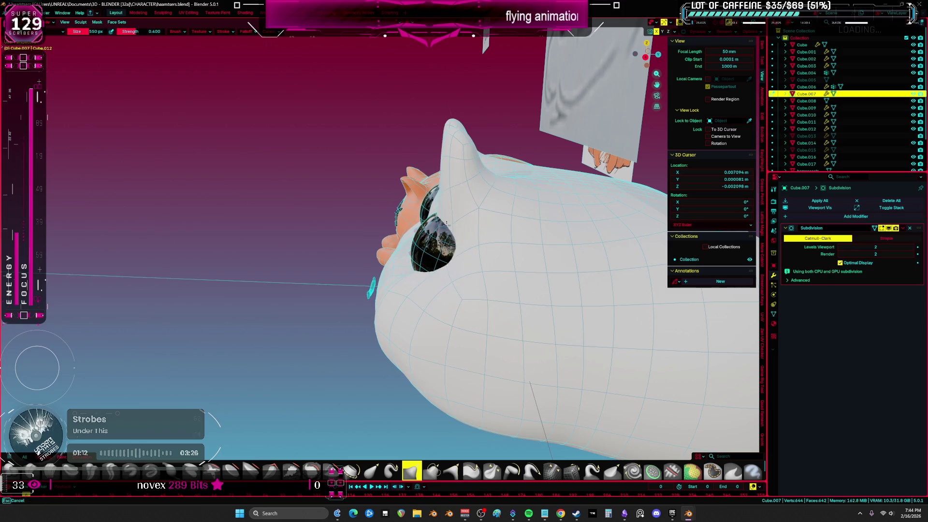
pyautogui.moveTo(442, 224); pyautogui.dragTo(497, 245, button='middle')
pyautogui.press('KP_1')
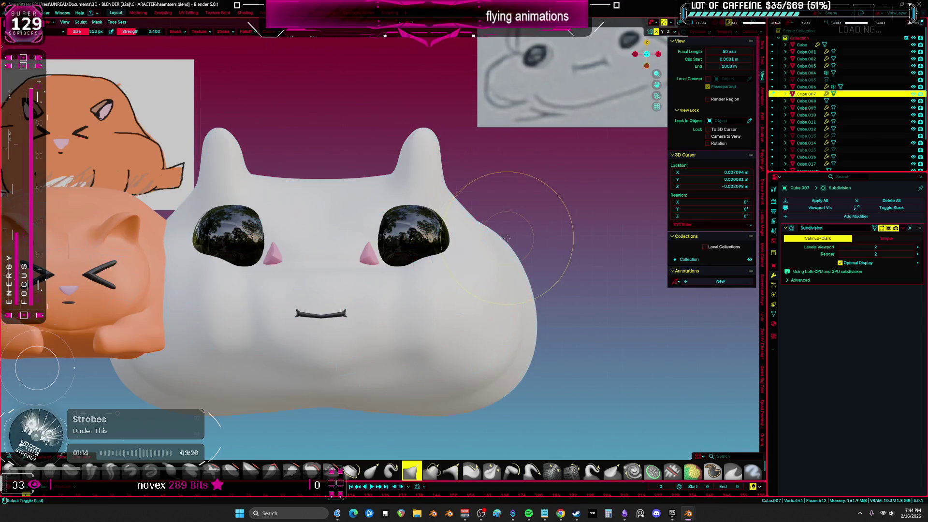
pyautogui.press('KP_Decimal')
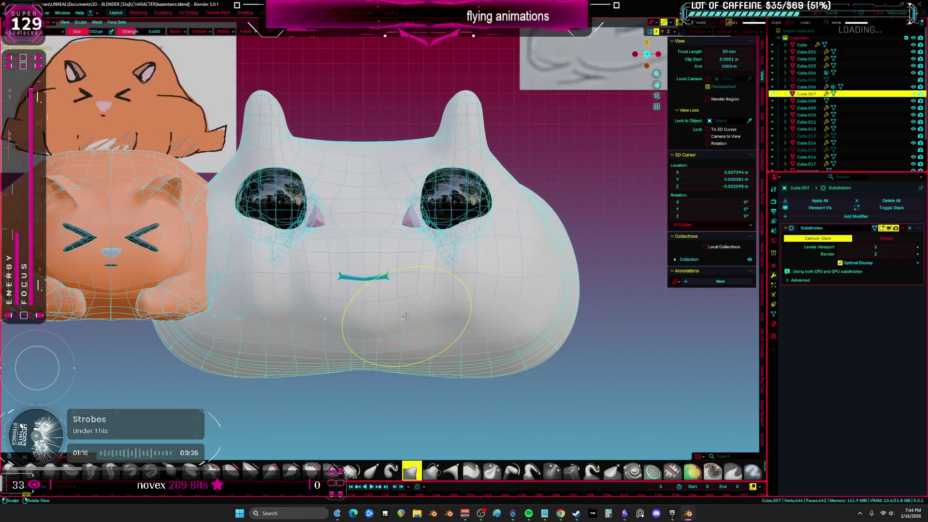
pyautogui.moveTo(418, 335); pyautogui.dragTo(415, 340, button='middle')
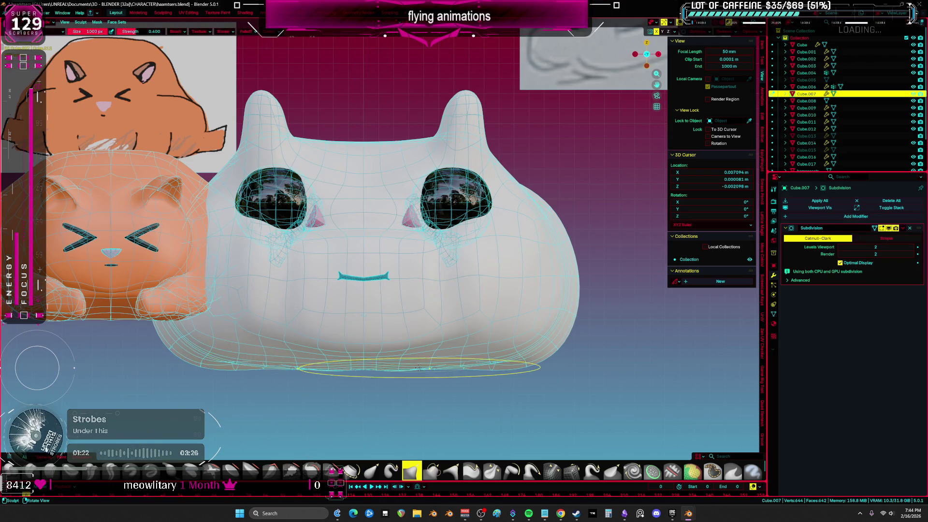
# Step: In Edit Mode with X-ray wireframe, box-select the head's bottom vertices from a side view
pyautogui.press('Tab')
pyautogui.press('z')
pyautogui.click(378, 354)
pyautogui.keyDown('alt'); pyautogui.moveTo(403, 353); pyautogui.dragTo(383, 312, button='middle'); pyautogui.keyUp('alt')
pyautogui.moveTo(454, 360)
pyautogui.mouseDown()
pyautogui.moveTo(246, 387)
pyautogui.moveTo(160, 387)
pyautogui.mouseUp()
pyautogui.moveTo(403, 378)
pyautogui.mouseDown()
pyautogui.moveTo(201, 339)
pyautogui.moveTo(150, 319)
pyautogui.mouseUp()
# Step: Scale the selected bottom vertices flat along Z to flatten the head's underside
pyautogui.press('s')
pyautogui.press('z')
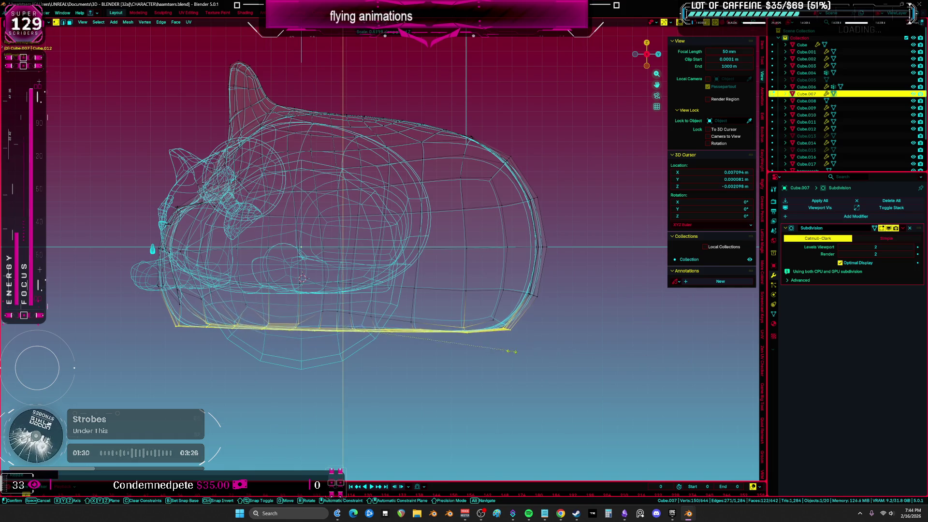
pyautogui.click(530, 352)
# Step: Back in Sculpt Mode, round off the head's back end and return to solid shading
pyautogui.press('Tab')
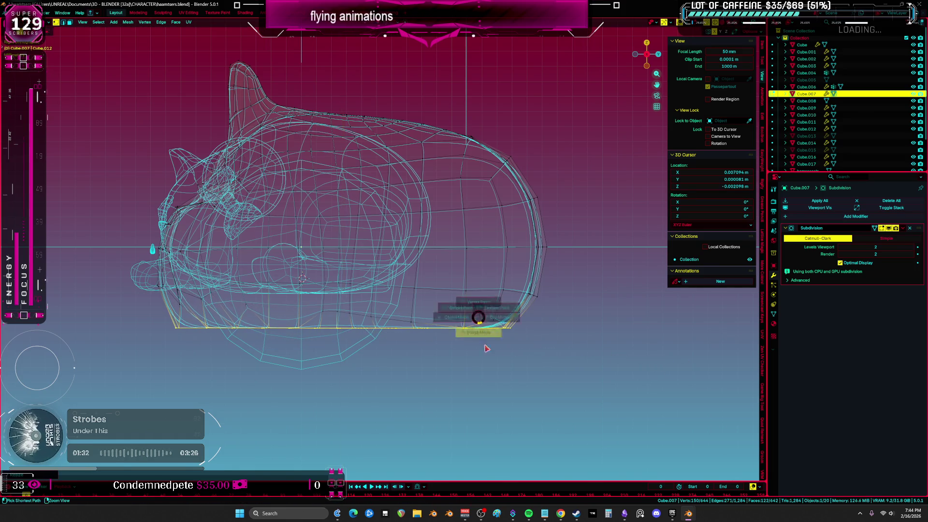
pyautogui.hotkey('ctrl', 'Tab')
pyautogui.moveTo(490, 332); pyautogui.dragTo(518, 274)
pyautogui.press('z')
pyautogui.click(393, 282)
pyautogui.moveTo(393, 282); pyautogui.dragTo(472, 292, button='middle')
# Step: Put the white head in Sculpt Mode, view its face in front orthographic, and hide overlays
pyautogui.hotkey('ctrl', 'Tab')
pyautogui.click(486, 296)
pyautogui.scroll(8, 398, 256)
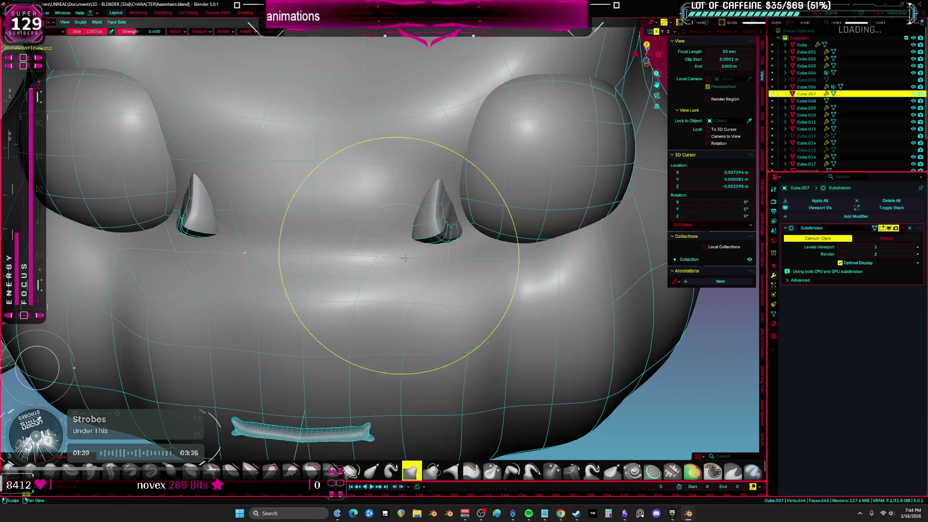
pyautogui.moveTo(392, 242); pyautogui.dragTo(412, 165, button='middle')
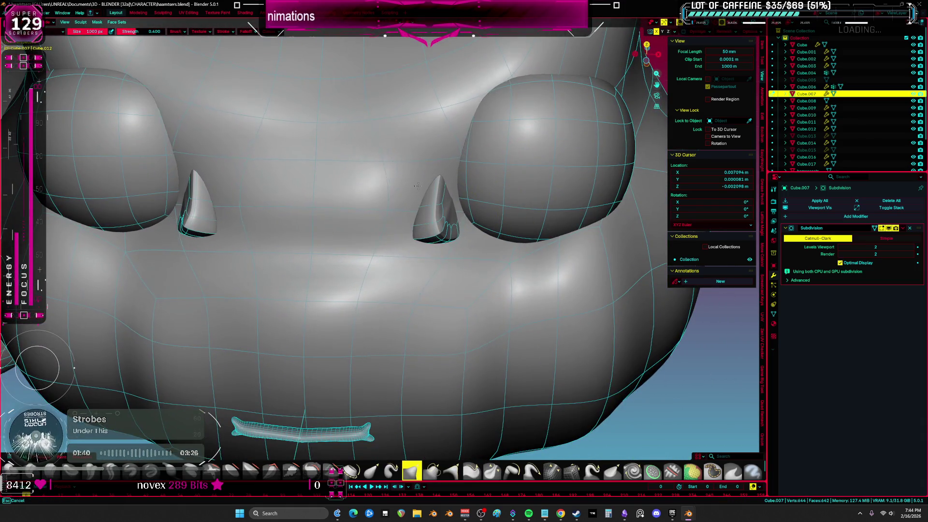
pyautogui.scroll(-10, 339, 123)
pyautogui.moveTo(339, 123); pyautogui.dragTo(399, 227, button='middle')
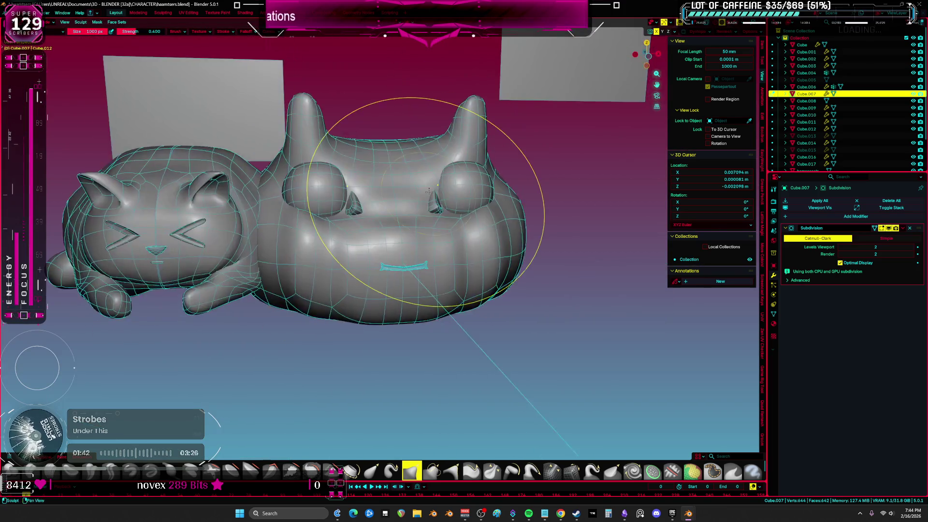
pyautogui.scroll(5, 399, 227)
pyautogui.moveTo(404, 261); pyautogui.dragTo(466, 224, button='middle')
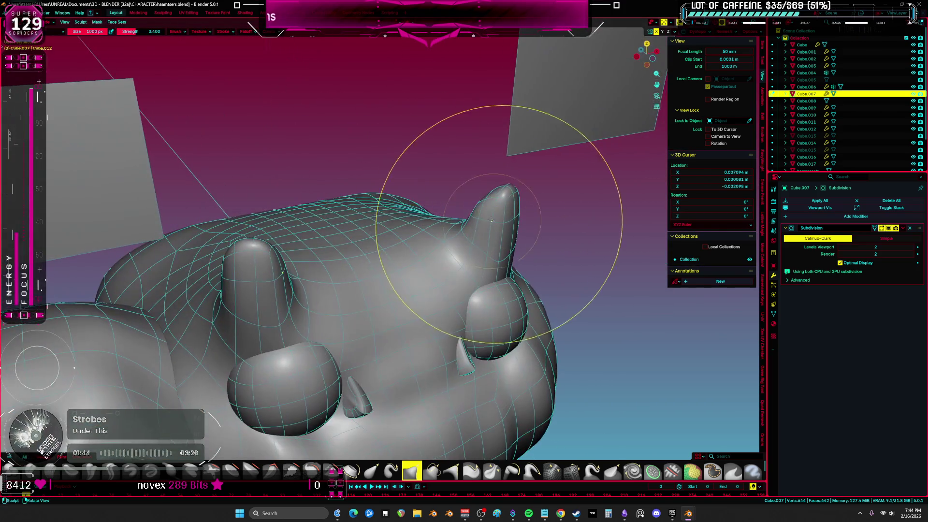
pyautogui.moveTo(481, 193); pyautogui.dragTo(483, 270, button='middle')
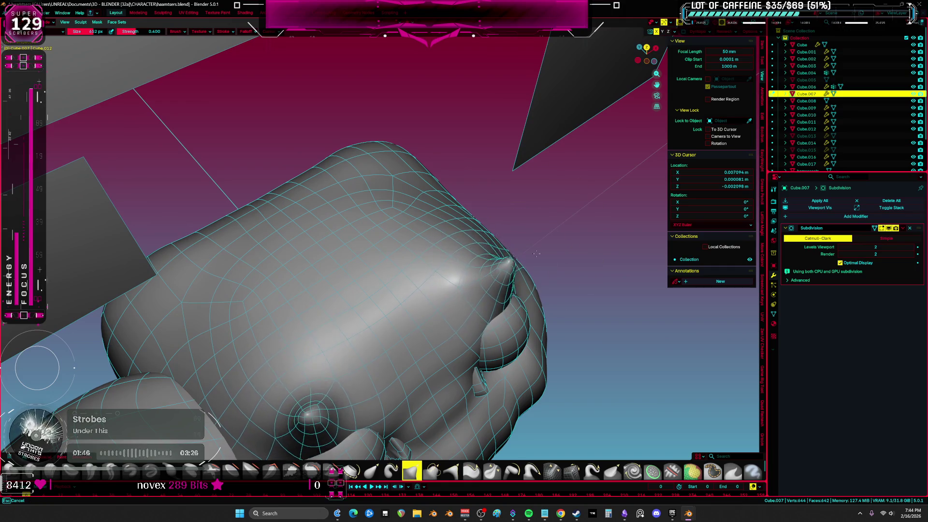
pyautogui.press('KP_1')
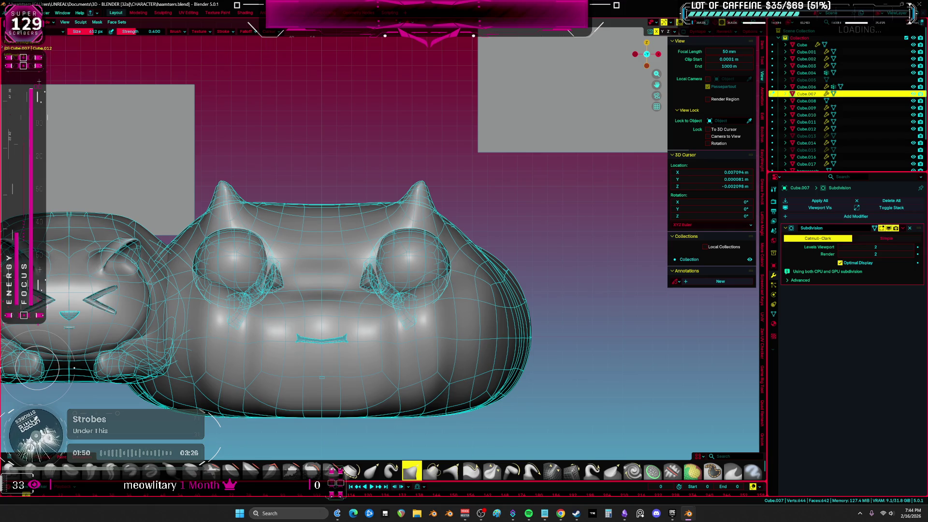
pyautogui.scroll(-5, 406, 203)
pyautogui.hotkey('shift', 'alt', 'z')
# Step: In material colours, pan across the cats and reference boards to compare the white head
pyautogui.press('z')
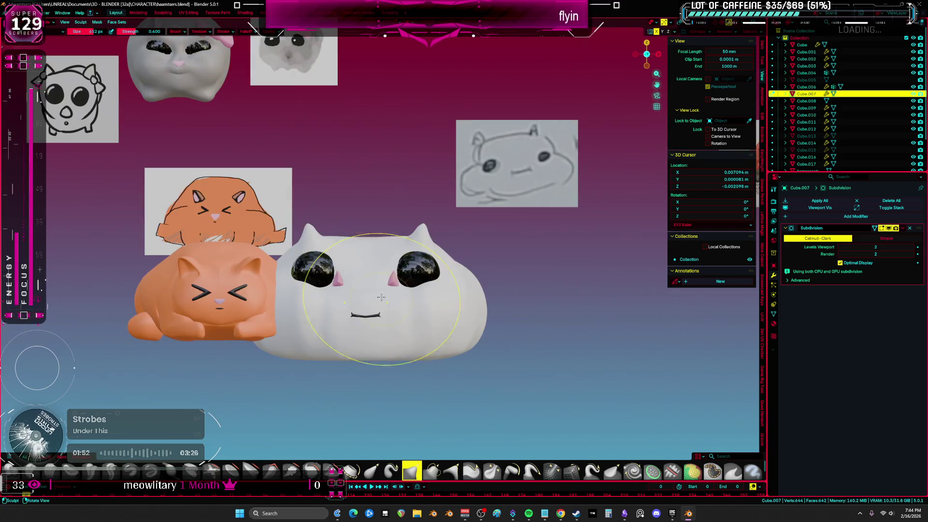
pyautogui.scroll(3, 444, 331)
pyautogui.keyDown('shift'); pyautogui.moveTo(444, 331); pyautogui.dragTo(555, 369, button='middle'); pyautogui.keyUp('shift')
pyautogui.scroll(5, 353, 164)
pyautogui.moveTo(341, 141)
pyautogui.keyDown('shift'); pyautogui.mouseDown(button='middle')
pyautogui.moveTo(486, 315)
pyautogui.moveTo(470, 321)
pyautogui.mouseUp(button='middle'); pyautogui.keyUp('shift')
pyautogui.scroll(-1, 486, 315)
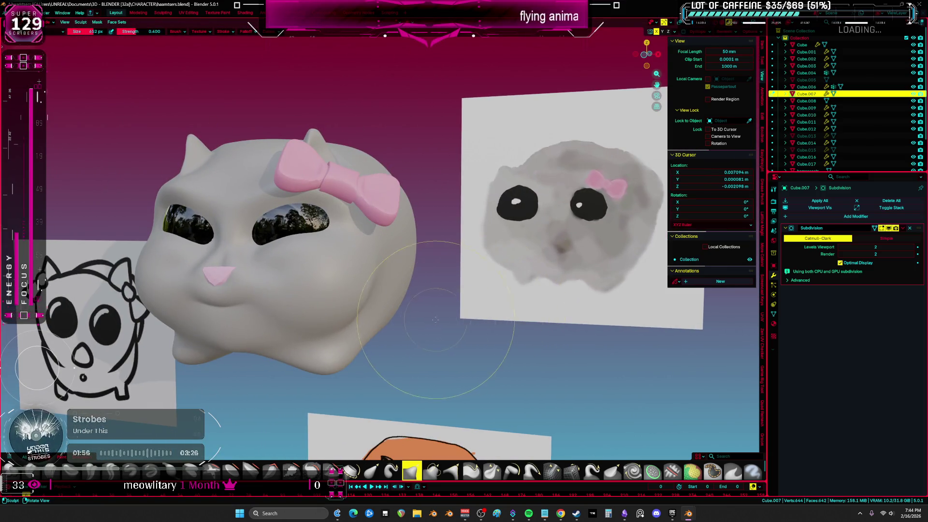
pyautogui.moveTo(409, 323)
pyautogui.mouseDown(button='middle')
pyautogui.moveTo(518, 340)
pyautogui.moveTo(396, 65)
pyautogui.mouseUp(button='middle')
pyautogui.scroll(-2, 517, 340)
pyautogui.scroll(3, 518, 341)
pyautogui.scroll(3, 486, 140)
pyautogui.moveTo(532, 151)
pyautogui.keyDown('shift'); pyautogui.mouseDown(button='middle')
pyautogui.moveTo(475, 202)
pyautogui.moveTo(291, 272)
pyautogui.mouseUp(button='middle'); pyautogui.keyUp('shift')
pyautogui.scroll(-2, 513, 174)
pyautogui.scroll(-2, 291, 272)
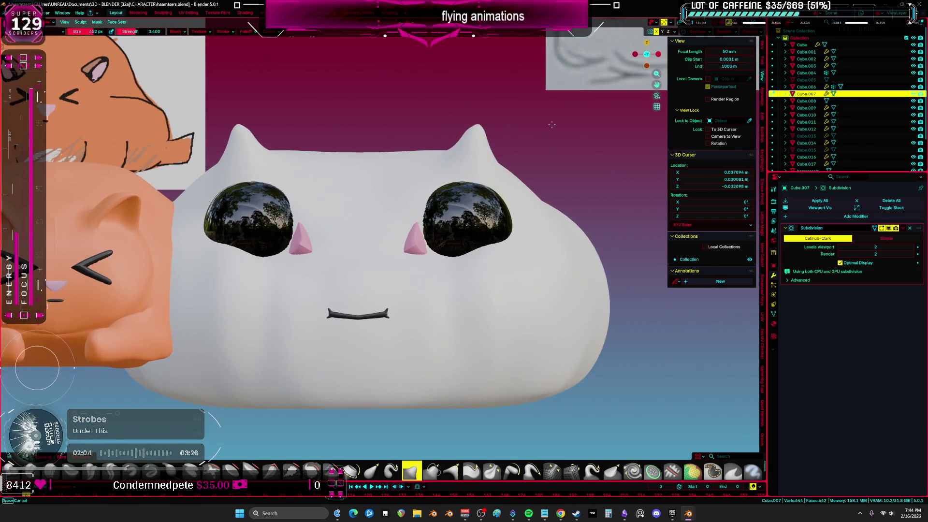
pyautogui.scroll(2, 291, 271)
pyautogui.scroll(-3, 280, 252)
pyautogui.scroll(2, 253, 220)
pyautogui.moveTo(253, 220)
pyautogui.keyDown('shift'); pyautogui.mouseDown(button='middle')
pyautogui.moveTo(485, 235)
pyautogui.moveTo(531, 252)
pyautogui.mouseUp(button='middle'); pyautogui.keyUp('shift')
# Step: Return to Object Mode and switch the scene to wireframe shading
pyautogui.hotkey('ctrl', 'Tab')
pyautogui.press('z')
pyautogui.click(305, 303)
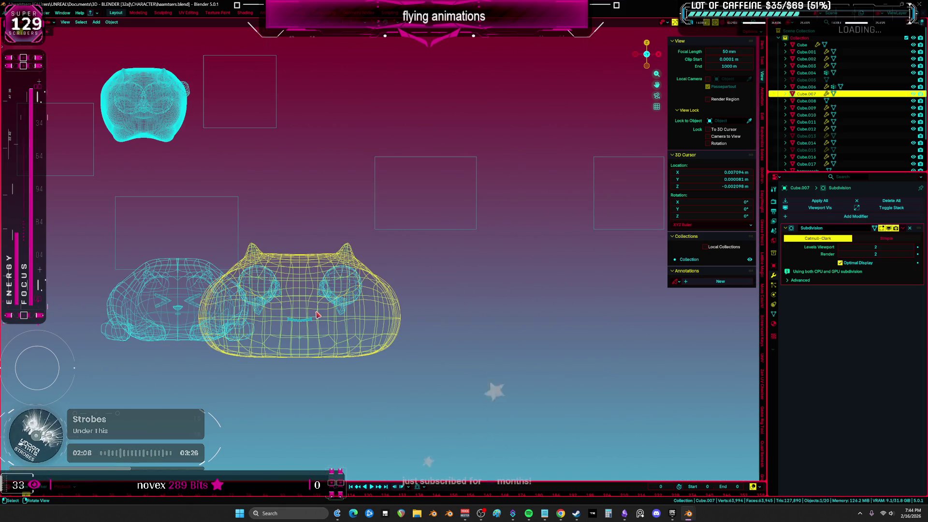
# Step: Switch back to Material Preview shading and frame the white and orange cats
pyautogui.keyDown('shift'); pyautogui.moveTo(304, 303); pyautogui.dragTo(382, 280, button='middle'); pyautogui.keyUp('shift')
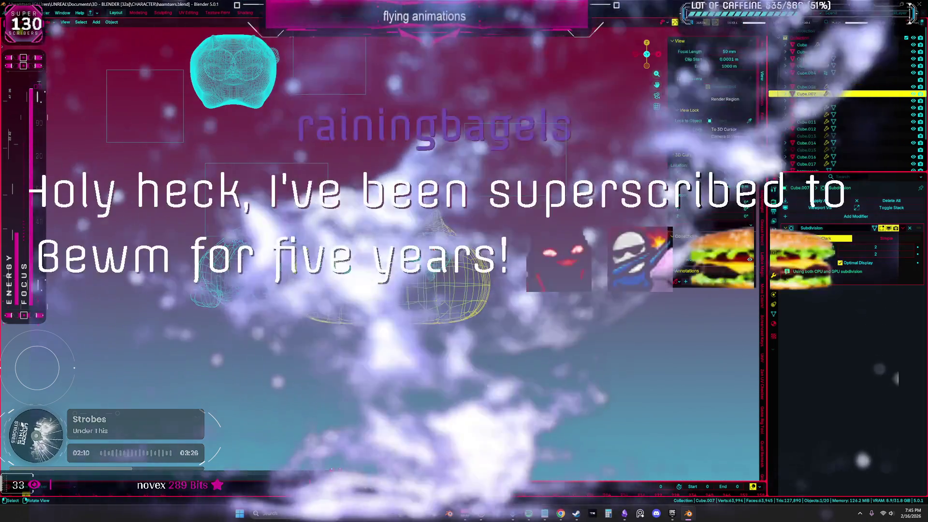
pyautogui.hotkey('shift', 'z')
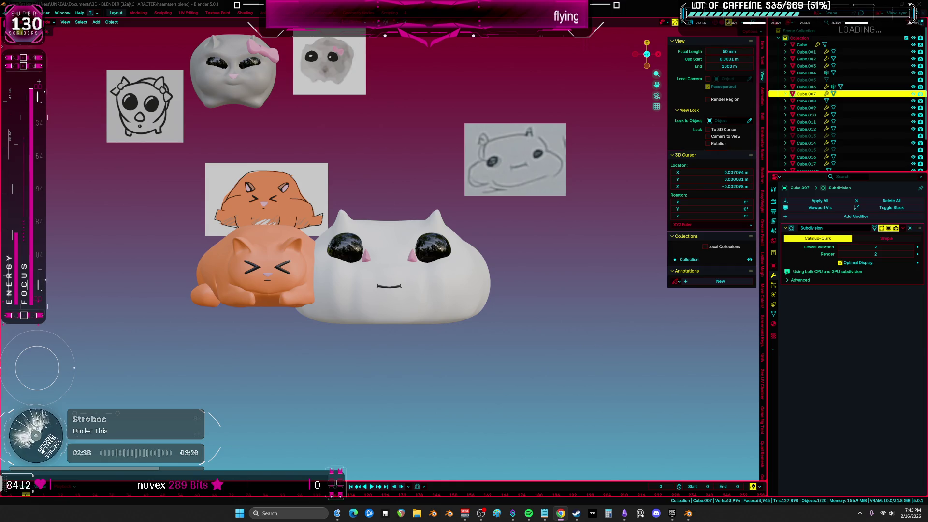
pyautogui.scroll(3, 314, 341)
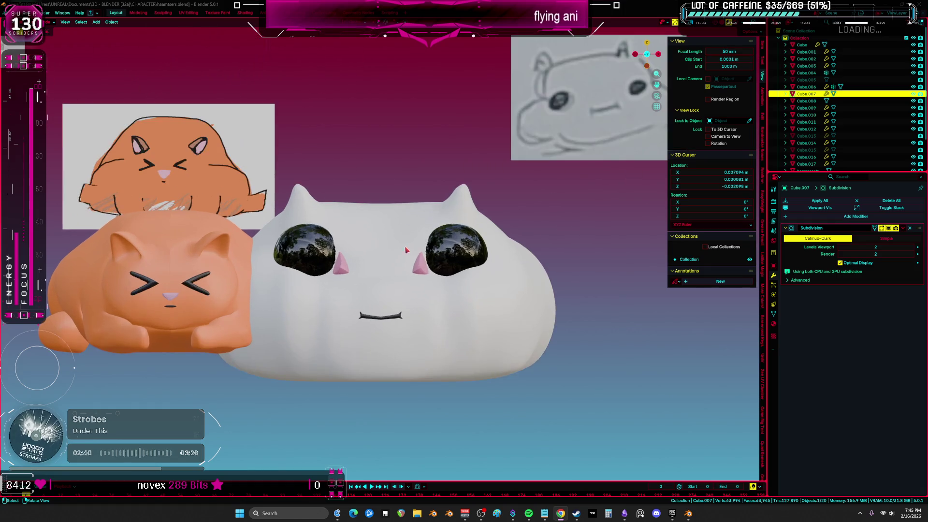
# Step: Enter Sculpt Mode on the white head, pick a different brush and orbit to a close front view
pyautogui.hotkey('ctrl', 'Tab')
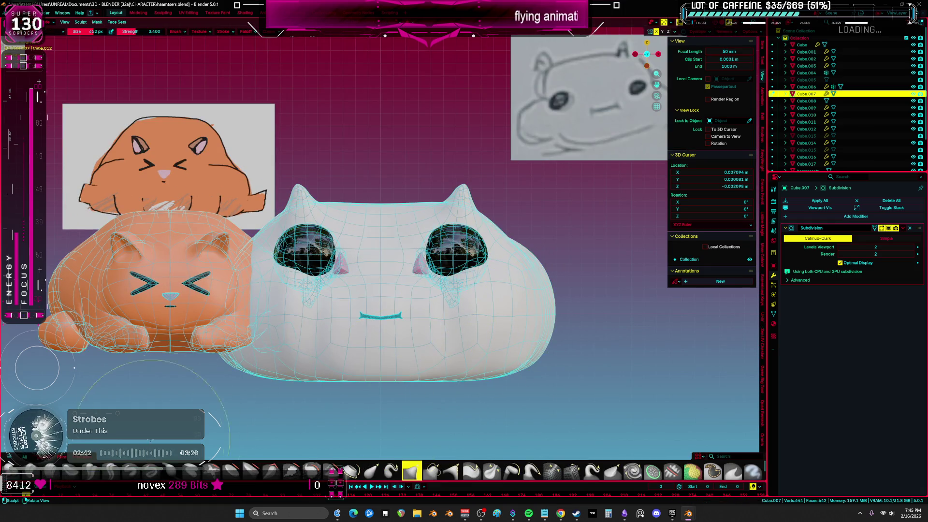
pyautogui.click(111, 471)
pyautogui.moveTo(339, 314); pyautogui.dragTo(535, 266, button='middle')
pyautogui.moveTo(517, 233)
pyautogui.mouseDown(button='middle')
pyautogui.moveTo(497, 281)
pyautogui.moveTo(435, 300)
pyautogui.mouseUp(button='middle')
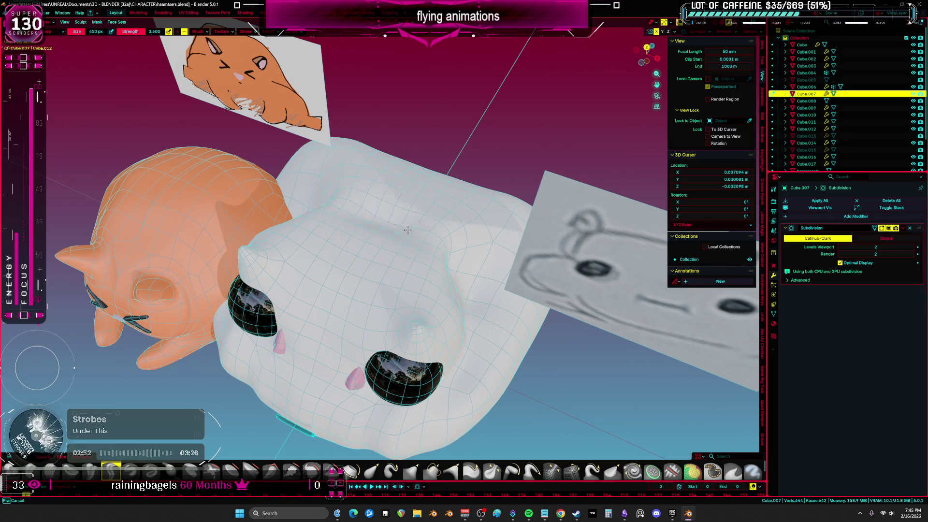
pyautogui.moveTo(425, 167); pyautogui.dragTo(528, 205, button='middle')
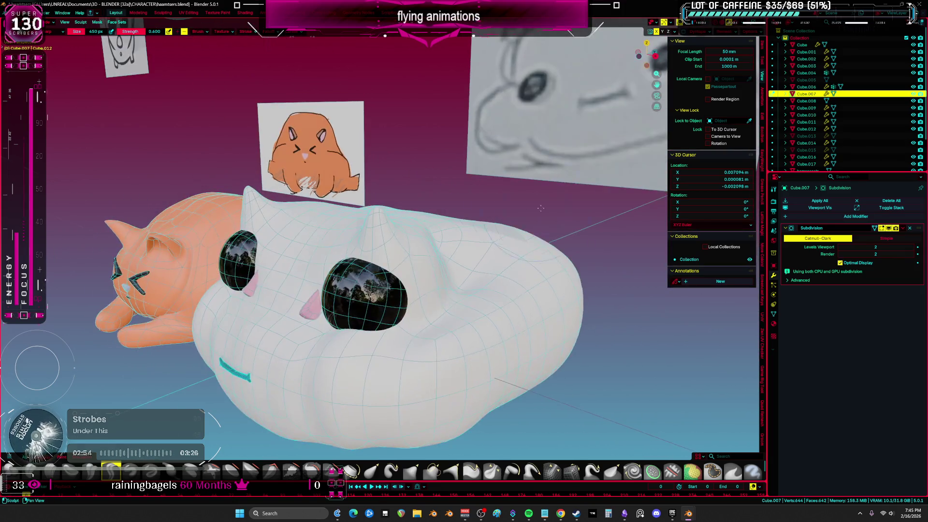
pyautogui.moveTo(585, 256); pyautogui.dragTo(494, 271, button='middle')
pyautogui.scroll(-3, 494, 271)
pyautogui.scroll(6, 464, 307)
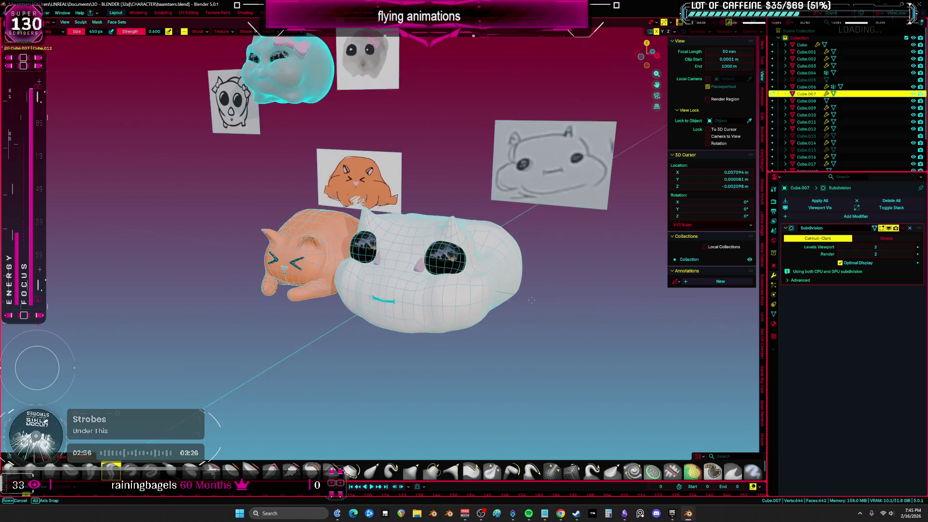
pyautogui.moveTo(463, 307)
pyautogui.mouseDown(button='middle')
pyautogui.moveTo(503, 290)
pyautogui.moveTo(462, 383)
pyautogui.mouseUp(button='middle')
# Step: With a larger brush resized to about 634 px, build up the lower face and cheeks around the pink marks
pyautogui.press('g')
pyautogui.moveTo(397, 348); pyautogui.dragTo(399, 333)
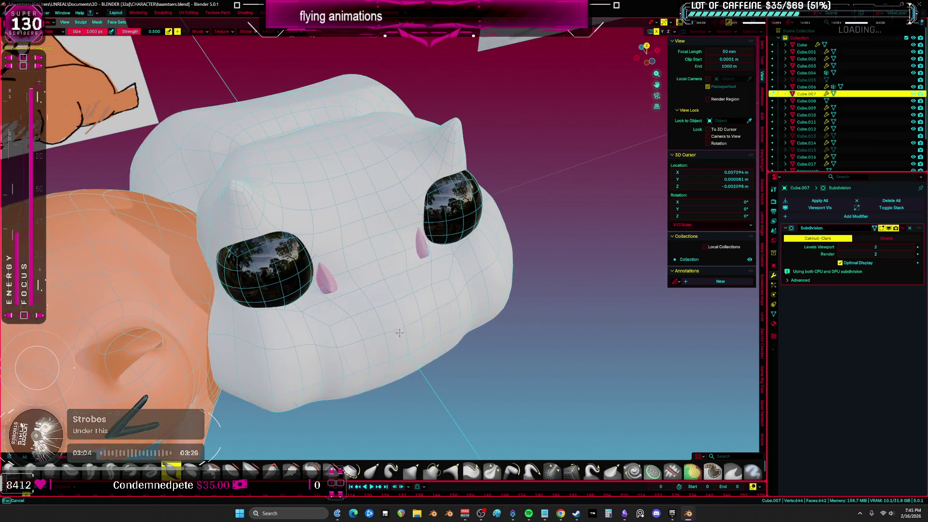
pyautogui.moveTo(402, 223); pyautogui.dragTo(406, 217, button='middle')
pyautogui.click(409, 219)
pyautogui.moveTo(409, 219); pyautogui.dragTo(447, 238)
pyautogui.moveTo(421, 245)
pyautogui.mouseDown(button='middle')
pyautogui.moveTo(425, 91)
pyautogui.moveTo(422, 165)
pyautogui.moveTo(371, 250)
pyautogui.mouseUp(button='middle')
pyautogui.scroll(2, 371, 251)
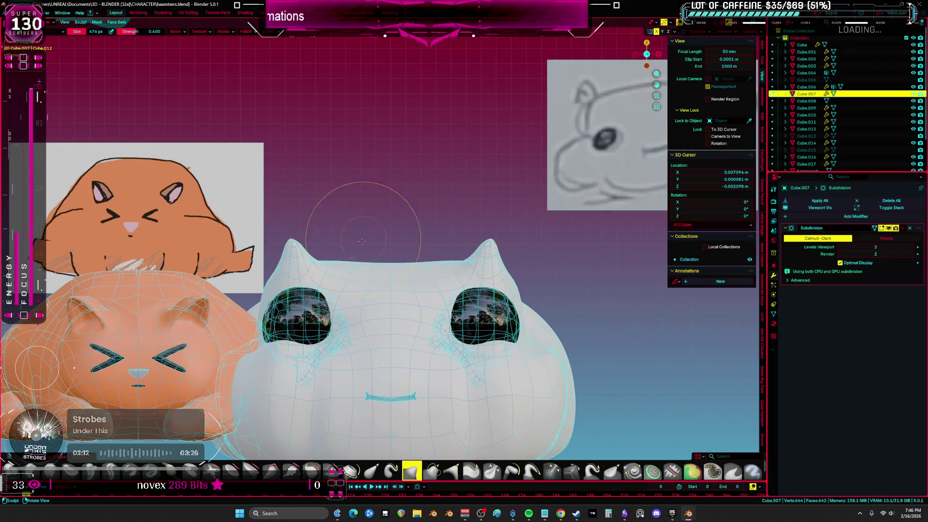
pyautogui.scroll(4, 335, 272)
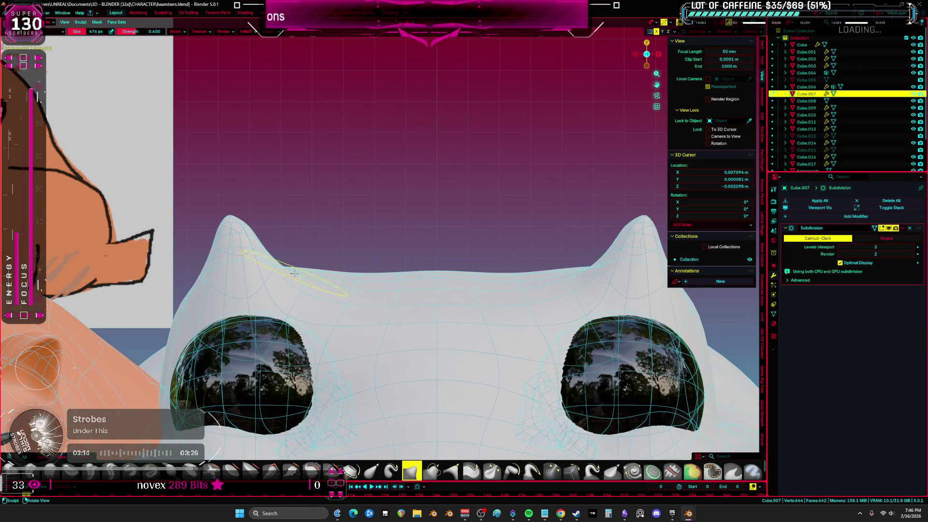
pyautogui.scroll(-4, 278, 279)
pyautogui.moveTo(546, 261)
pyautogui.keyDown('shift'); pyautogui.mouseDown(button='middle')
pyautogui.moveTo(347, 260)
pyautogui.moveTo(313, 291)
pyautogui.mouseUp(button='middle'); pyautogui.keyUp('shift')
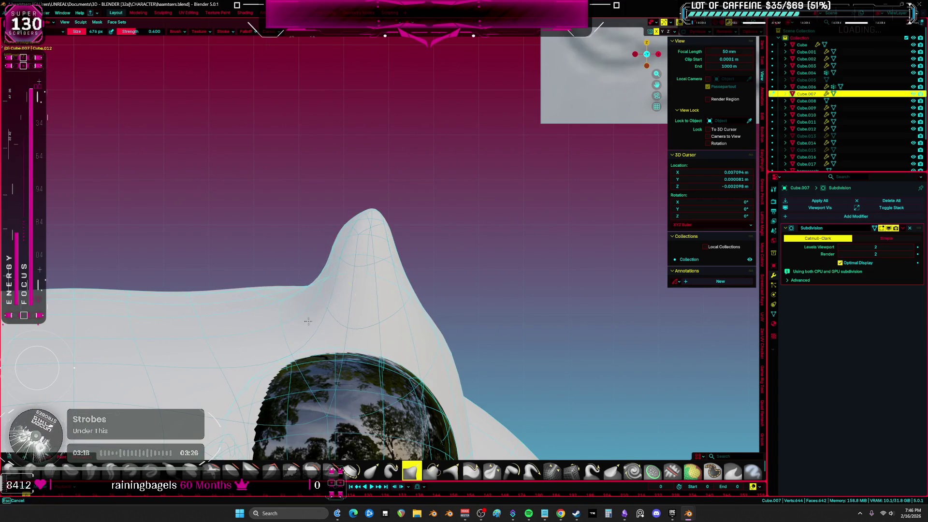
pyautogui.moveTo(321, 325); pyautogui.dragTo(344, 294, button='middle')
# Step: Try moving ear-area vertices in Edit Mode, review the eye area, then return to Object Mode
pyautogui.press('Tab')
pyautogui.press('g')
pyautogui.press('Escape')
pyautogui.press('Tab')
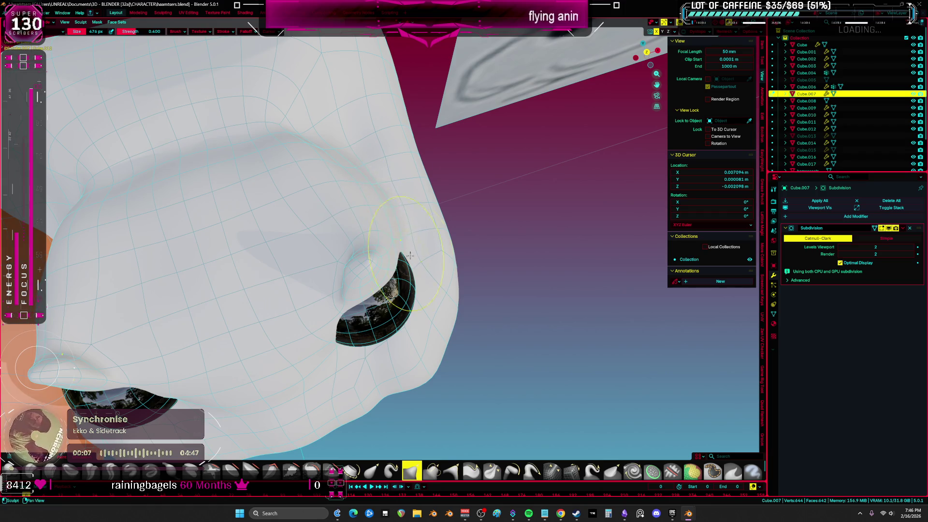
pyautogui.moveTo(408, 252); pyautogui.dragTo(377, 281, button='middle')
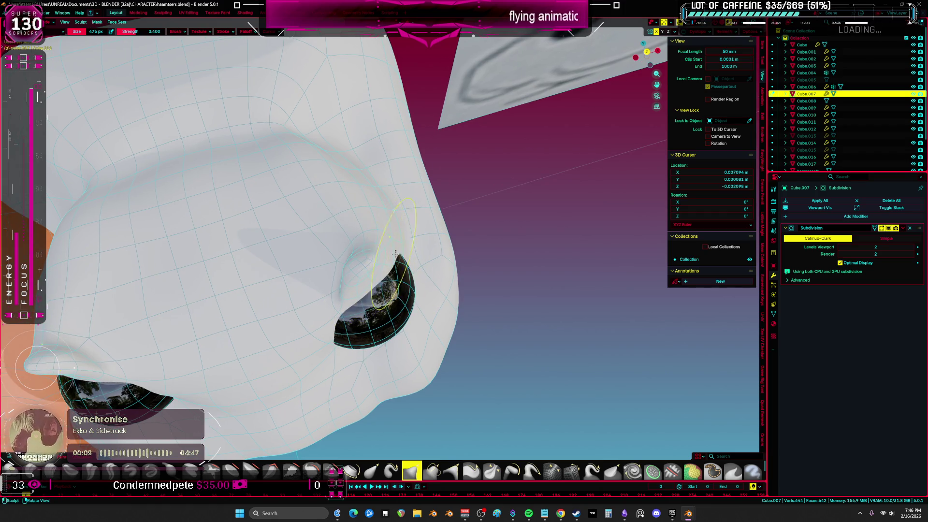
pyautogui.moveTo(379, 335); pyautogui.dragTo(445, 276, button='middle')
pyautogui.hotkey('ctrl', 'Tab')
pyautogui.hotkey('ctrl', 'Tab')
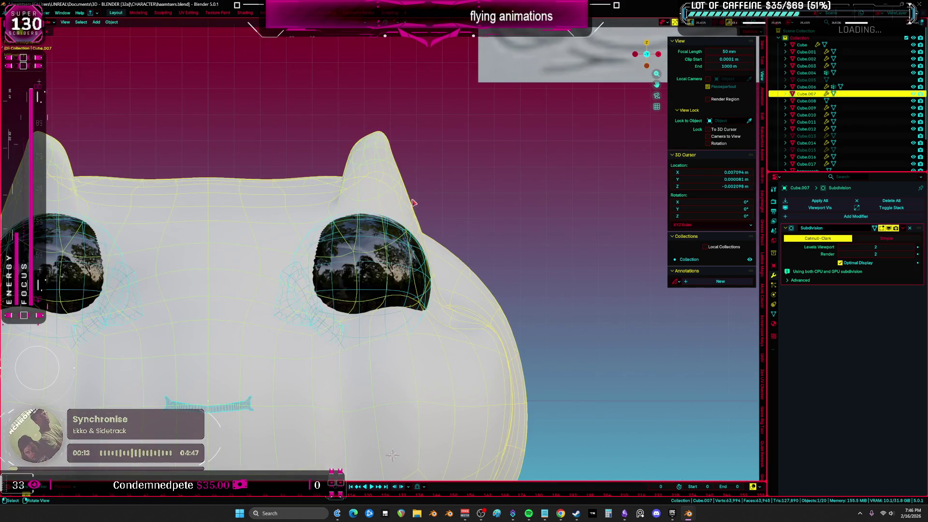
pyautogui.moveTo(395, 197)
pyautogui.mouseDown(button='middle')
pyautogui.moveTo(434, 300)
pyautogui.moveTo(421, 289)
pyautogui.moveTo(452, 293)
pyautogui.moveTo(385, 250)
pyautogui.moveTo(442, 259)
pyautogui.mouseUp(button='middle')
pyautogui.scroll(-2, 434, 301)
pyautogui.scroll(5, 411, 290)
pyautogui.moveTo(445, 209)
pyautogui.mouseDown(button='middle')
pyautogui.moveTo(451, 218)
pyautogui.moveTo(399, 350)
pyautogui.mouseUp(button='middle')
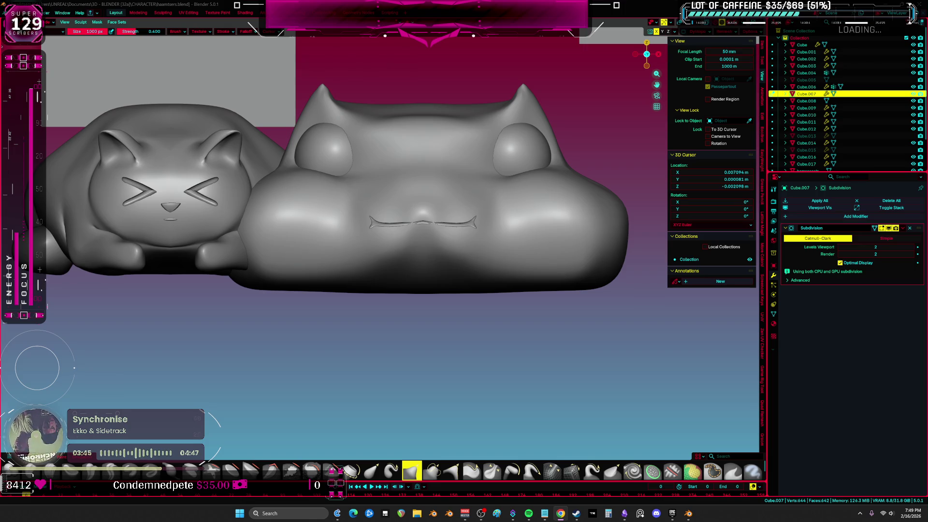
pyautogui.moveTo(338, 218)
pyautogui.mouseDown(button='middle')
pyautogui.moveTo(332, 297)
pyautogui.moveTo(314, 311)
pyautogui.moveTo(411, 282)
pyautogui.moveTo(413, 314)
pyautogui.moveTo(382, 290)
pyautogui.mouseUp(button='middle')
pyautogui.scroll(5, 332, 296)
# Step: Make the mouth curve active and rotate its selected half in Edit Mode
pyautogui.hotkey('alt', 'q')
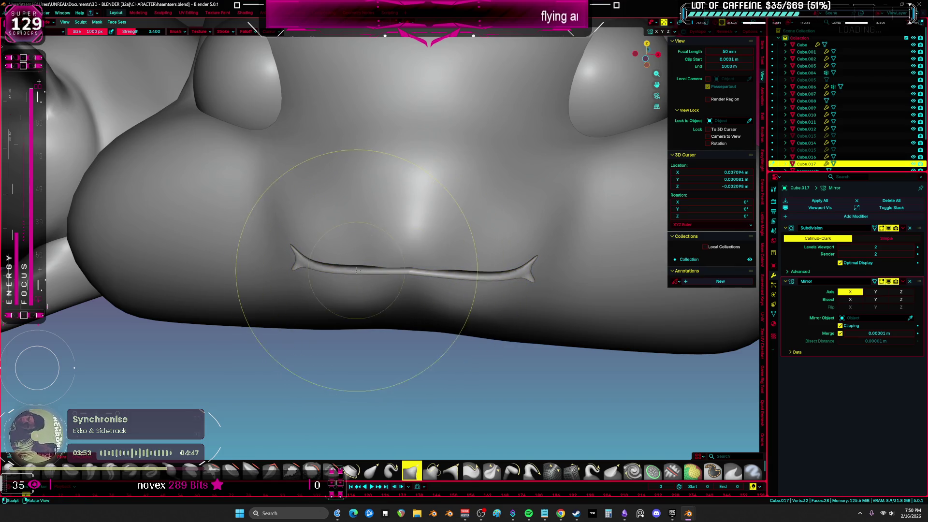
pyautogui.hotkey('ctrl', 'Tab')
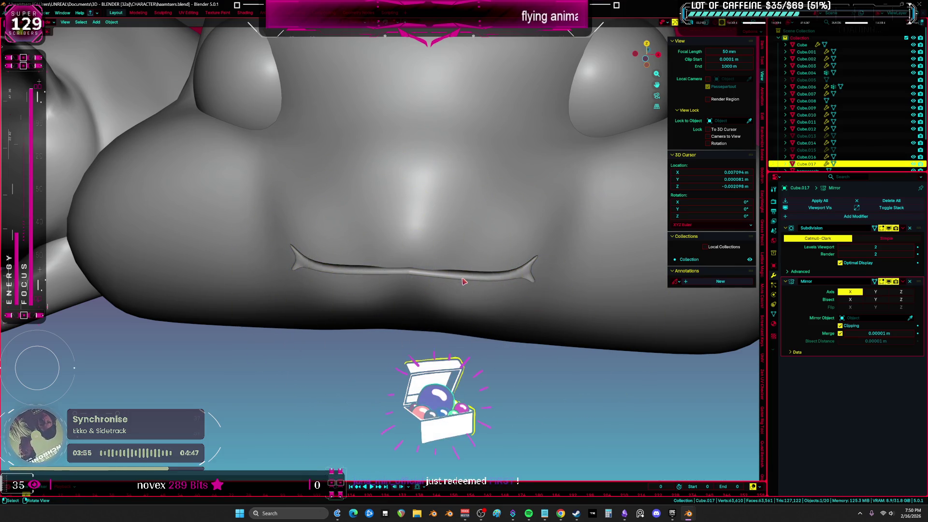
pyautogui.press('Tab')
pyautogui.moveTo(458, 298); pyautogui.dragTo(483, 237, button='middle')
pyautogui.press('r')
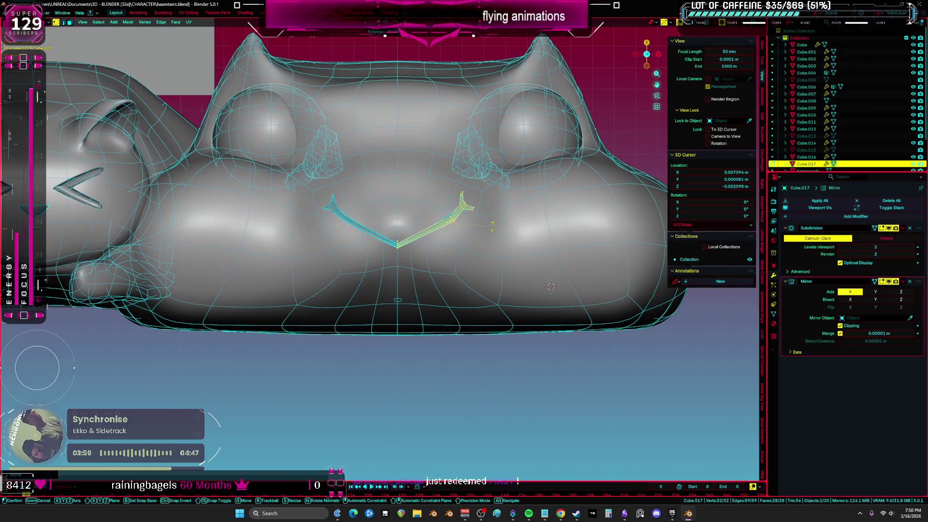
pyautogui.click(492, 226)
# Step: Switch to Material Preview and move the selected mouth half into place
pyautogui.scroll(-4, 525, 289)
pyautogui.press('z')
pyautogui.click(525, 289)
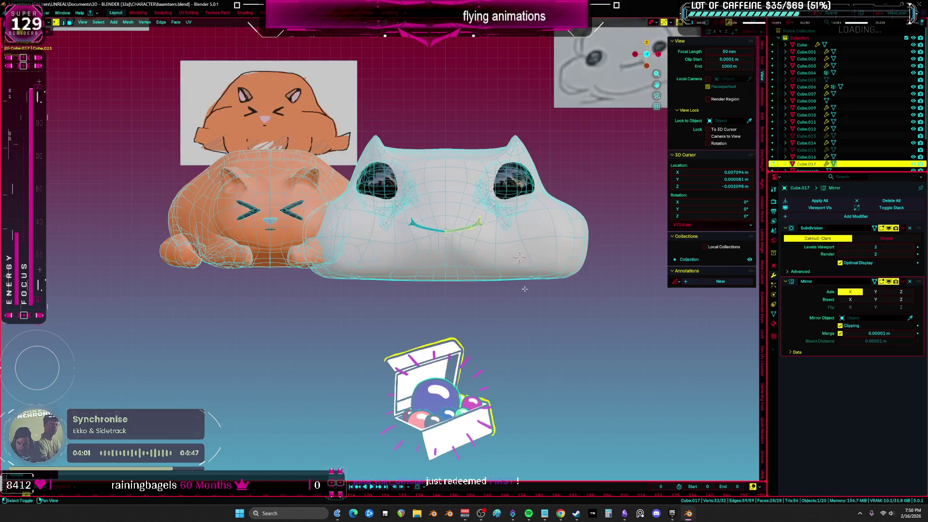
pyautogui.keyDown('shift'); pyautogui.moveTo(525, 288); pyautogui.dragTo(514, 347, button='middle'); pyautogui.keyUp('shift')
pyautogui.press('g')
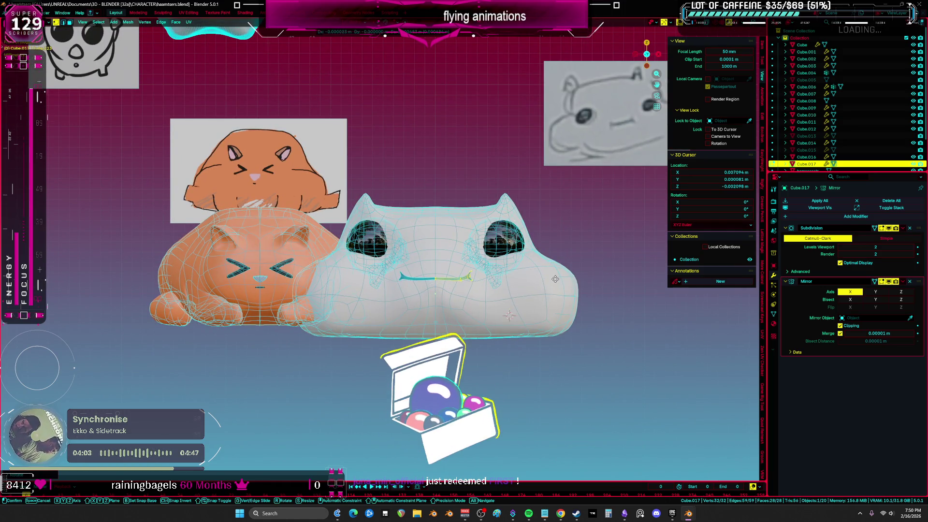
pyautogui.hotkey('ctrl', 'Tab')
pyautogui.click(488, 280)
# Step: Put the white head back into Sculpt Mode, closing in on its face
pyautogui.moveTo(489, 280); pyautogui.dragTo(444, 300, button='middle')
pyautogui.click(462, 331)
pyautogui.moveTo(462, 330); pyautogui.dragTo(415, 391, button='middle')
# Step: Shrink the sculpt brush and check the mouth area with the wireframe overlay
pyautogui.moveTo(365, 361)
pyautogui.mouseDown(button='middle')
pyautogui.moveTo(498, 280)
pyautogui.moveTo(530, 279)
pyautogui.moveTo(413, 235)
pyautogui.mouseUp(button='middle')
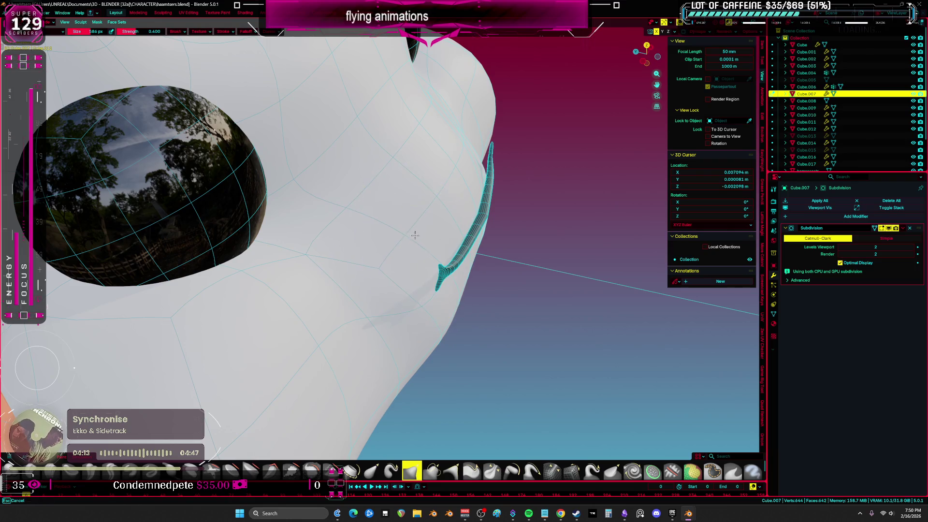
pyautogui.press('f')
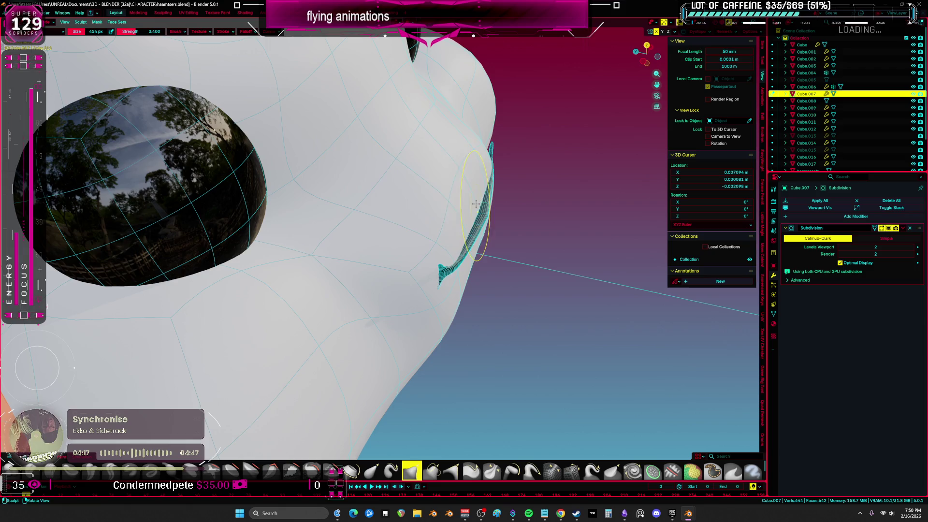
pyautogui.moveTo(484, 195)
pyautogui.mouseDown(button='middle')
pyautogui.moveTo(408, 207)
pyautogui.moveTo(410, 284)
pyautogui.moveTo(421, 158)
pyautogui.mouseUp(button='middle')
pyautogui.scroll(-6, 449, 183)
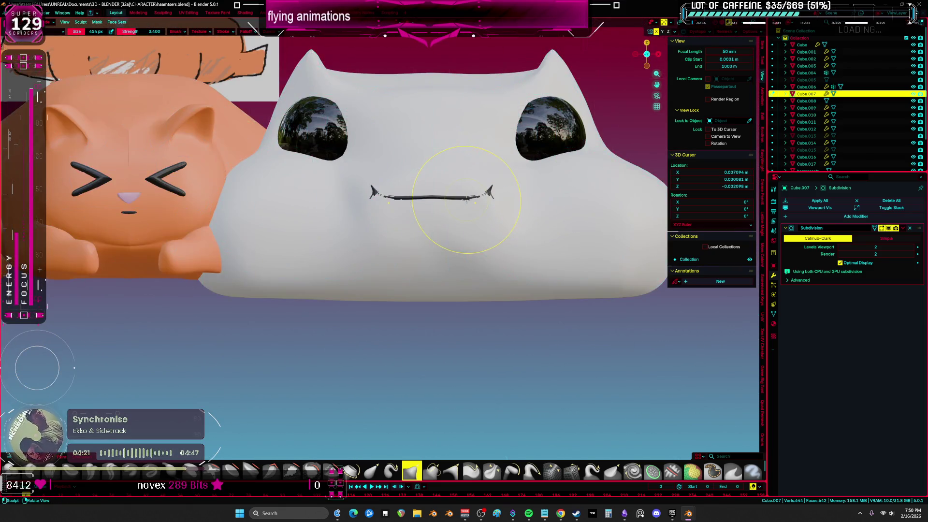
pyautogui.scroll(5, 455, 240)
pyautogui.moveTo(455, 240); pyautogui.dragTo(455, 272, button='middle')
pyautogui.hotkey('shift', 'alt', 'z')
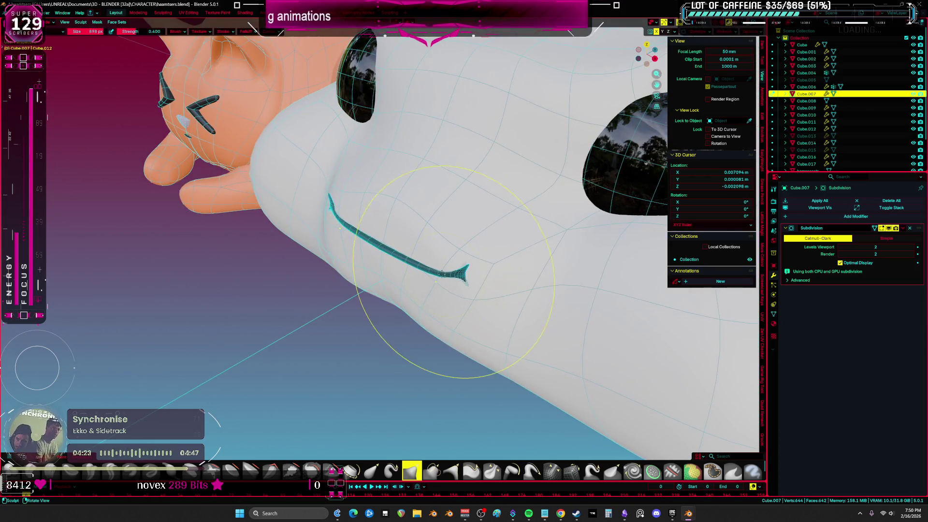
pyautogui.hotkey('shift', 'alt', 'z')
# Step: Show the wireframe again and shrink the sculpt brush to 450 px
pyautogui.moveTo(342, 280)
pyautogui.mouseDown(button='middle')
pyautogui.moveTo(311, 208)
pyautogui.moveTo(418, 208)
pyautogui.mouseUp(button='middle')
pyautogui.scroll(-4, 311, 208)
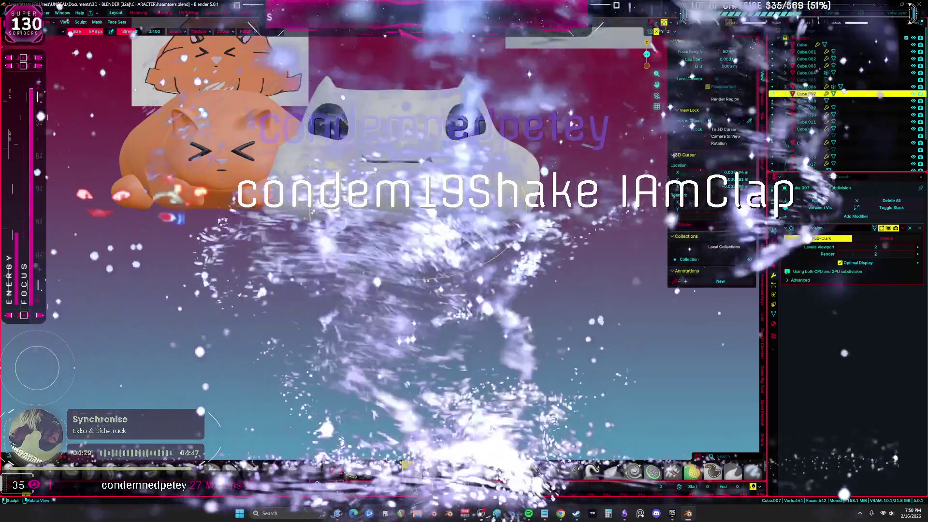
pyautogui.scroll(-2, 420, 189)
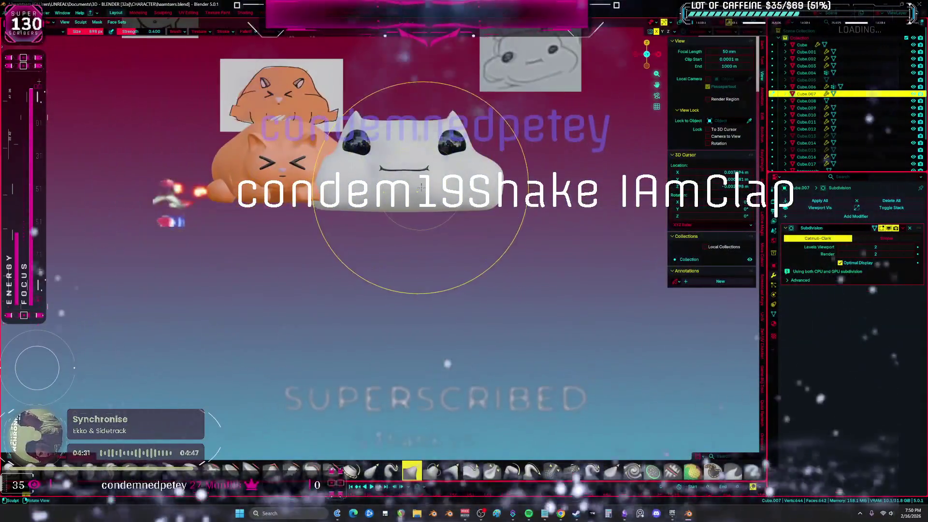
pyautogui.moveTo(420, 188)
pyautogui.mouseDown(button='middle')
pyautogui.moveTo(411, 251)
pyautogui.moveTo(451, 288)
pyautogui.moveTo(397, 273)
pyautogui.moveTo(353, 281)
pyautogui.mouseUp(button='middle')
pyautogui.scroll(5, 411, 261)
pyautogui.hotkey('shift', 'alt', 'z')
pyautogui.press('f')
pyautogui.press('l')
pyautogui.press('y')
pyautogui.press('i')
pyautogui.press('r')
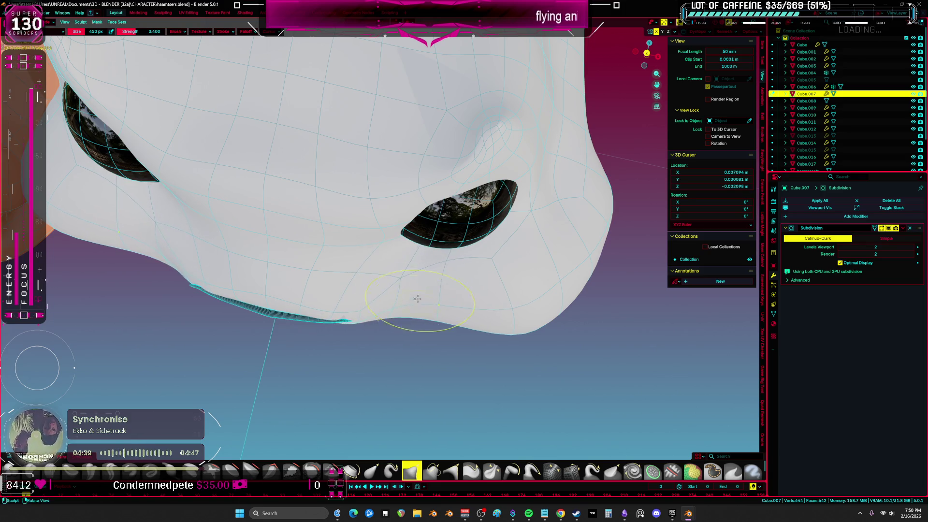
# Step: Pull up the lower-right edge of the face to lift the jaw line
pyautogui.moveTo(433, 302); pyautogui.dragTo(501, 282, button='middle')
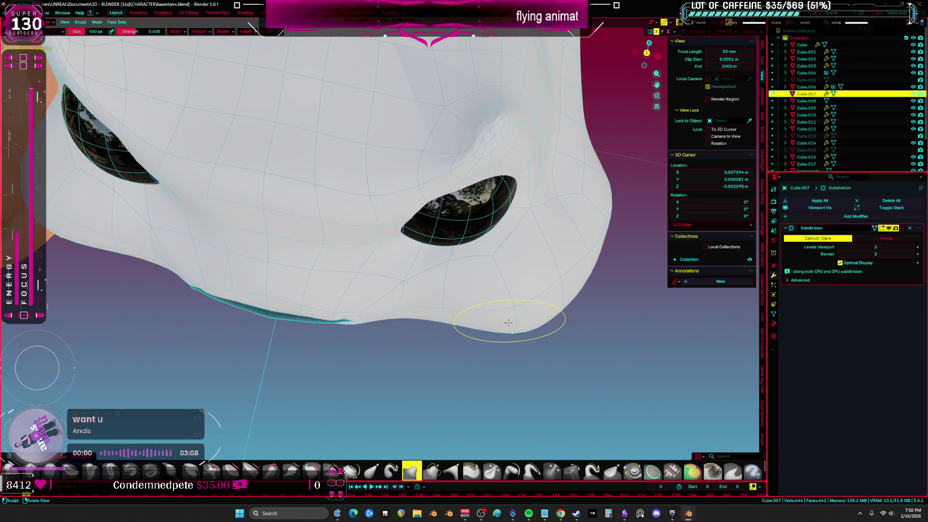
pyautogui.moveTo(545, 307); pyautogui.dragTo(550, 288)
pyautogui.moveTo(490, 312)
pyautogui.mouseDown(button='middle')
pyautogui.moveTo(497, 280)
pyautogui.moveTo(478, 281)
pyautogui.mouseUp(button='middle')
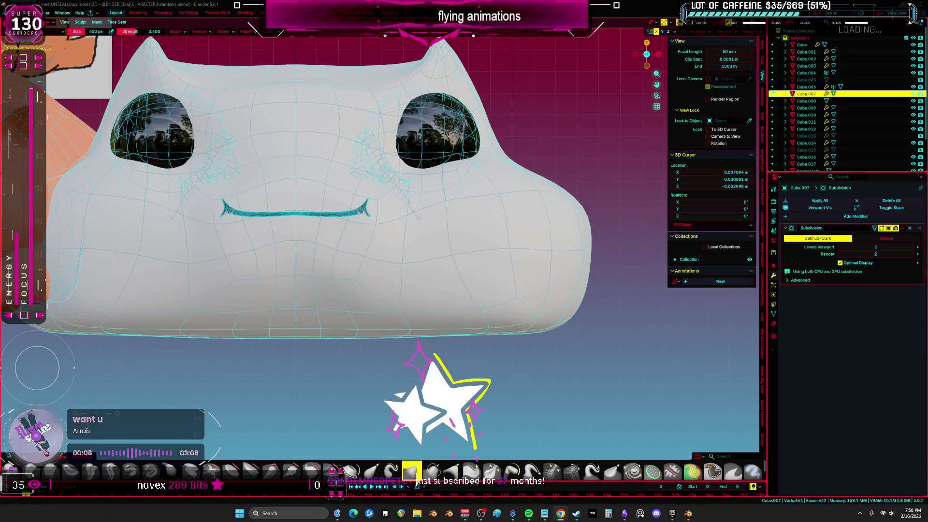
pyautogui.scroll(-3, 404, 262)
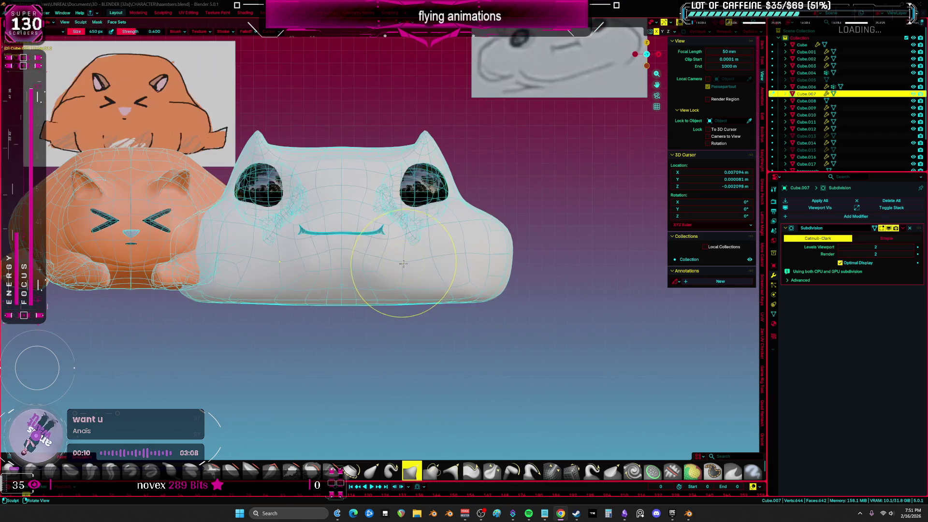
pyautogui.moveTo(403, 191); pyautogui.dragTo(496, 292, button='middle')
# Step: Switch to object mode in material preview with the wireframe overlay hidden
pyautogui.press('z')
pyautogui.click(546, 315)
pyautogui.press('z')
pyautogui.click(479, 278)
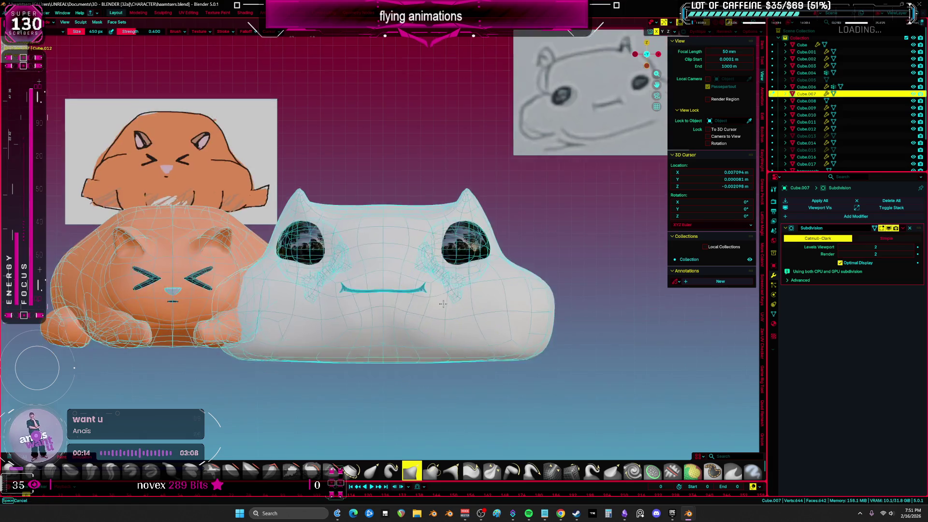
pyautogui.scroll(-3, 560, 274)
pyautogui.moveTo(559, 274); pyautogui.dragTo(405, 275, button='middle')
pyautogui.hotkey('ctrl', 'Tab')
pyautogui.hotkey('shift', 'alt', 'z')
pyautogui.scroll(5, 411, 280)
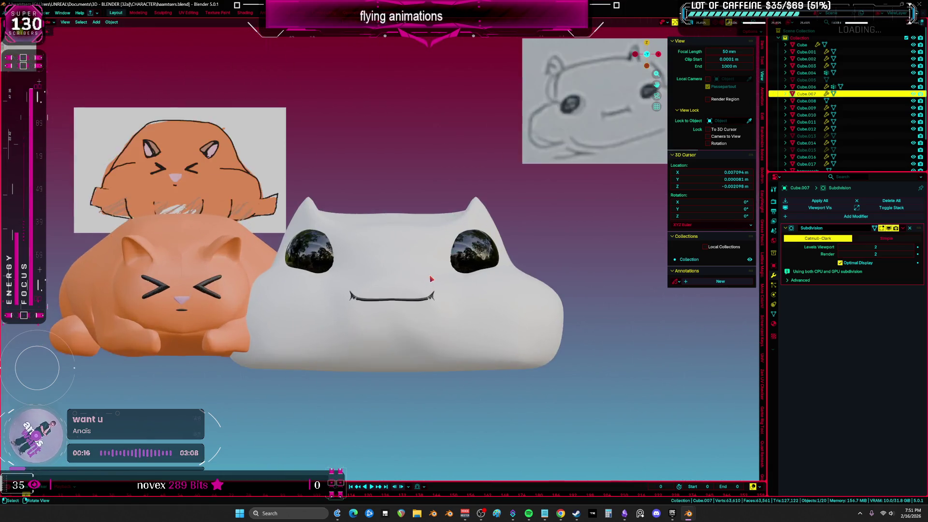
pyautogui.scroll(-5, 421, 287)
pyautogui.scroll(6, 422, 283)
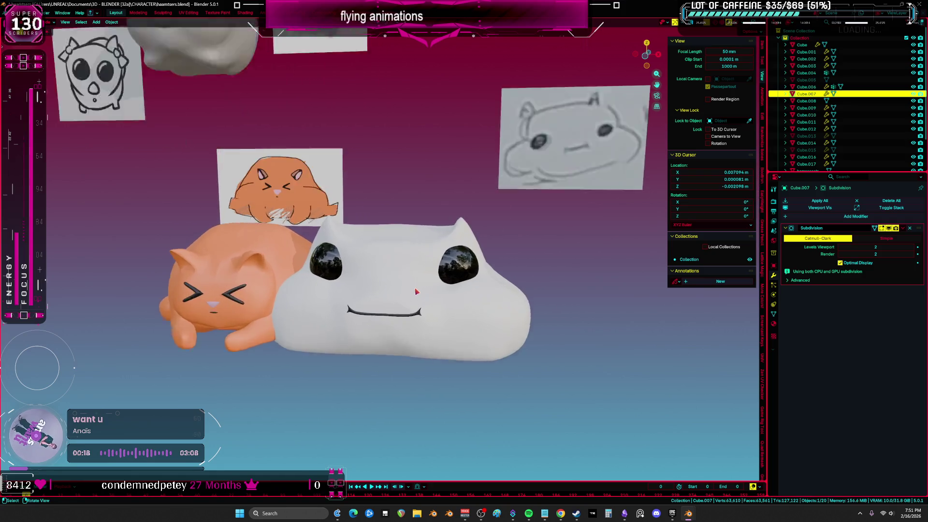
# Step: Resume sculpting the head with wireframe shown, briefly checking it in X-ray
pyautogui.hotkey('ctrl', 'Tab')
pyautogui.hotkey('shift', 'alt', 'z')
pyautogui.moveTo(510, 235)
pyautogui.mouseDown(button='middle')
pyautogui.moveTo(484, 251)
pyautogui.moveTo(404, 264)
pyautogui.mouseUp(button='middle')
pyautogui.press('z')
pyautogui.click(574, 263)
pyautogui.hotkey('alt', 'z')
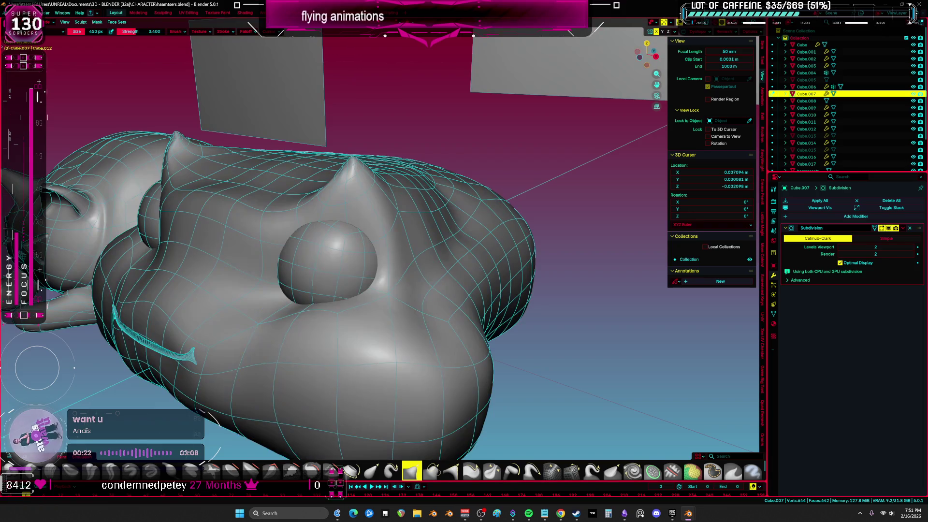
pyautogui.moveTo(420, 259); pyautogui.dragTo(354, 255, button='middle')
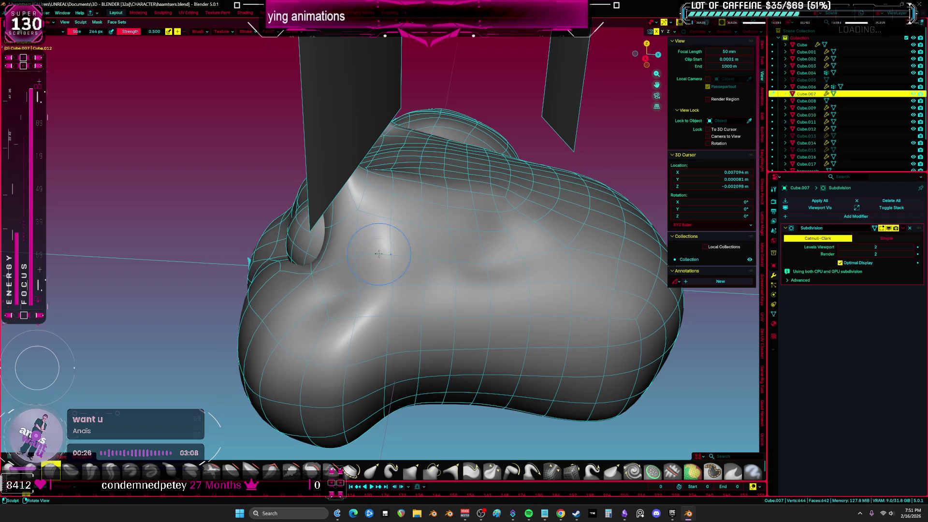
pyautogui.moveTo(500, 221)
pyautogui.mouseDown(button='middle')
pyautogui.moveTo(342, 231)
pyautogui.moveTo(492, 231)
pyautogui.moveTo(433, 231)
pyautogui.mouseUp(button='middle')
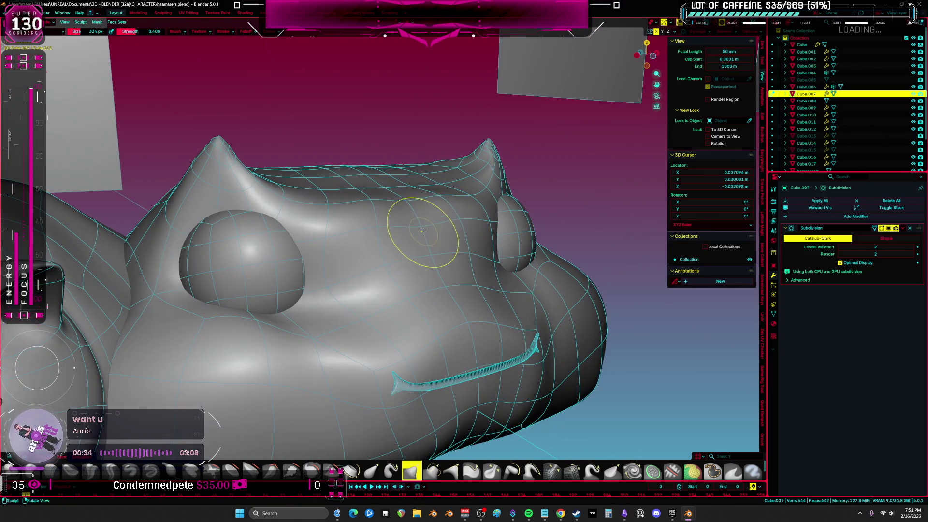
pyautogui.moveTo(443, 268)
pyautogui.mouseDown(button='middle')
pyautogui.moveTo(507, 239)
pyautogui.moveTo(515, 275)
pyautogui.moveTo(500, 300)
pyautogui.mouseUp(button='middle')
# Step: Resize the sculpt brush smaller then larger, and switch to a different sculpt brush
pyautogui.press('f')
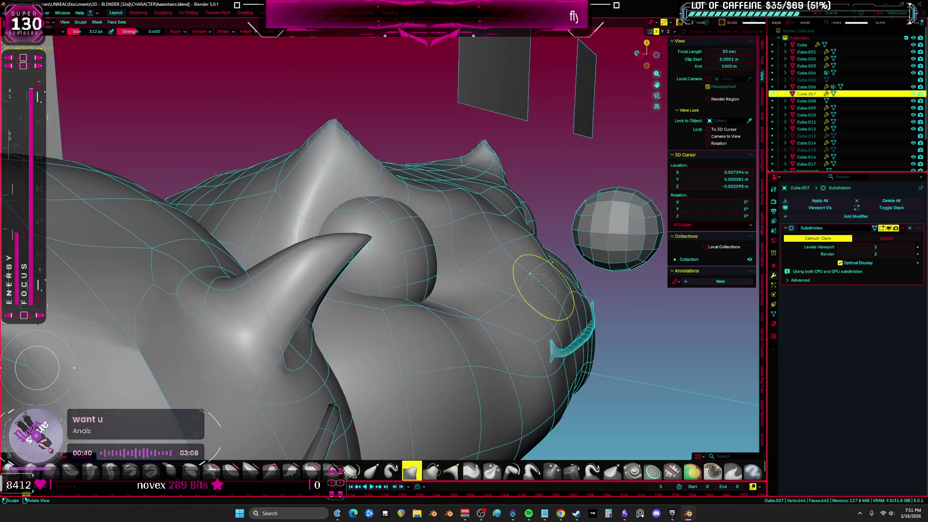
pyautogui.moveTo(603, 284)
pyautogui.mouseDown(button='middle')
pyautogui.moveTo(497, 290)
pyautogui.moveTo(306, 263)
pyautogui.mouseUp(button='middle')
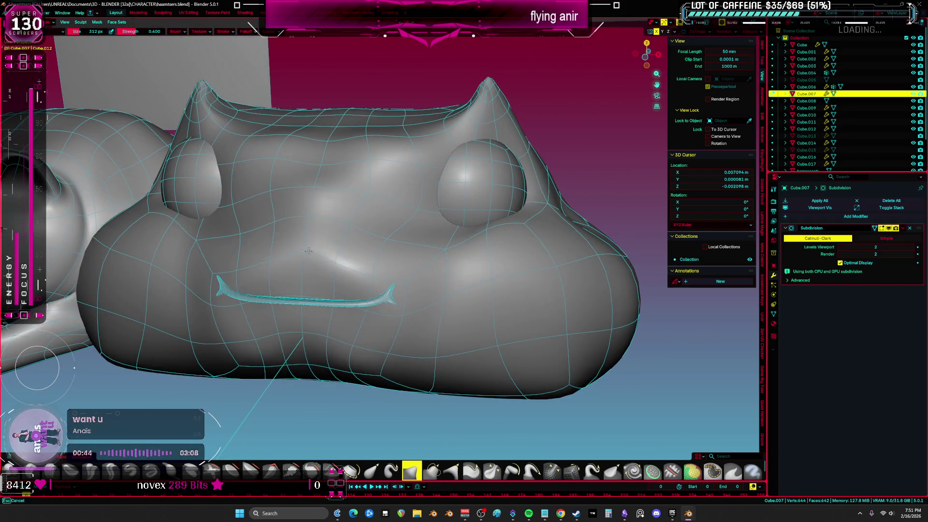
pyautogui.moveTo(353, 182)
pyautogui.mouseDown(button='middle')
pyautogui.moveTo(354, 147)
pyautogui.moveTo(368, 203)
pyautogui.mouseUp(button='middle')
pyautogui.press('f')
pyautogui.click(392, 332)
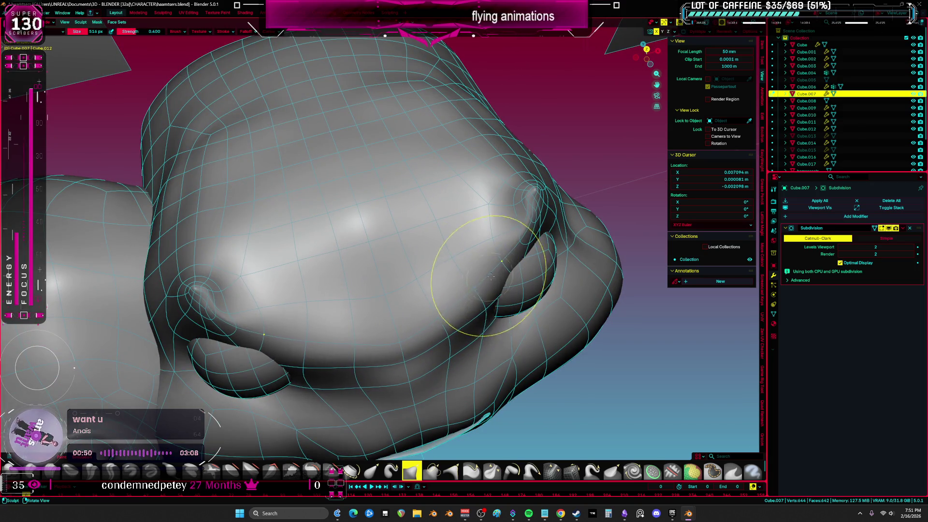
pyautogui.moveTo(551, 201)
pyautogui.mouseDown(button='middle')
pyautogui.moveTo(541, 157)
pyautogui.moveTo(486, 270)
pyautogui.moveTo(497, 300)
pyautogui.moveTo(521, 260)
pyautogui.moveTo(513, 271)
pyautogui.moveTo(429, 290)
pyautogui.moveTo(439, 259)
pyautogui.moveTo(467, 252)
pyautogui.mouseUp(button='middle')
pyautogui.scroll(-3, 540, 157)
pyautogui.press('s')
pyautogui.scroll(-5, 467, 252)
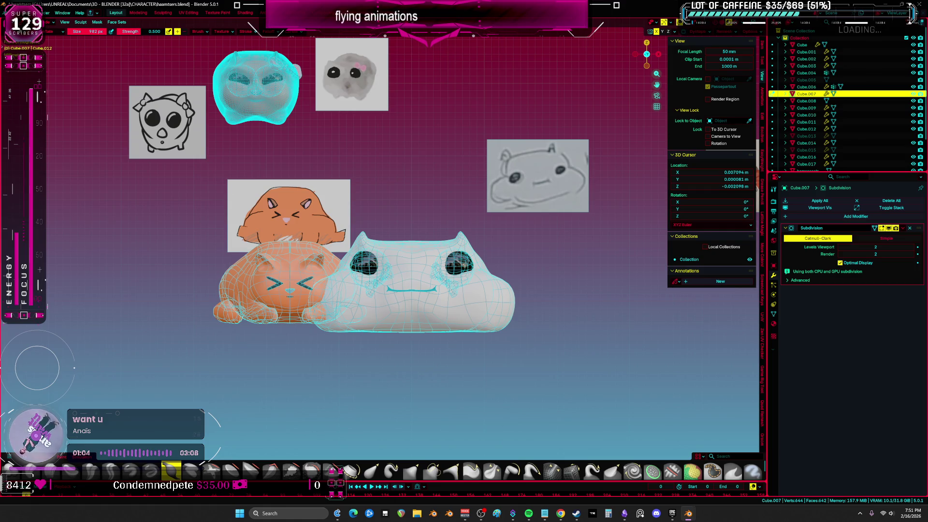
# Step: Shrink the sculpt brush and inspect the white head's right eye up close
pyautogui.moveTo(387, 189)
pyautogui.keyDown('shift'); pyautogui.mouseDown(button='middle')
pyautogui.moveTo(380, 237)
pyautogui.moveTo(418, 277)
pyautogui.mouseUp(button='middle'); pyautogui.keyUp('shift')
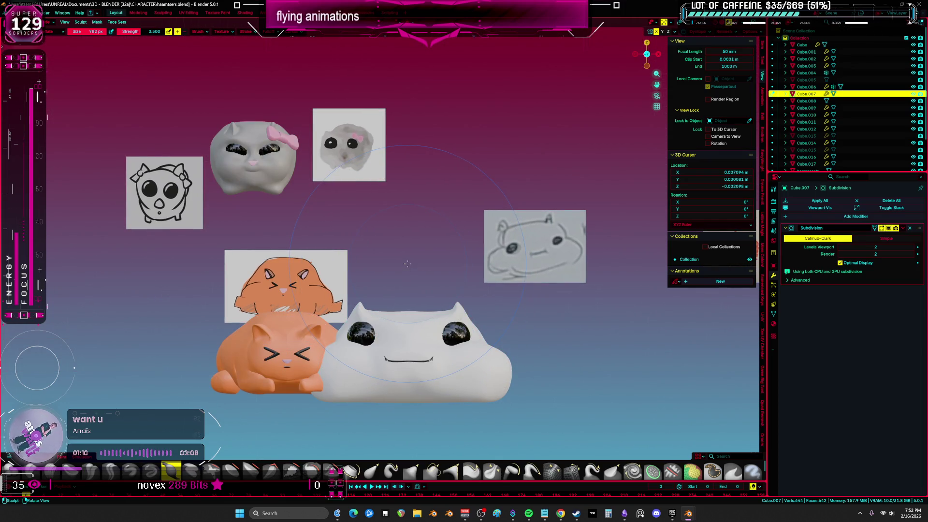
pyautogui.scroll(10, 408, 263)
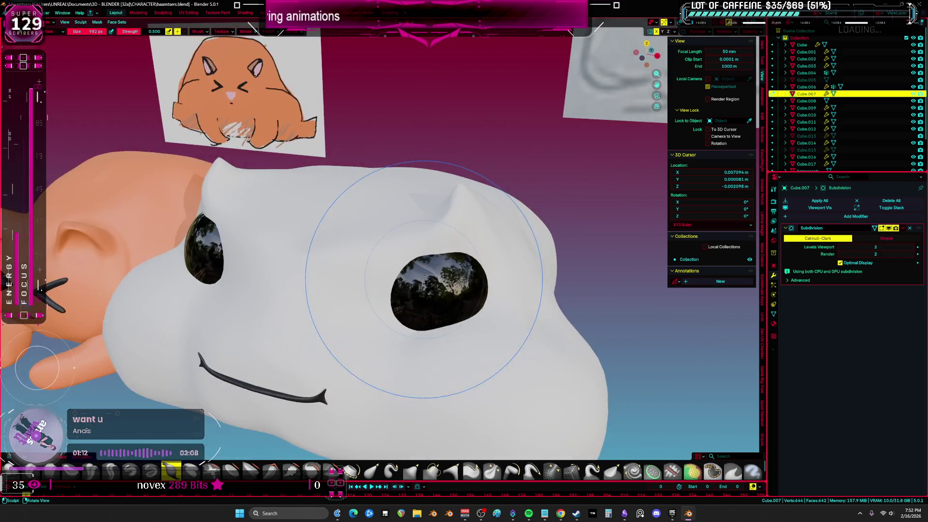
pyautogui.moveTo(424, 279)
pyautogui.mouseDown(button='middle')
pyautogui.moveTo(416, 242)
pyautogui.moveTo(404, 276)
pyautogui.mouseUp(button='middle')
pyautogui.scroll(3, 404, 276)
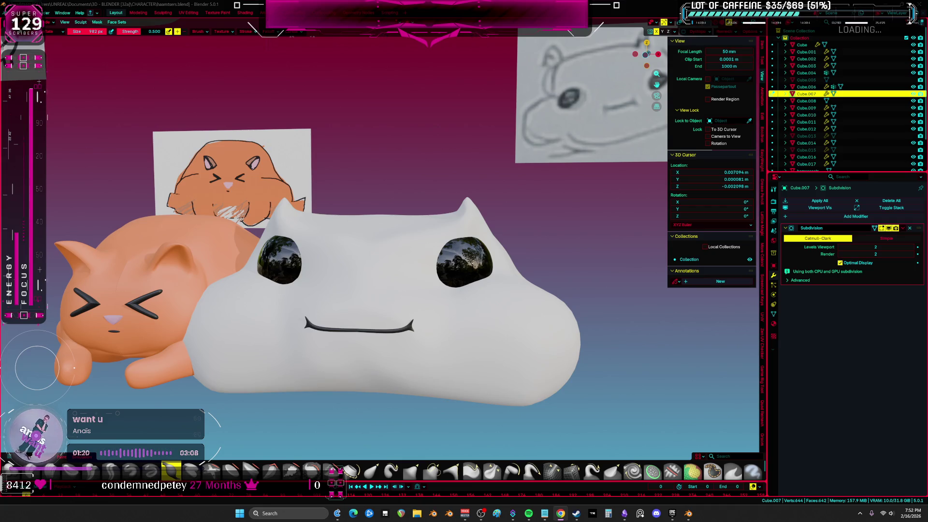
pyautogui.moveTo(484, 242); pyautogui.dragTo(515, 241, button='middle')
pyautogui.scroll(4, 515, 240)
pyautogui.press('f')
pyautogui.click(537, 253)
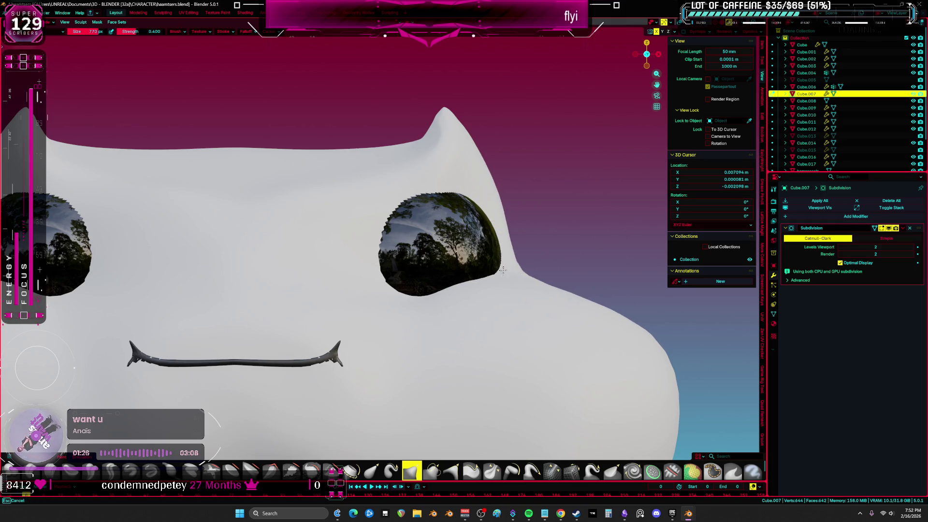
pyautogui.press('b')
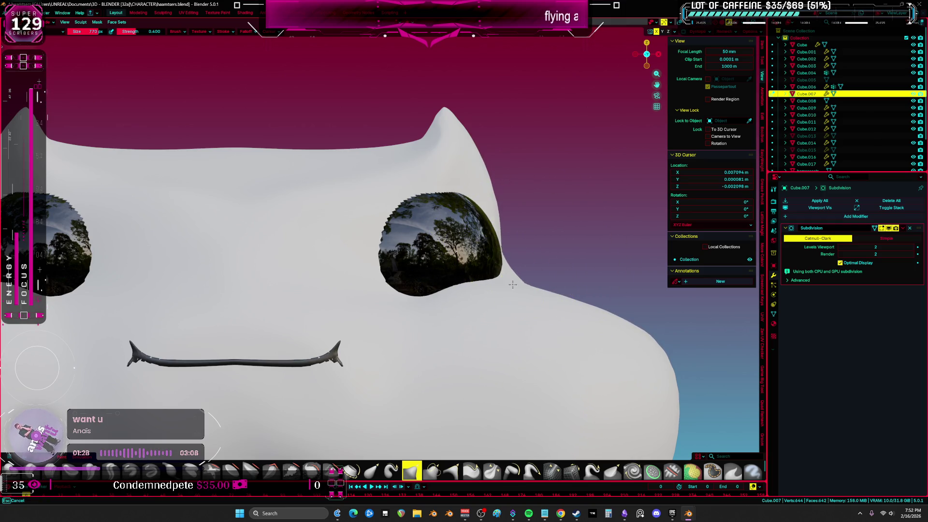
pyautogui.moveTo(527, 252)
pyautogui.mouseDown(button='middle')
pyautogui.moveTo(518, 352)
pyautogui.moveTo(435, 321)
pyautogui.moveTo(326, 363)
pyautogui.mouseUp(button='middle')
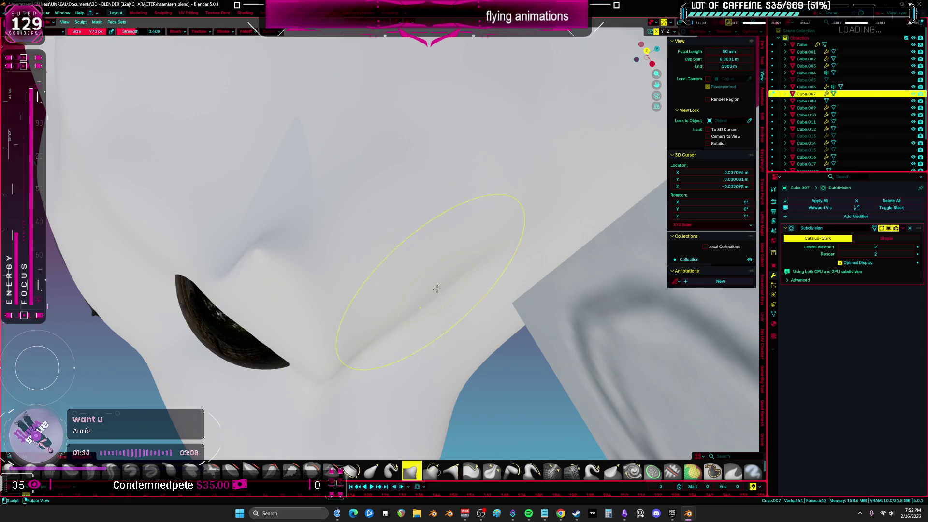
pyautogui.press('s')
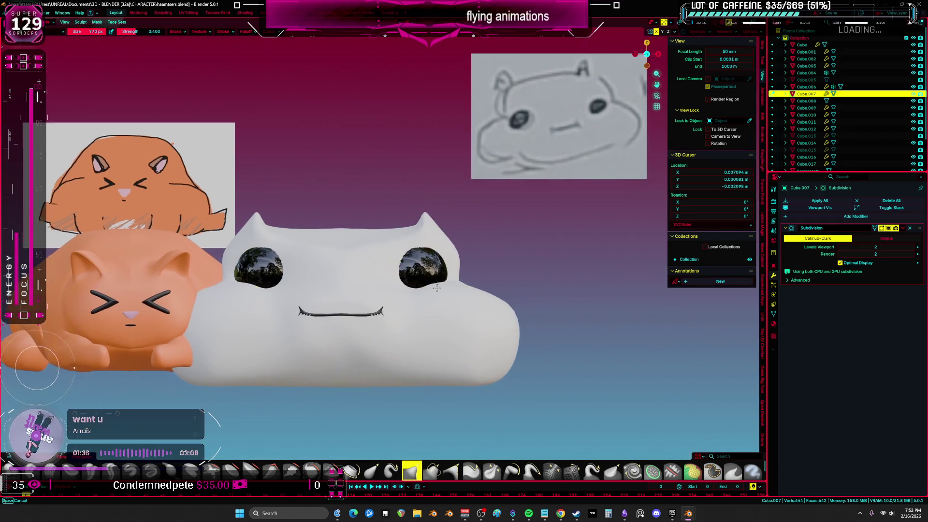
# Step: In object mode, move the sketch reference image toward the right beside the cats
pyautogui.hotkey('ctrl', 'Tab')
pyautogui.moveTo(448, 234)
pyautogui.mouseDown()
pyautogui.moveTo(235, 260)
pyautogui.moveTo(322, 188)
pyautogui.moveTo(604, 193)
pyautogui.mouseUp()
pyautogui.keyDown('shift'); pyautogui.moveTo(605, 193); pyautogui.dragTo(484, 194, button='middle'); pyautogui.keyUp('shift')
pyautogui.click(555, 308)
pyautogui.keyDown('shift'); pyautogui.moveTo(338, 307); pyautogui.dragTo(555, 308, button='middle'); pyautogui.keyUp('shift')
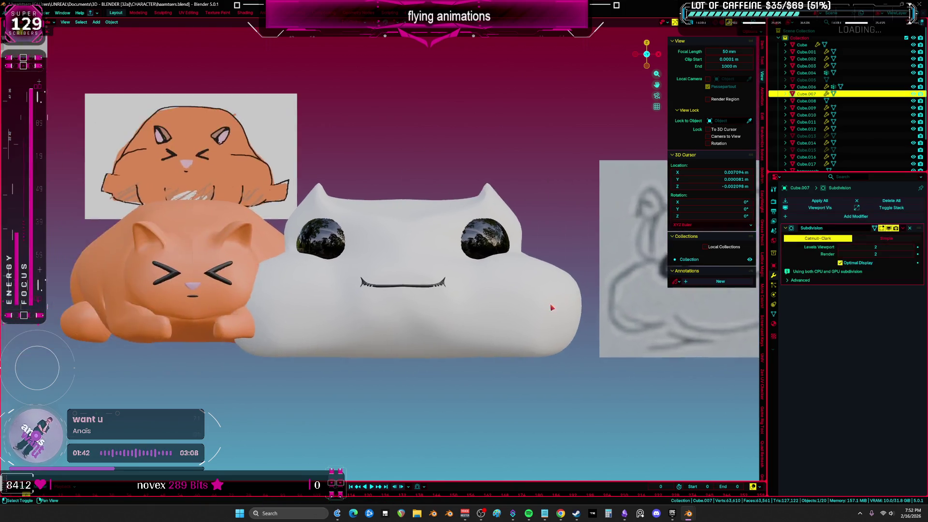
pyautogui.scroll(-3, 351, 302)
pyautogui.hotkey('shift', 'alt', 'z')
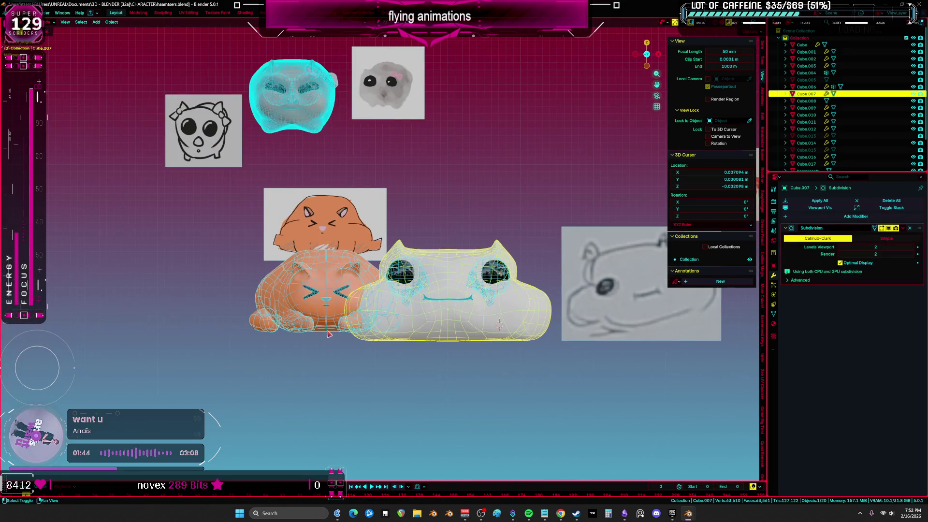
# Step: Rotate the hh sketch image so it tilts to match the white head
pyautogui.moveTo(235, 228); pyautogui.dragTo(234, 228)
pyautogui.moveTo(234, 227); pyautogui.dragTo(372, 259, button='middle')
pyautogui.scroll(3, 373, 259)
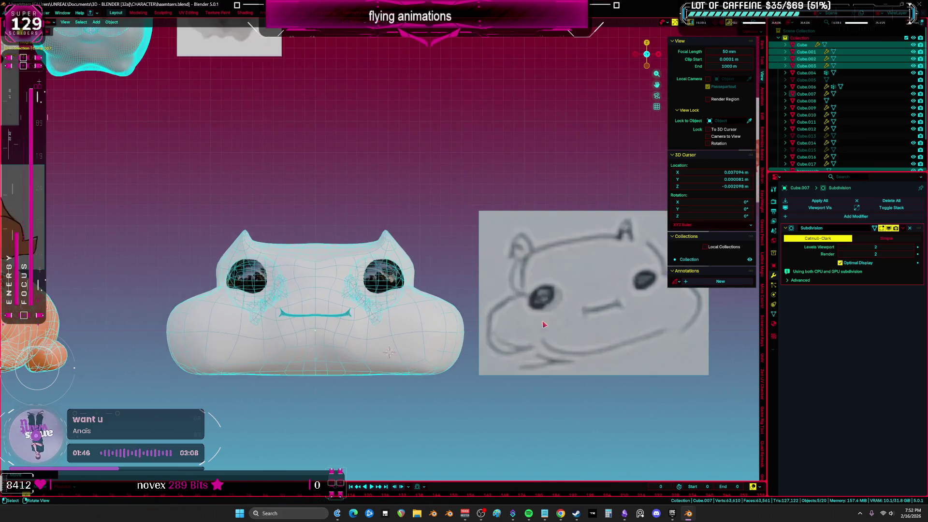
pyautogui.click(553, 324)
pyautogui.press('r')
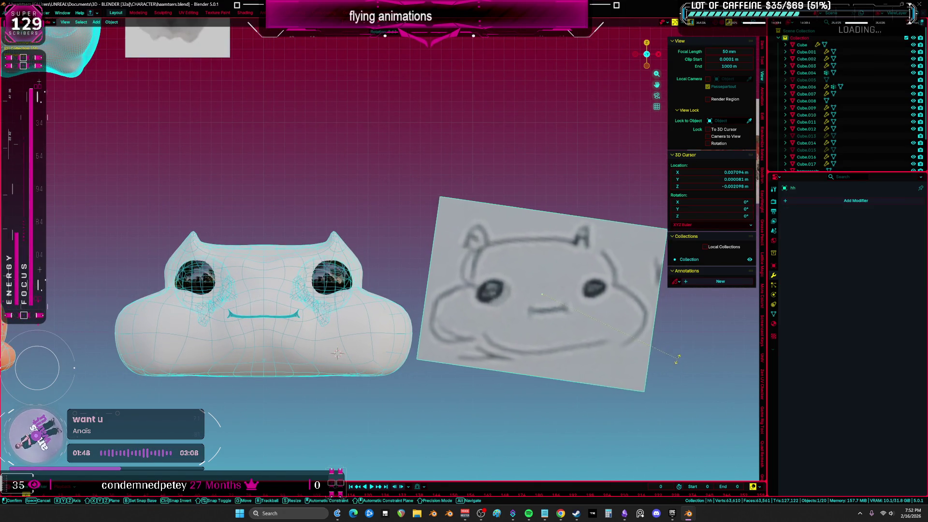
pyautogui.press('g')
pyautogui.click(664, 396)
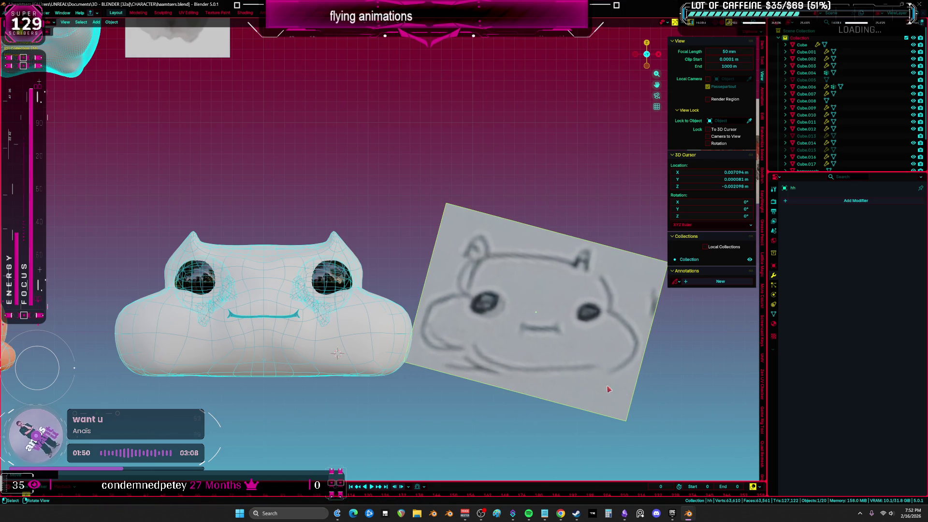
# Step: Select the white cat body, briefly inspect it in Sculpt Mode, then return to object mode
pyautogui.click(325, 352)
pyautogui.moveTo(326, 353)
pyautogui.mouseDown(button='middle')
pyautogui.moveTo(343, 369)
pyautogui.moveTo(379, 355)
pyautogui.moveTo(390, 315)
pyautogui.moveTo(405, 410)
pyautogui.mouseUp(button='middle')
pyautogui.hotkey('ctrl', 'Tab')
pyautogui.moveTo(432, 358); pyautogui.dragTo(415, 265, button='middle')
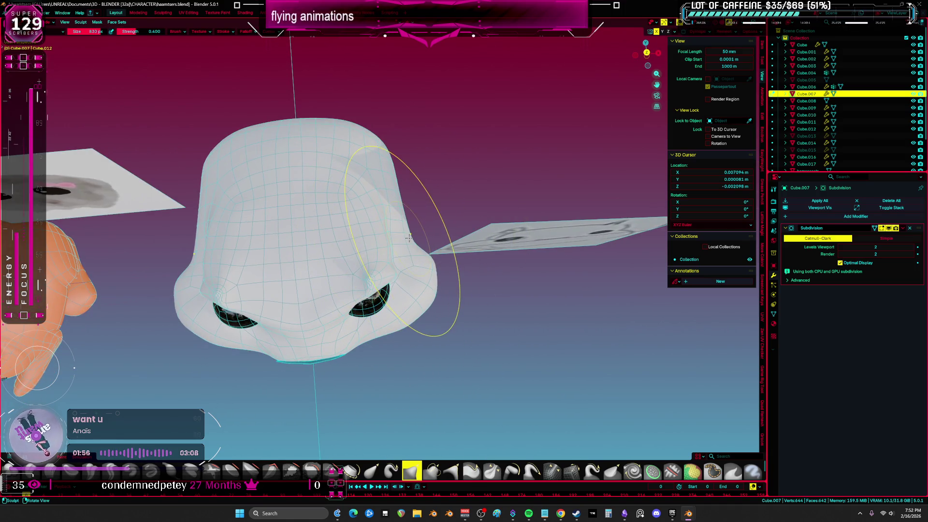
pyautogui.scroll(-5, 401, 225)
pyautogui.moveTo(401, 226); pyautogui.dragTo(455, 286, button='middle')
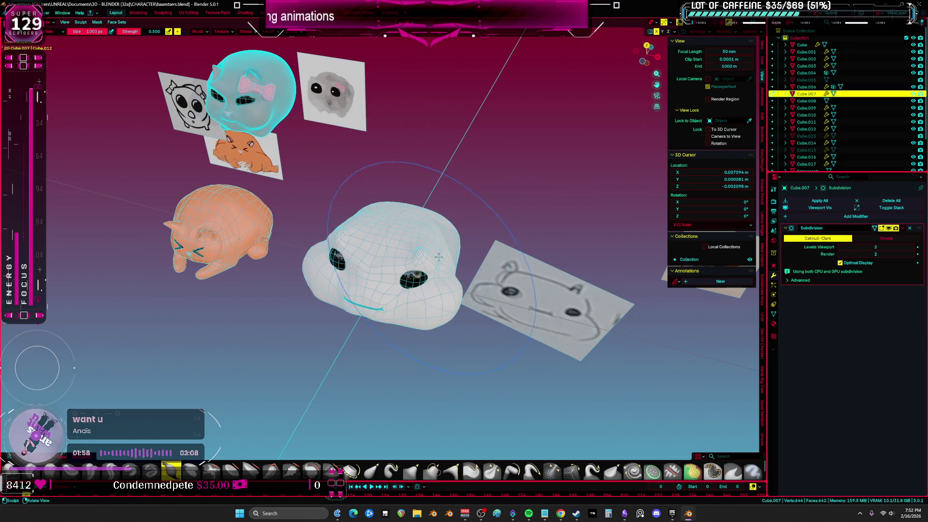
pyautogui.moveTo(387, 240)
pyautogui.mouseDown(button='middle')
pyautogui.moveTo(472, 321)
pyautogui.moveTo(435, 299)
pyautogui.moveTo(346, 284)
pyautogui.mouseUp(button='middle')
pyautogui.scroll(5, 454, 309)
pyautogui.hotkey('ctrl', 'Tab')
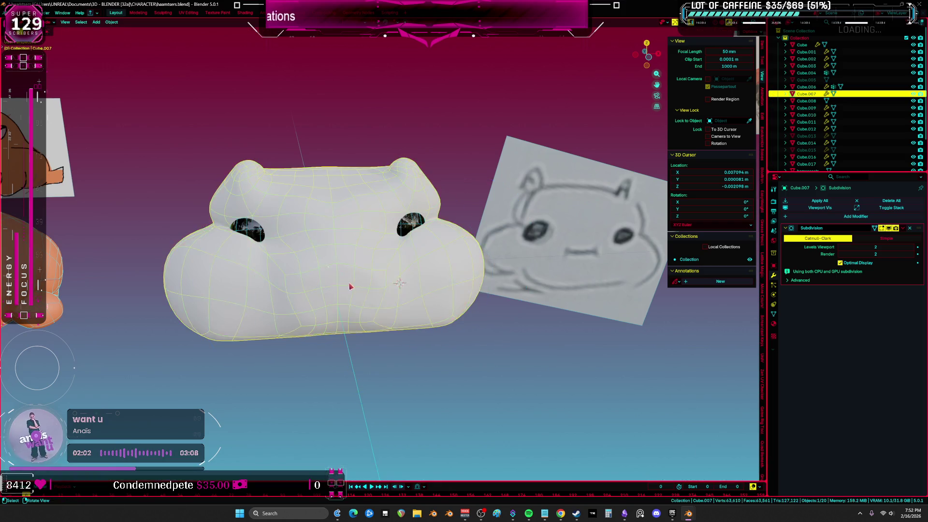
# Step: Select the mouth object in Edit Mode and frame it from the front view
pyautogui.hotkey('shift', 'z')
pyautogui.click(372, 280)
pyautogui.click(528, 293)
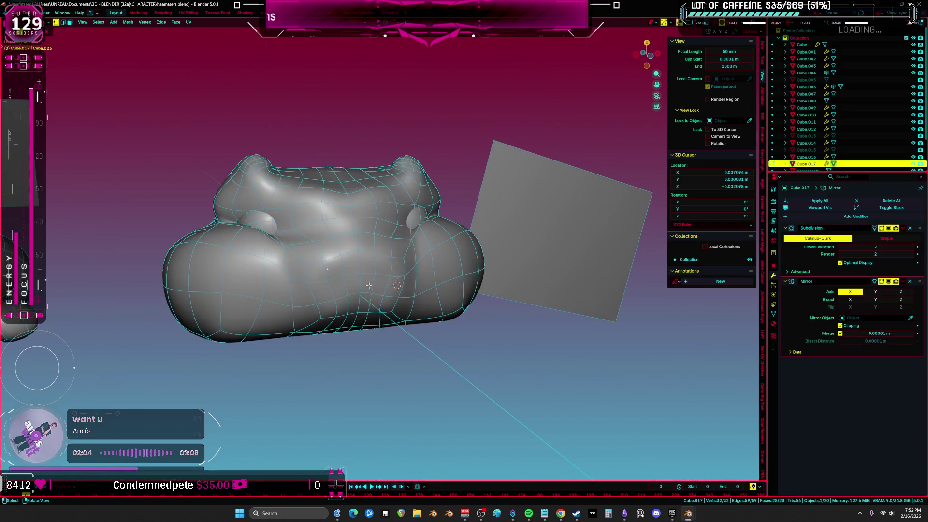
pyautogui.press('Tab')
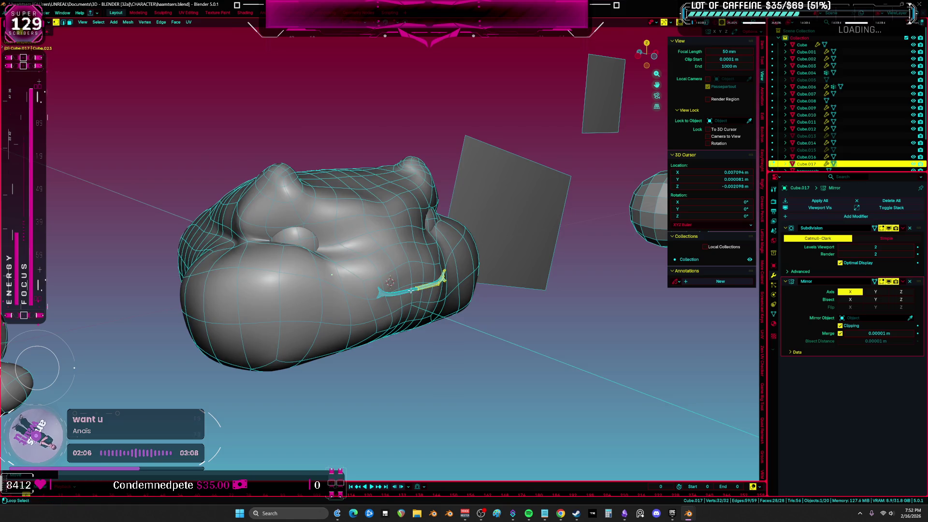
pyautogui.press('z')
pyautogui.click(418, 351)
pyautogui.press('KP_1')
pyautogui.press('KP_Decimal')
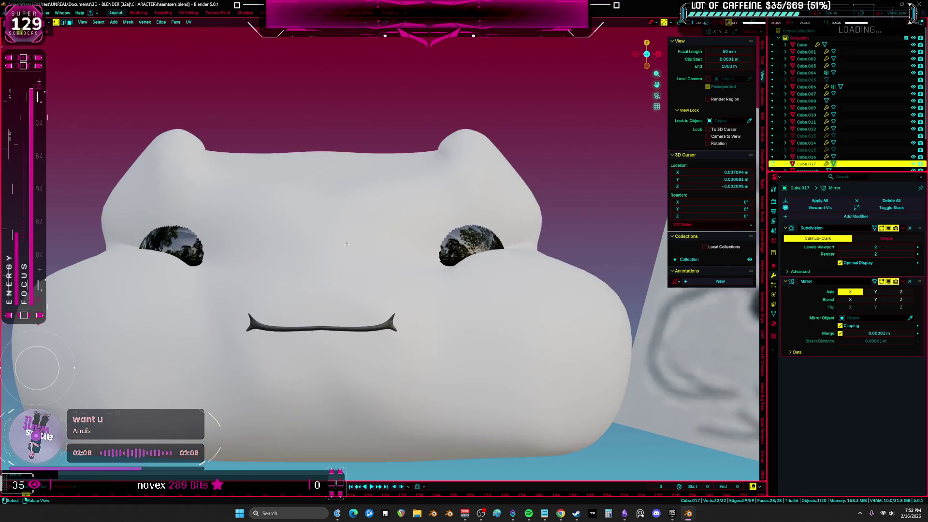
pyautogui.hotkey('shift', 'alt', 'z')
# Step: Sculpt the mouth into an upward curve and smooth its peak back down
pyautogui.click(398, 310)
pyautogui.moveTo(348, 245)
pyautogui.mouseDown()
pyautogui.moveTo(339, 259)
pyautogui.moveTo(376, 217)
pyautogui.mouseUp()
pyautogui.moveTo(310, 272)
pyautogui.mouseDown()
pyautogui.moveTo(311, 246)
pyautogui.moveTo(353, 218)
pyautogui.moveTo(325, 223)
pyautogui.moveTo(324, 244)
pyautogui.mouseUp()
pyautogui.scroll(-1, 410, 240)
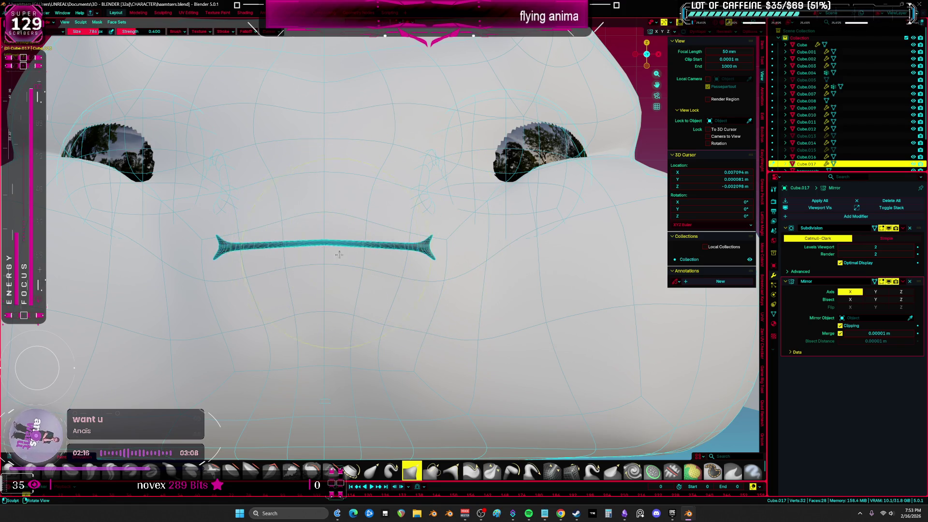
pyautogui.scroll(-3, 324, 244)
pyautogui.moveTo(324, 245); pyautogui.dragTo(570, 323, button='middle')
# Step: Move the mouth vertices along Y to push the mouth into the face
pyautogui.press('Tab')
pyautogui.press('g')
pyautogui.press('y')
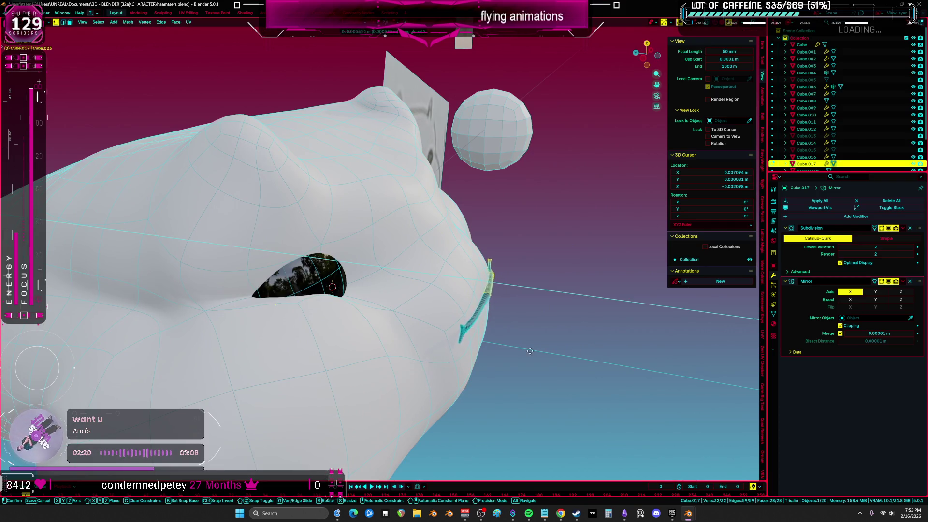
pyautogui.click(535, 350)
pyautogui.moveTo(535, 350)
pyautogui.mouseDown(button='middle')
pyautogui.moveTo(457, 371)
pyautogui.moveTo(483, 362)
pyautogui.mouseUp(button='middle')
pyautogui.scroll(4, 484, 362)
pyautogui.press('g')
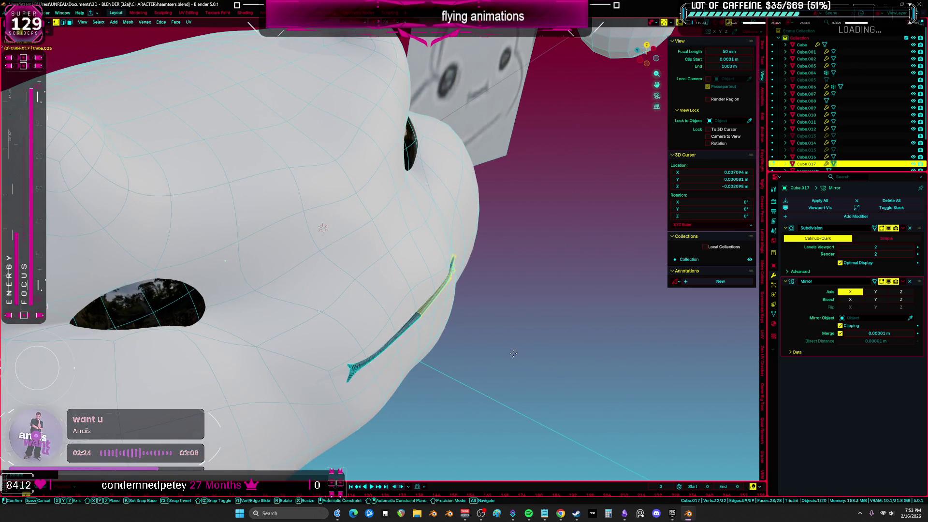
pyautogui.click(513, 353)
pyautogui.moveTo(514, 354)
pyautogui.mouseDown(button='middle')
pyautogui.moveTo(502, 369)
pyautogui.moveTo(483, 363)
pyautogui.mouseUp(button='middle')
pyautogui.scroll(-3, 349, 253)
pyautogui.scroll(1, 349, 252)
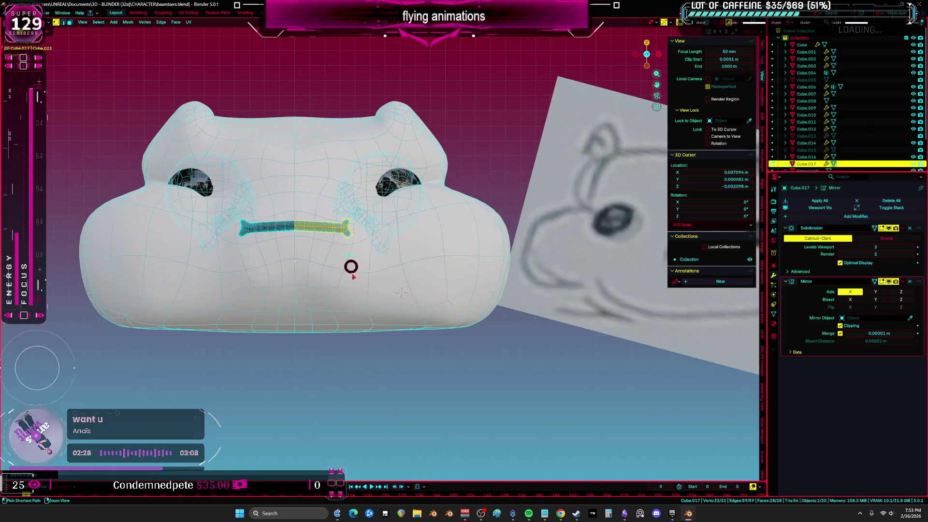
# Step: Deselect the mouth vertices, resume sculpting, review the face, and return to object mode
pyautogui.hotkey('ctrl', 'Tab')
pyautogui.scroll(5, 349, 252)
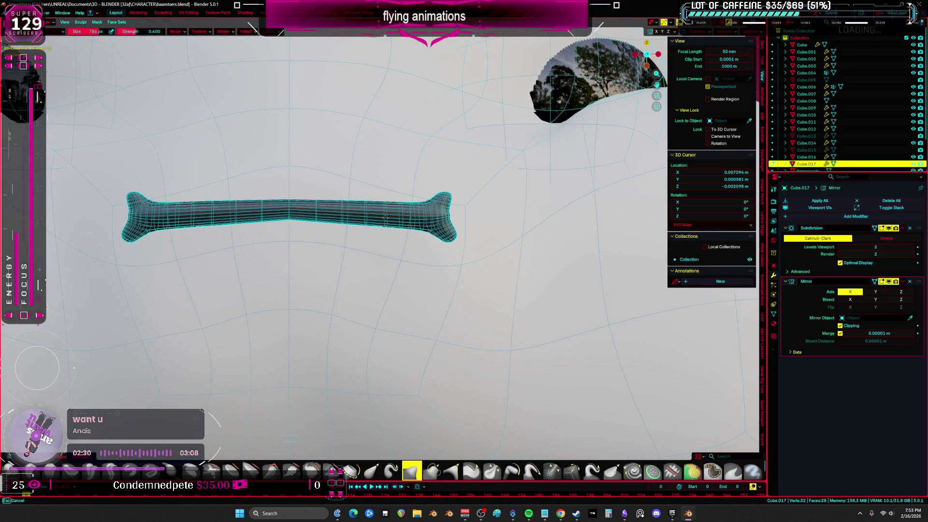
pyautogui.press('Tab')
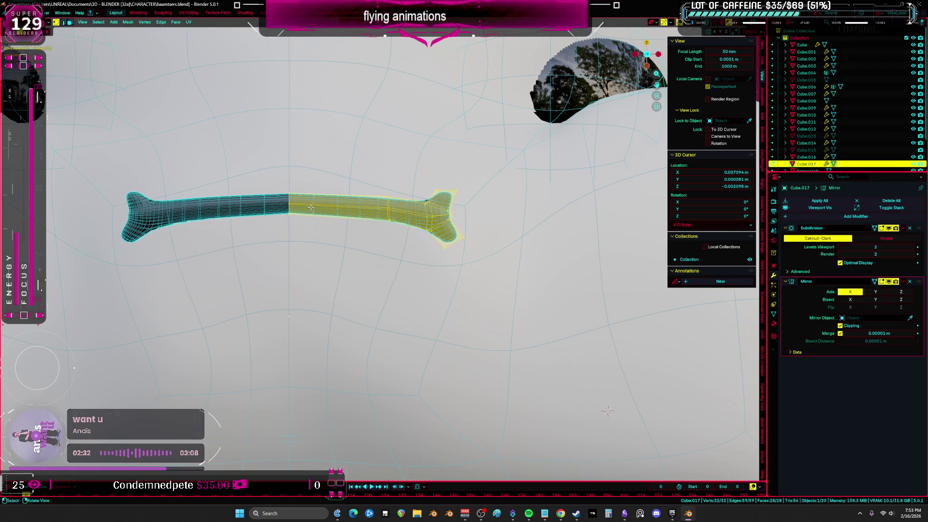
pyautogui.hotkey('alt', 'a')
pyautogui.hotkey('ctrl', 'Tab')
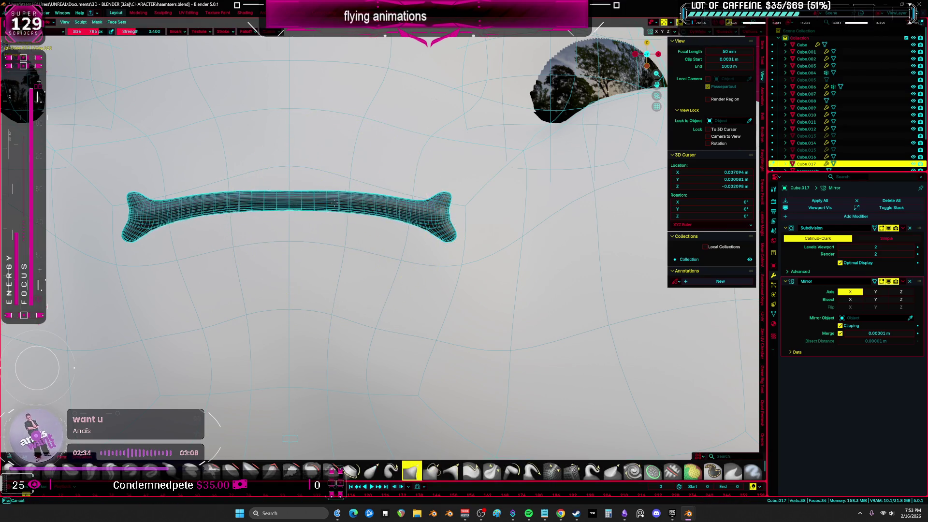
pyautogui.scroll(-3, 472, 224)
pyautogui.moveTo(494, 244)
pyautogui.mouseDown(button='middle')
pyautogui.moveTo(483, 271)
pyautogui.moveTo(425, 333)
pyautogui.moveTo(378, 329)
pyautogui.moveTo(459, 311)
pyautogui.moveTo(517, 312)
pyautogui.moveTo(368, 321)
pyautogui.moveTo(406, 323)
pyautogui.moveTo(387, 327)
pyautogui.mouseUp(button='middle')
pyautogui.moveTo(441, 311); pyautogui.dragTo(365, 377, button='middle')
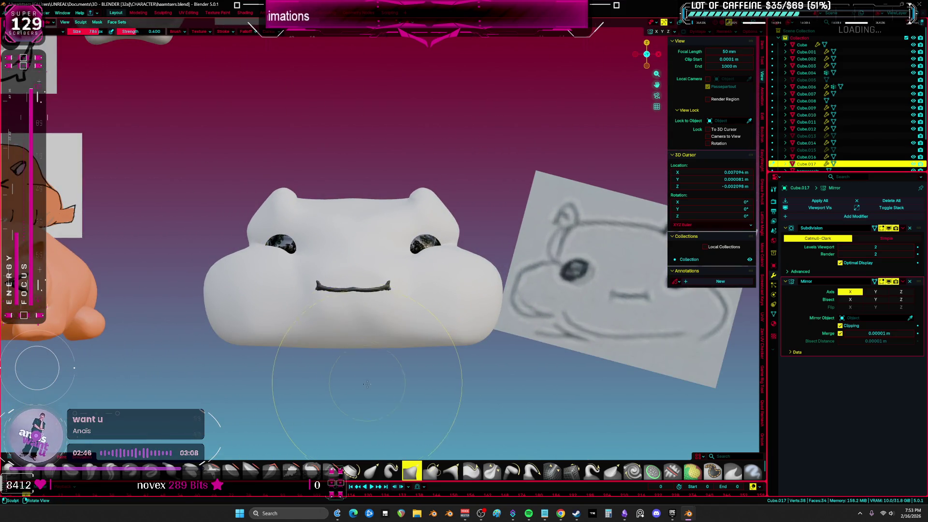
pyautogui.scroll(-5, 366, 382)
pyautogui.hotkey('ctrl', 'Tab')
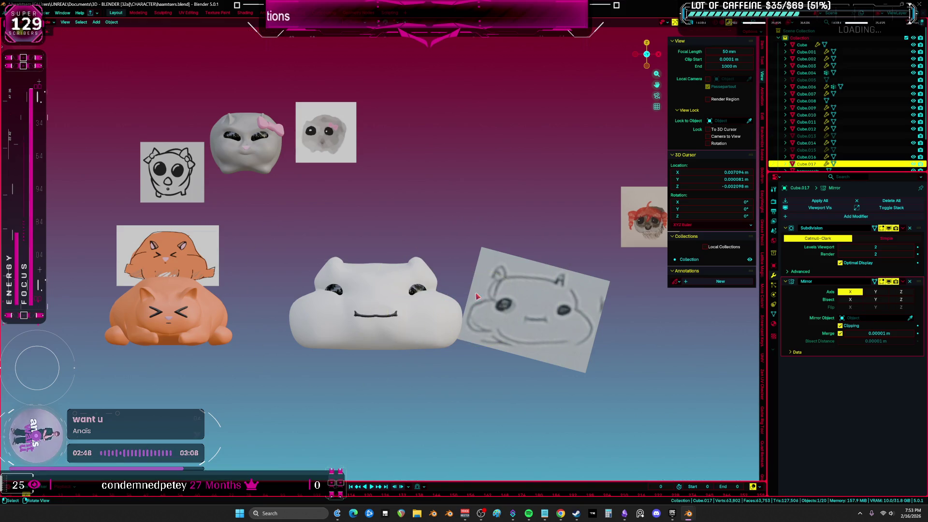
# Step: Move the hh sketch, the orange cat group and the grey cat group apart, then deselect all
pyautogui.click(527, 326)
pyautogui.press('g')
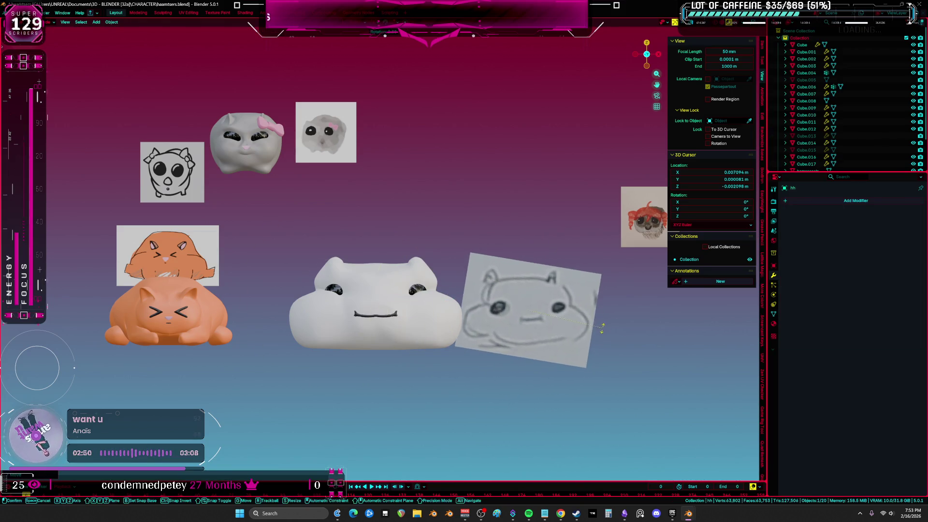
pyautogui.click(590, 310)
pyautogui.moveTo(99, 220); pyautogui.dragTo(232, 355)
pyautogui.press('g')
pyautogui.click(237, 152)
pyautogui.moveTo(224, 82); pyautogui.dragTo(416, 170)
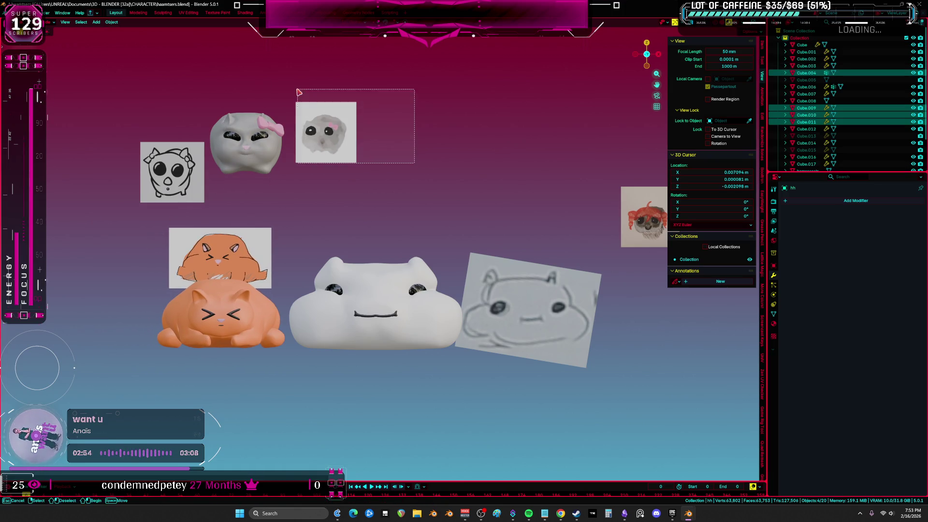
pyautogui.press('g')
pyautogui.click(473, 170)
pyautogui.hotkey('alt', 'a')
# Step: Unhide all objects, switch to wireframe, and select the round head and its nose piece
pyautogui.hotkey('alt', 'h')
pyautogui.hotkey('shift', 'z')
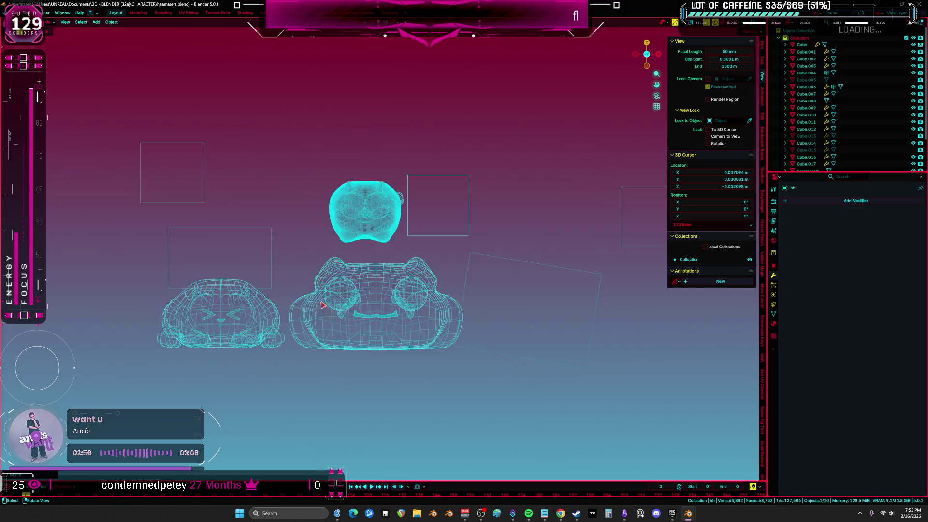
pyautogui.scroll(2, 363, 333)
pyautogui.click(418, 382)
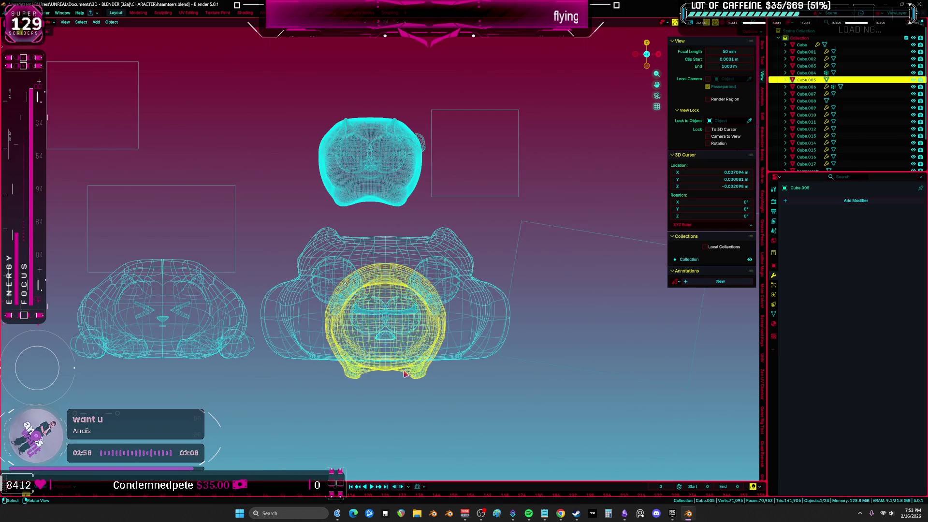
pyautogui.scroll(3, 400, 362)
pyautogui.keyDown('shift'); pyautogui.click(393, 315); pyautogui.keyUp('shift')
pyautogui.click(421, 302)
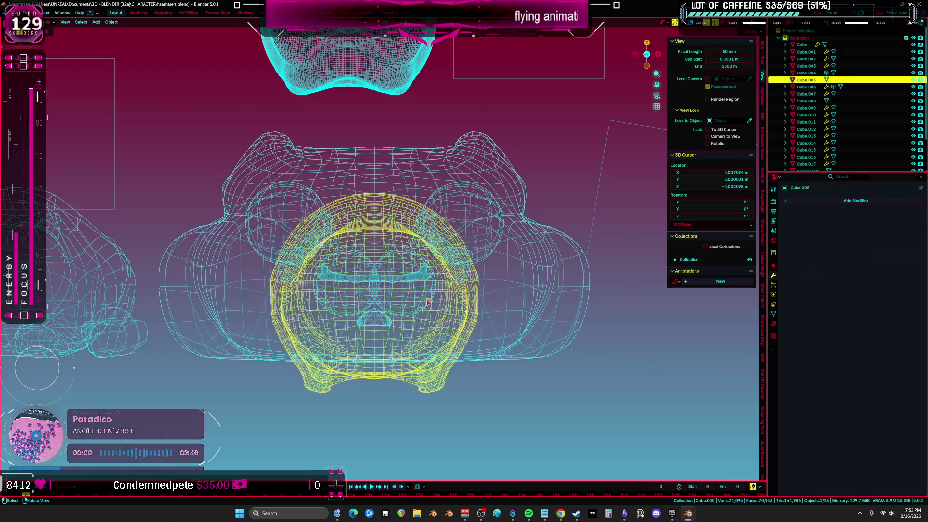
# Step: Select the white body, round head, eyes and nose piece in turn to inspect them
pyautogui.click(425, 304)
pyautogui.scroll(3, 423, 308)
pyautogui.click(419, 312)
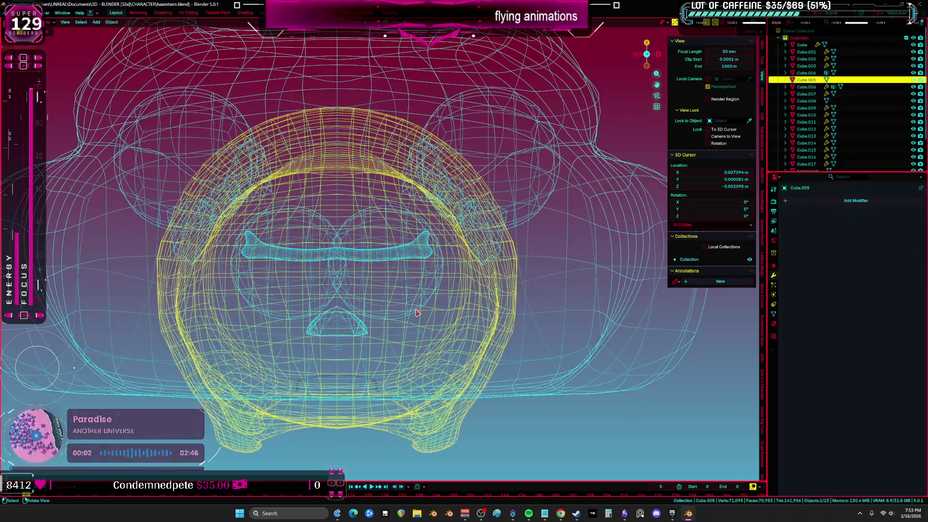
pyautogui.click(410, 317)
pyautogui.click(372, 340)
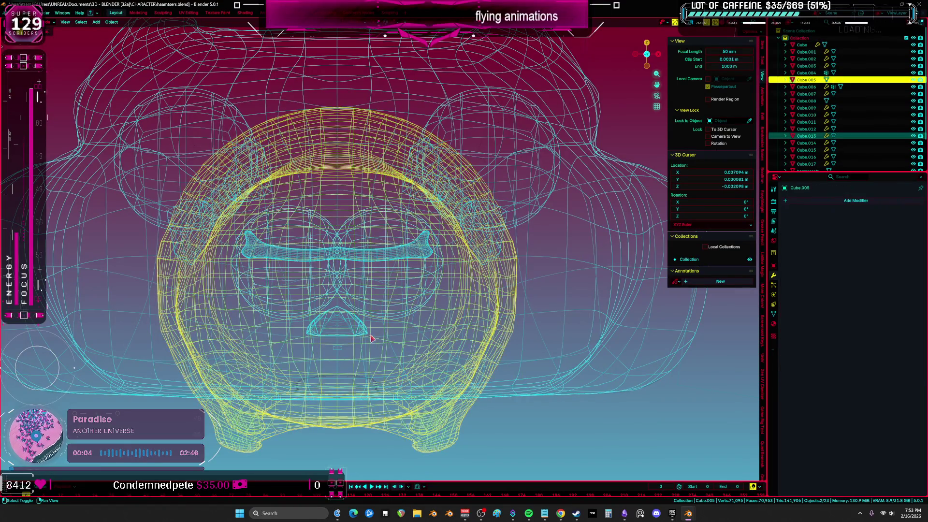
pyautogui.click(368, 334)
pyautogui.scroll(-5, 368, 334)
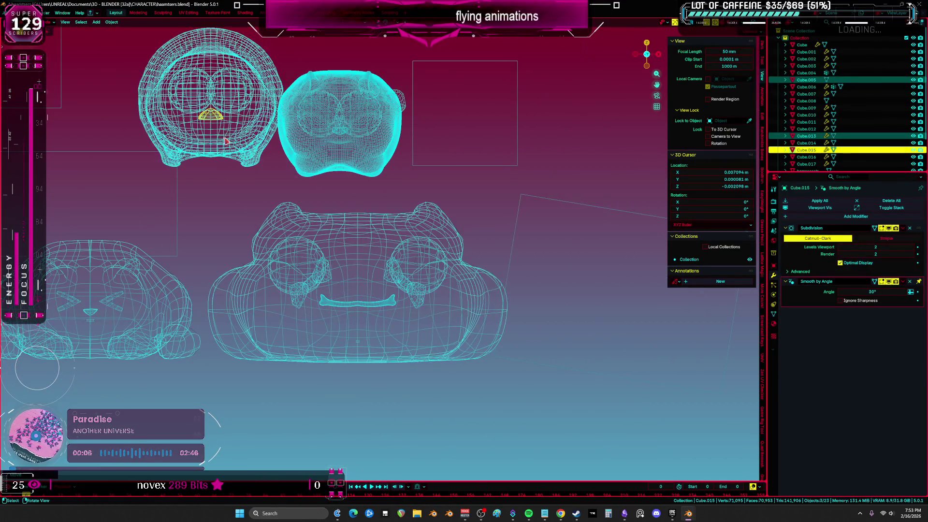
# Step: Switch to material preview and reposition the nose piece
pyautogui.hotkey('shift', 'z')
pyautogui.press('z')
pyautogui.press('g')
pyautogui.click(484, 392)
# Step: Back in wireframe, select the mirrored part and the top-left head, cancelling its move
pyautogui.hotkey('shift', 'z')
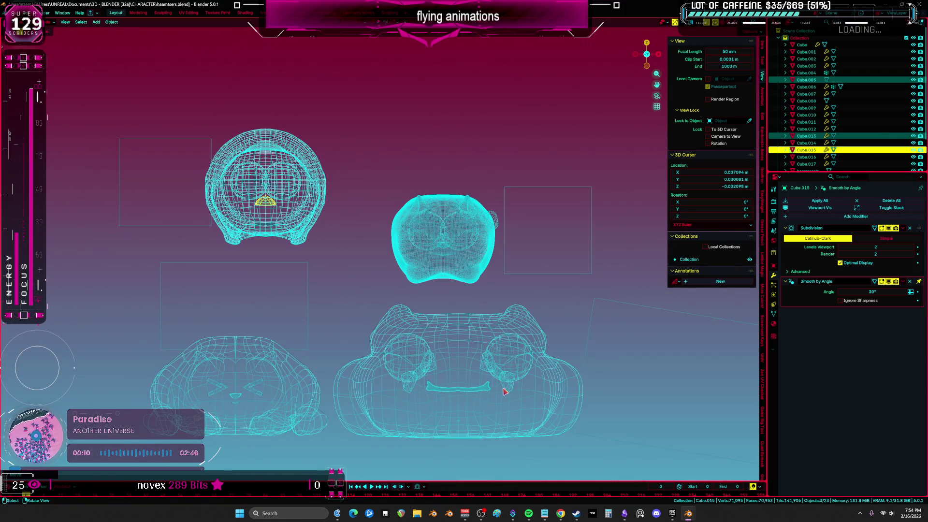
pyautogui.click(504, 392)
pyautogui.click(321, 227)
pyautogui.press('g')
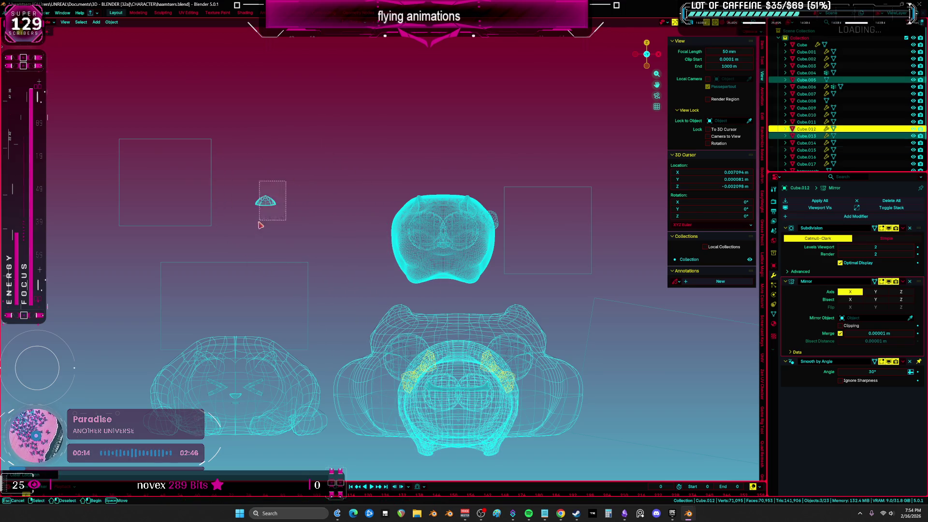
pyautogui.rightClick(348, 155)
# Step: In wireframe, select every model and nudge them all slightly along Y
pyautogui.press('z')
pyautogui.click(311, 263)
pyautogui.click(292, 203)
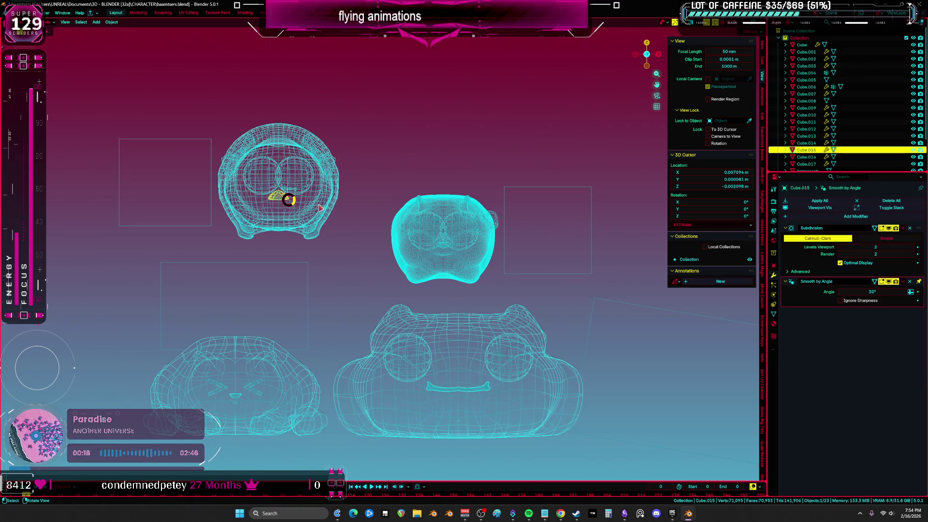
pyautogui.hotkey('shift', 'z')
pyautogui.press('a')
pyautogui.press('g')
pyautogui.press('y')
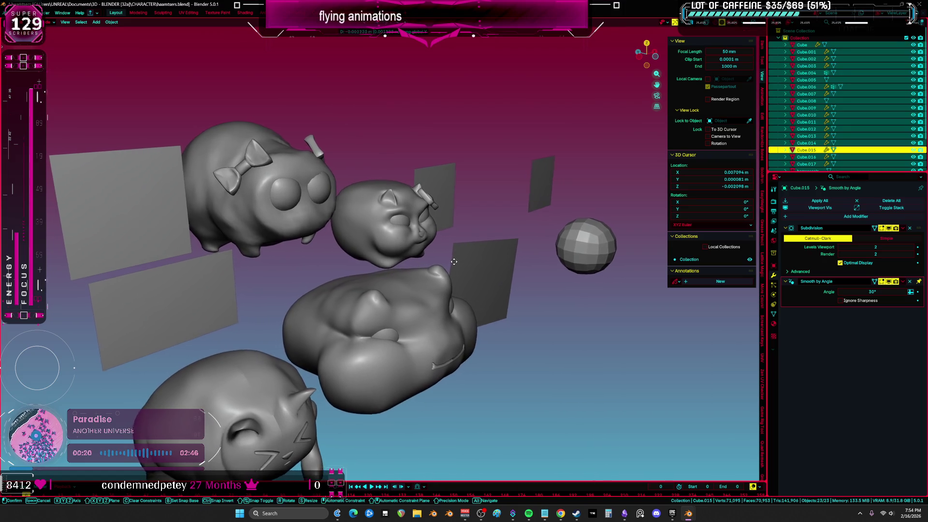
pyautogui.click(443, 263)
# Step: Select the nose piece inside the top-left head and enter its mesh editing
pyautogui.press('Tab')
pyautogui.hotkey('shift', 'z')
pyautogui.click(293, 213)
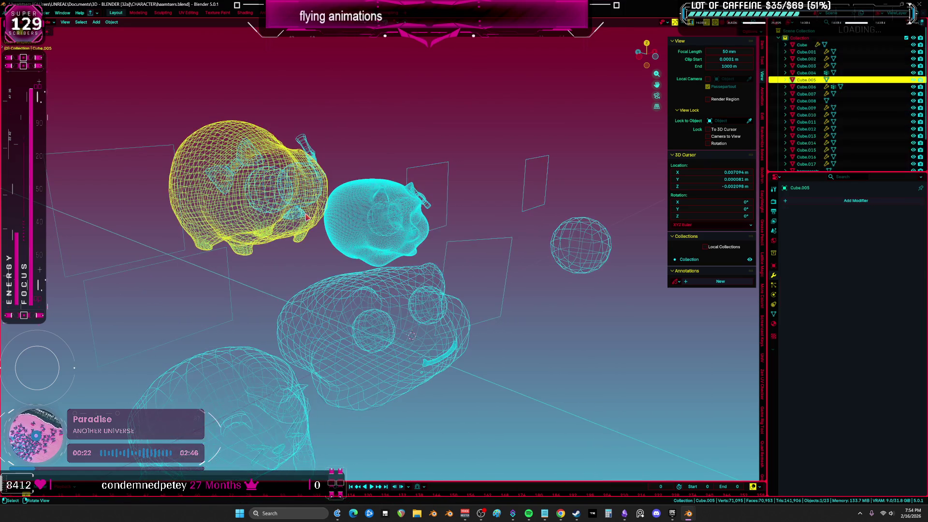
pyautogui.click(295, 214)
pyautogui.press('Tab')
# Step: Return to Object Mode and view the hamster lineup from the front in material preview
pyautogui.hotkey('shift', 'z')
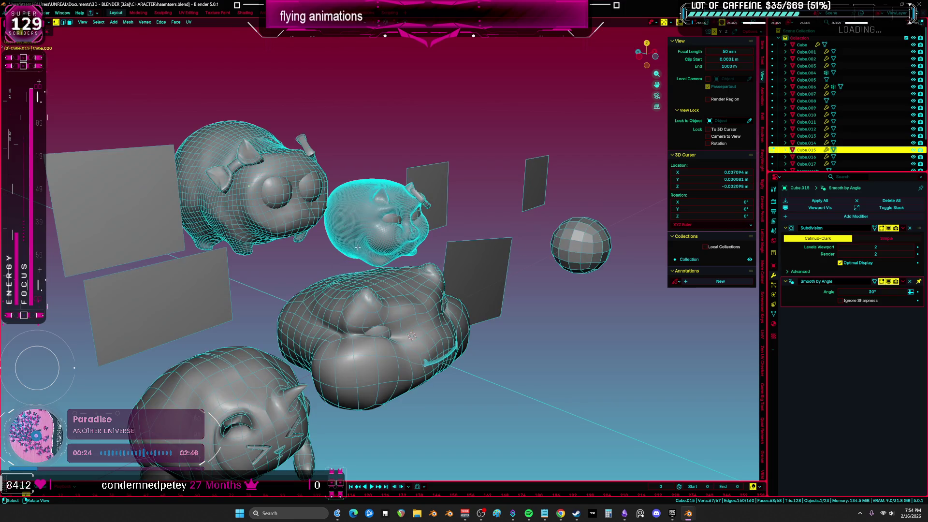
pyautogui.hotkey('shift', 'alt', 'z')
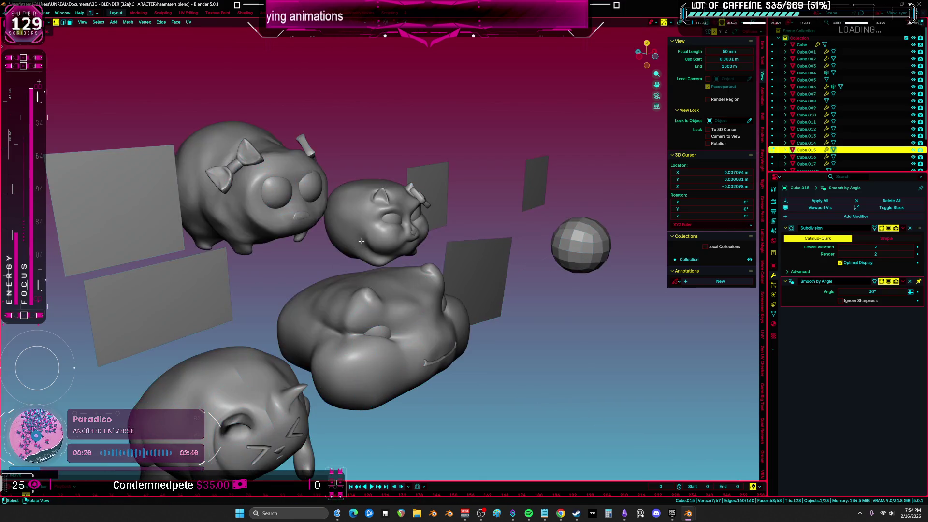
pyautogui.press('z')
pyautogui.moveTo(361, 241); pyautogui.dragTo(417, 266, button='middle')
pyautogui.hotkey('shift', 'alt', 'z')
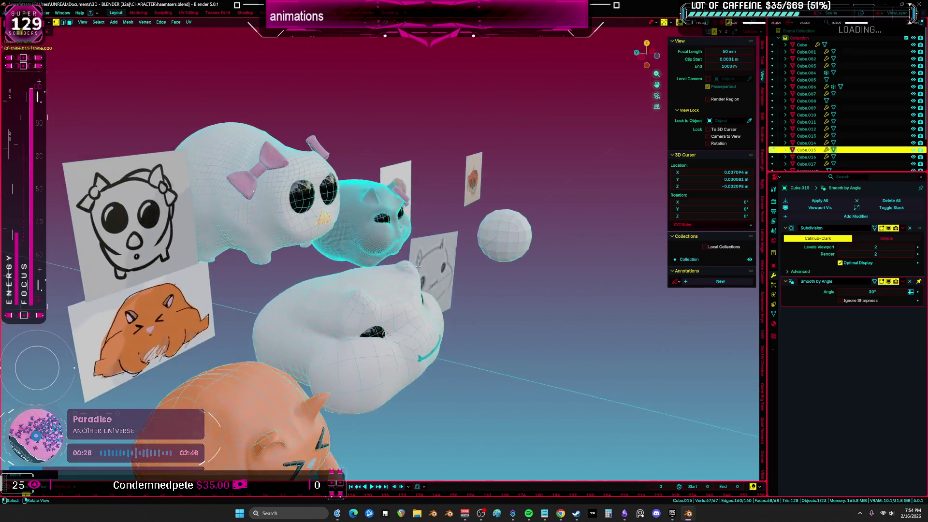
pyautogui.press('Tab')
pyautogui.scroll(2, 417, 266)
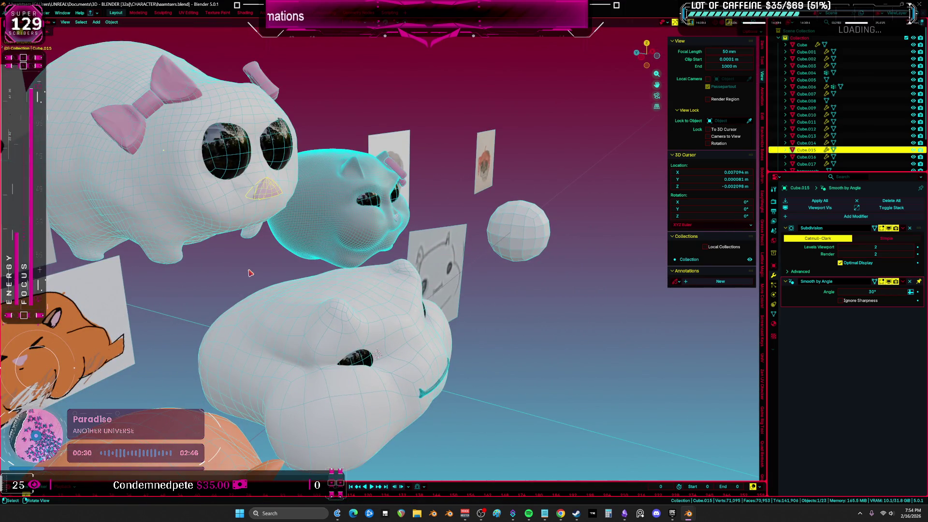
pyautogui.press('KP_1')
pyautogui.hotkey('shift', 'alt', 'z')
pyautogui.scroll(-3, 431, 281)
pyautogui.scroll(2, 428, 273)
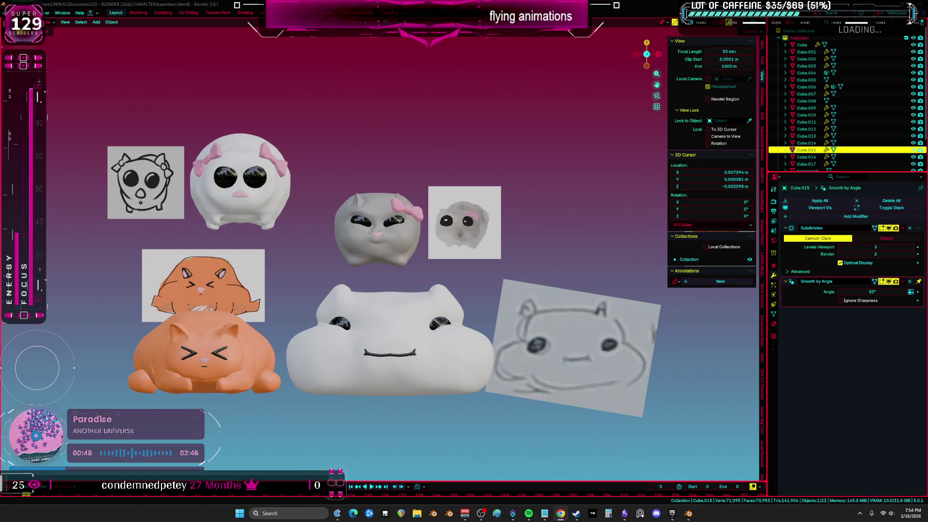
# Step: Select the big white cloud hamster, enter Sculpt Mode and orbit around the models
pyautogui.scroll(3, 452, 353)
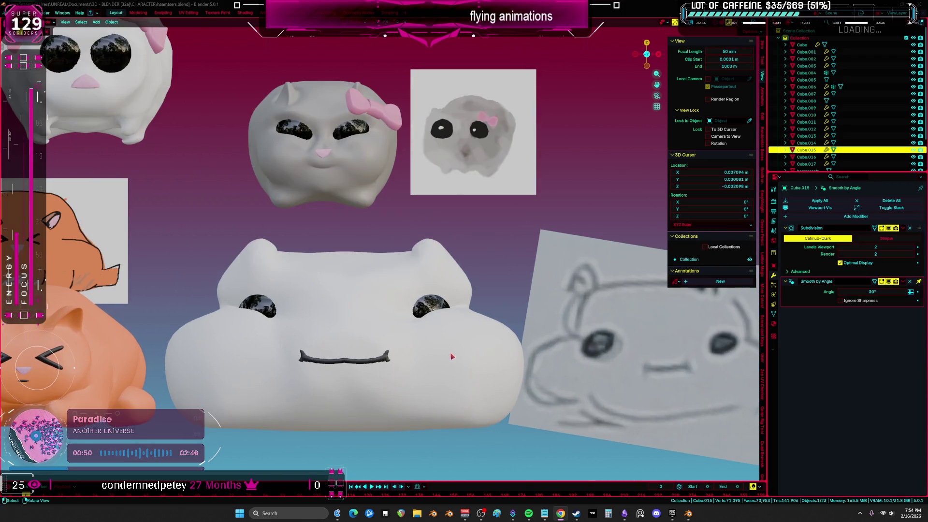
pyautogui.click(466, 347)
pyautogui.scroll(2, 482, 293)
pyautogui.hotkey('ctrl', 'Tab')
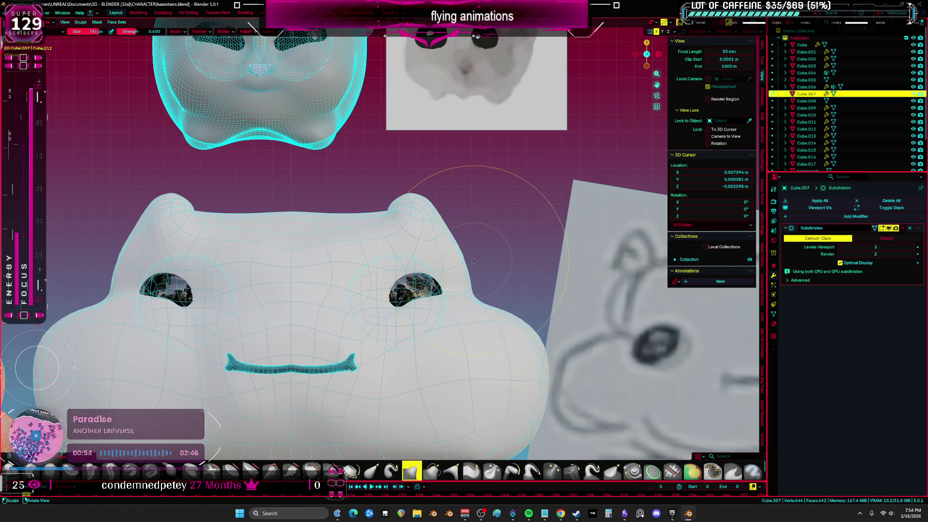
pyautogui.scroll(-5, 440, 264)
pyautogui.moveTo(440, 263); pyautogui.dragTo(464, 339, button='middle')
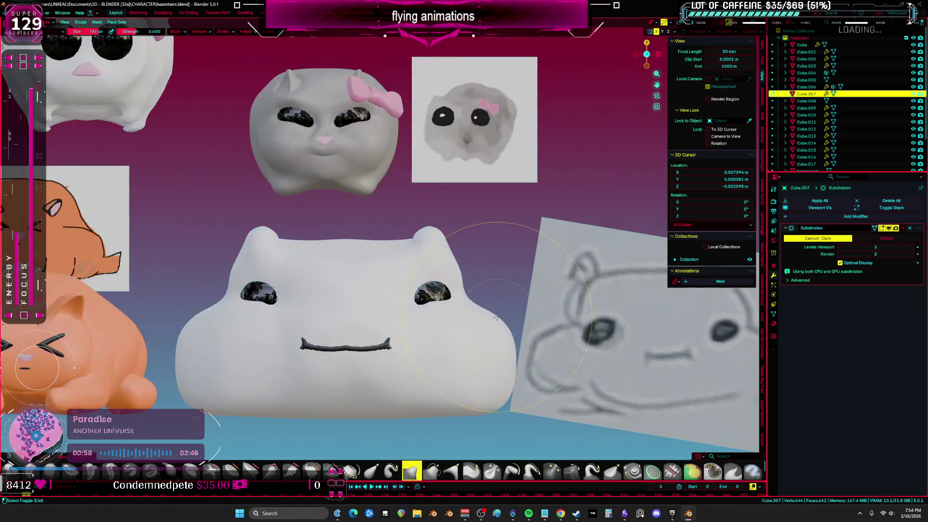
pyautogui.scroll(-2, 463, 343)
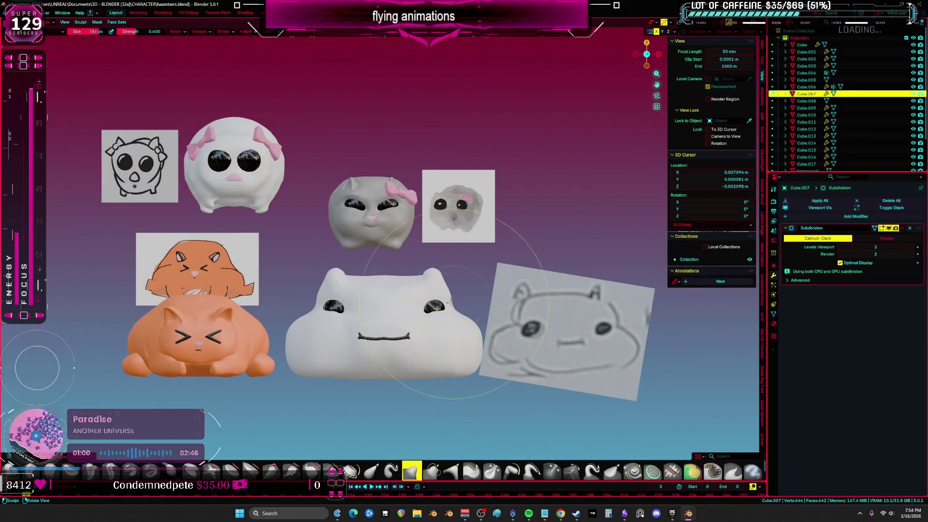
pyautogui.scroll(5, 374, 212)
# Step: Edit the nose piece into a downward-pointing beak and return to Object Mode
pyautogui.keyDown('shift'); pyautogui.moveTo(375, 213); pyautogui.dragTo(386, 243, button='middle'); pyautogui.keyUp('shift')
pyautogui.press('Tab')
pyautogui.press('r')
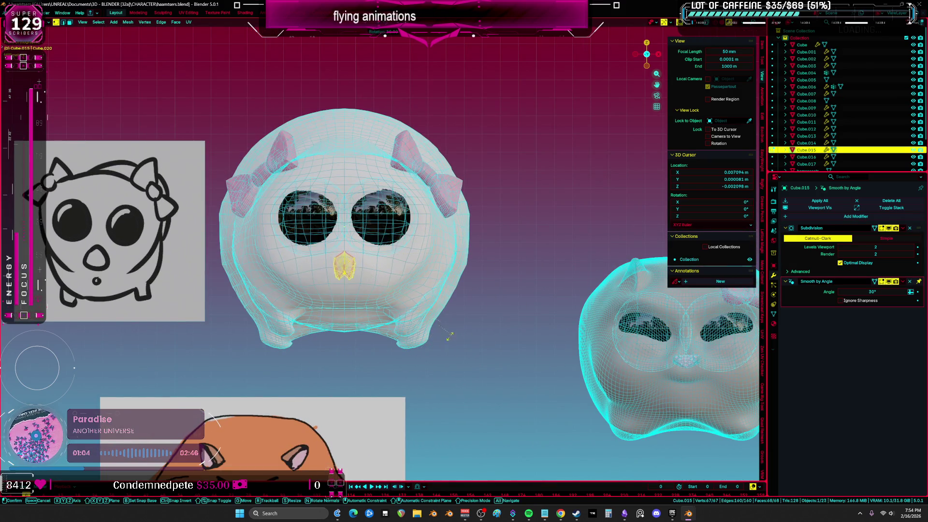
pyautogui.press('Escape')
pyautogui.hotkey('ctrl', 'Tab')
pyautogui.click(355, 252)
pyautogui.hotkey('ctrl', 'z')
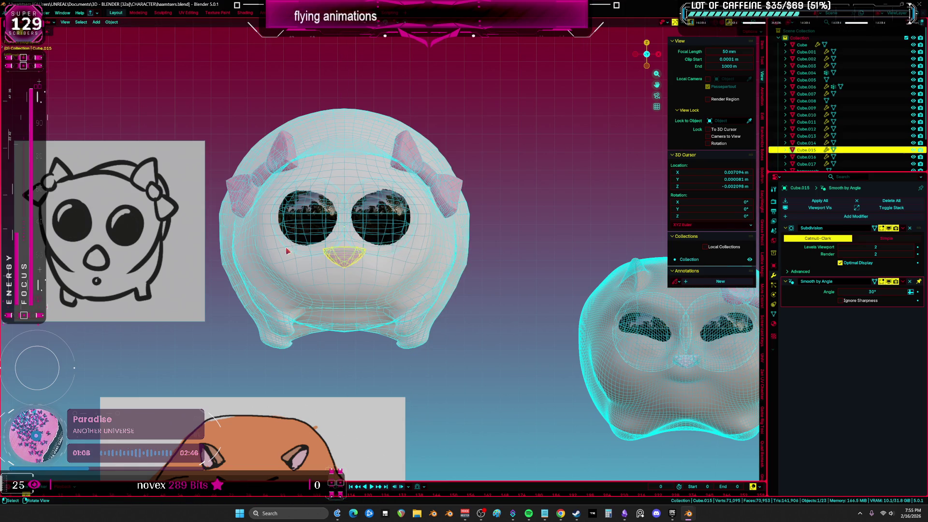
# Step: Select the front bowed cat head and enter Sculpt Mode on it
pyautogui.moveTo(398, 368); pyautogui.dragTo(353, 205, button='middle')
pyautogui.click(354, 205)
pyautogui.hotkey('ctrl', 'Tab')
pyautogui.scroll(3, 337, 356)
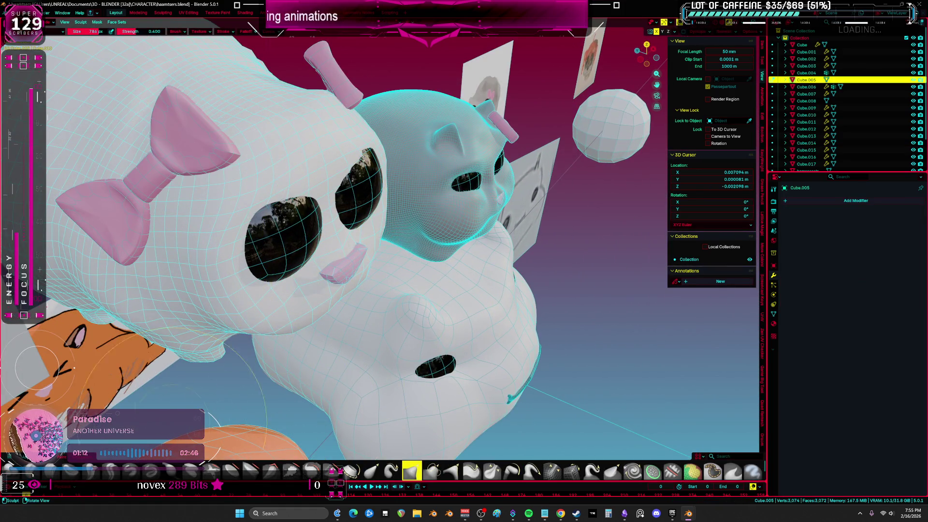
# Step: Pick a new brush and sculpt across the eye region of the bowed head
pyautogui.click(51, 469)
pyautogui.moveTo(252, 291); pyautogui.dragTo(275, 316, button='middle')
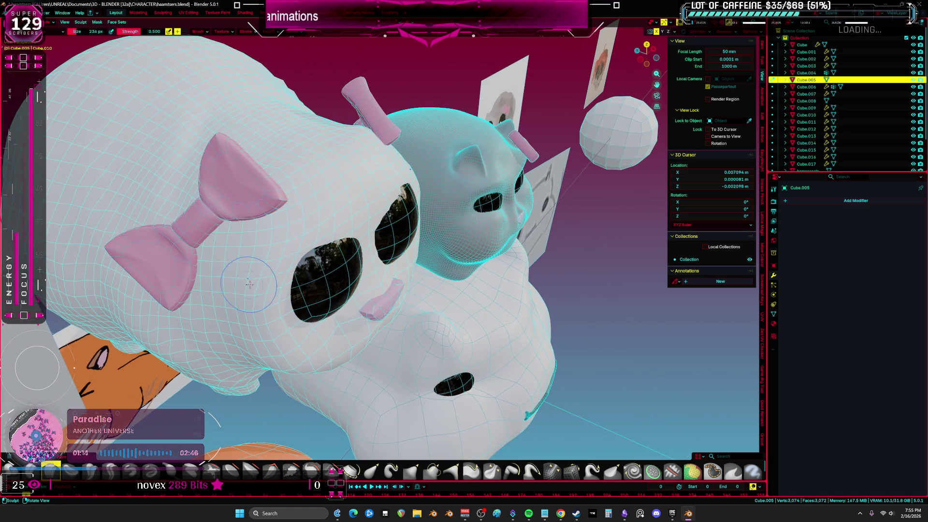
pyautogui.moveTo(275, 315); pyautogui.dragTo(265, 295)
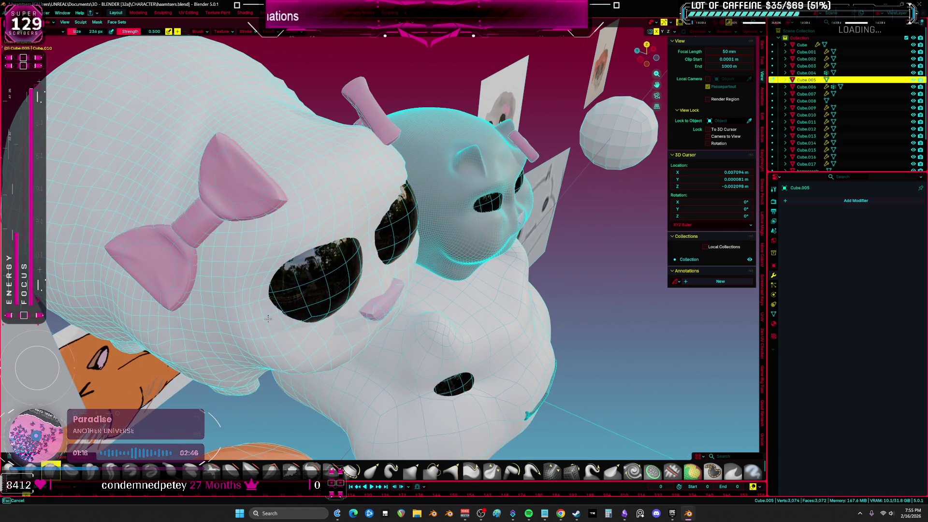
pyautogui.moveTo(284, 261); pyautogui.dragTo(369, 260)
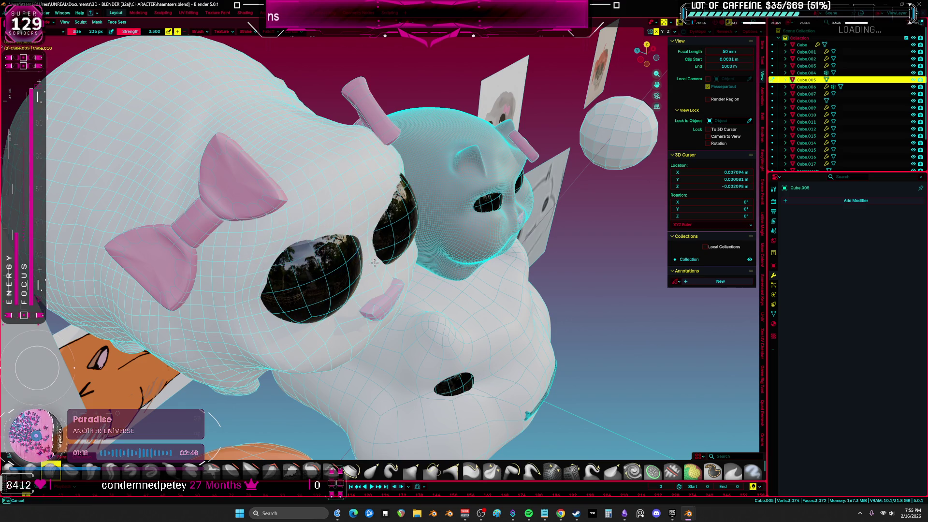
pyautogui.moveTo(361, 247); pyautogui.dragTo(362, 255, button='middle')
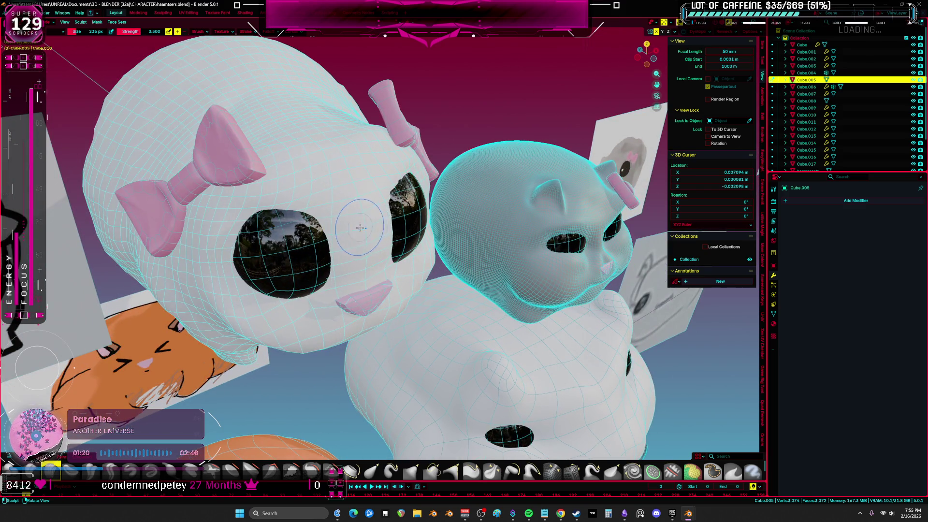
pyautogui.moveTo(323, 243)
pyautogui.mouseDown(button='middle')
pyautogui.moveTo(347, 236)
pyautogui.moveTo(327, 136)
pyautogui.moveTo(328, 158)
pyautogui.moveTo(409, 158)
pyautogui.moveTo(372, 159)
pyautogui.moveTo(368, 170)
pyautogui.mouseUp(button='middle')
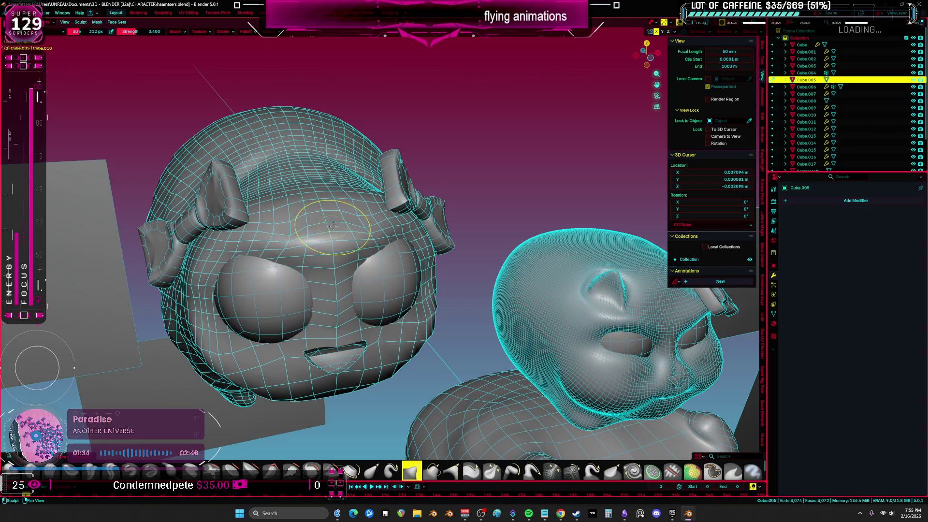
pyautogui.moveTo(324, 212)
pyautogui.mouseDown(button='middle')
pyautogui.moveTo(380, 207)
pyautogui.moveTo(415, 223)
pyautogui.moveTo(419, 247)
pyautogui.mouseUp(button='middle')
# Step: Shrink the brush and keep shaping the face from front and side angles
pyautogui.press('f')
pyautogui.click(350, 341)
pyautogui.moveTo(350, 341)
pyautogui.mouseDown(button='middle')
pyautogui.moveTo(300, 304)
pyautogui.moveTo(401, 356)
pyautogui.moveTo(425, 354)
pyautogui.moveTo(429, 340)
pyautogui.mouseUp(button='middle')
pyautogui.click(411, 358)
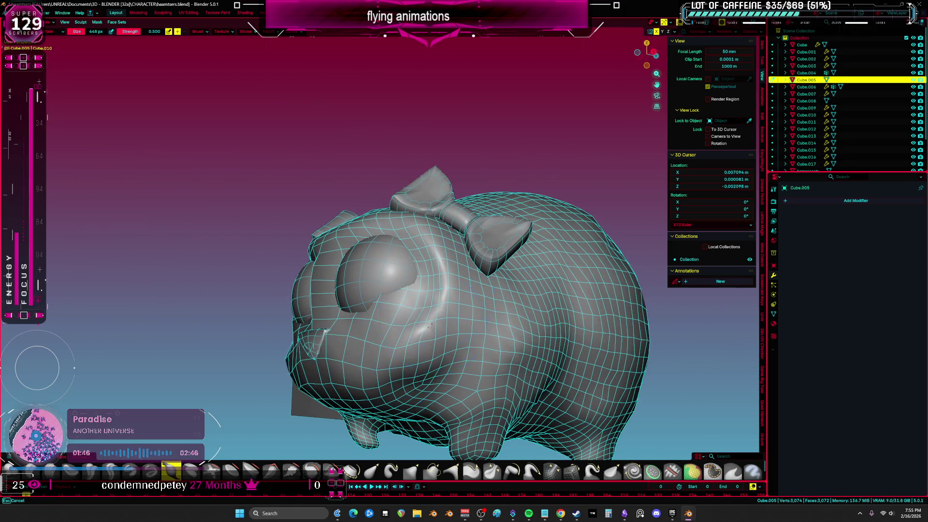
pyautogui.click(425, 254)
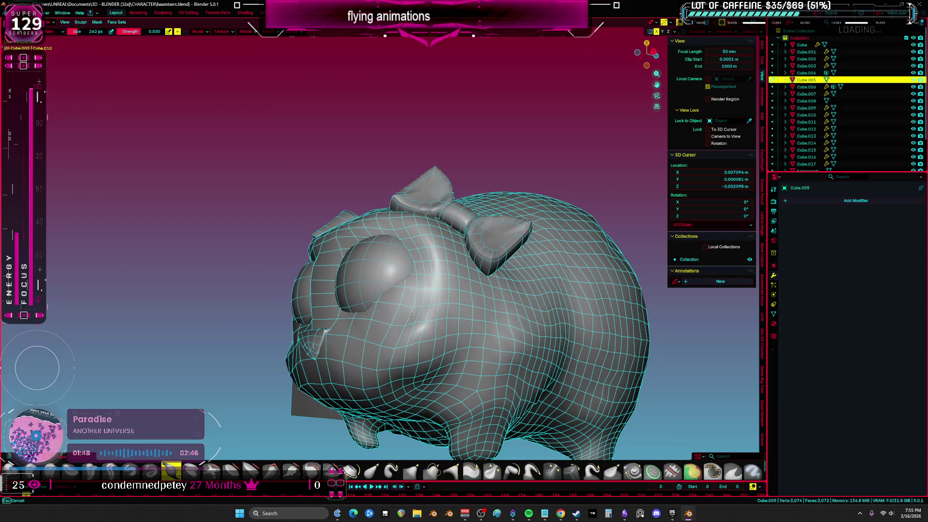
pyautogui.moveTo(428, 249); pyautogui.dragTo(411, 306, button='middle')
pyautogui.moveTo(386, 246)
pyautogui.mouseDown(button='middle')
pyautogui.moveTo(382, 256)
pyautogui.moveTo(406, 246)
pyautogui.mouseUp(button='middle')
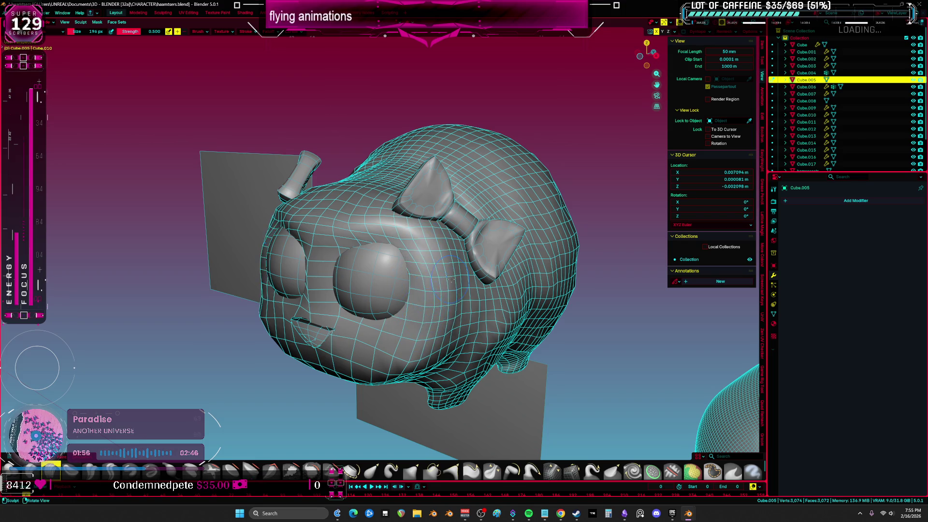
pyautogui.moveTo(441, 252); pyautogui.dragTo(442, 252, button='middle')
# Step: Set a 128 px brush, then view the head from the front in material preview
pyautogui.press('f')
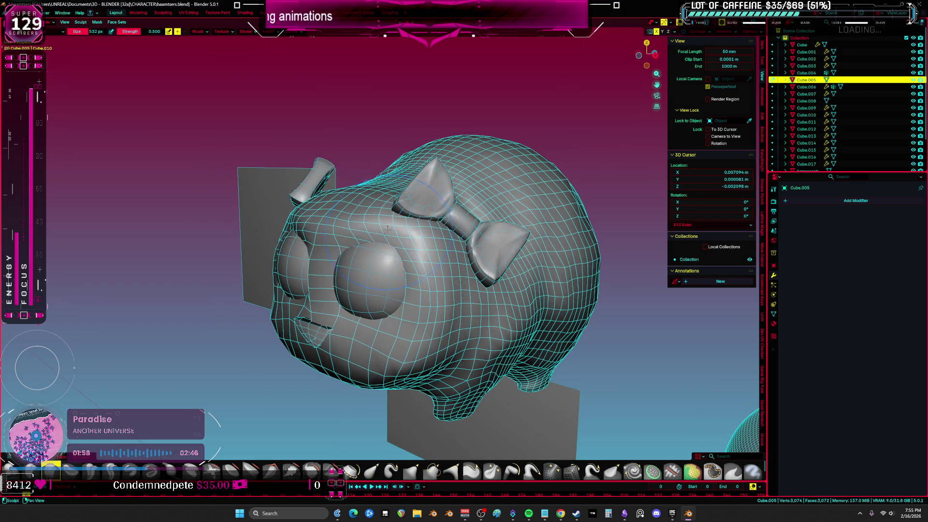
pyautogui.click(377, 267)
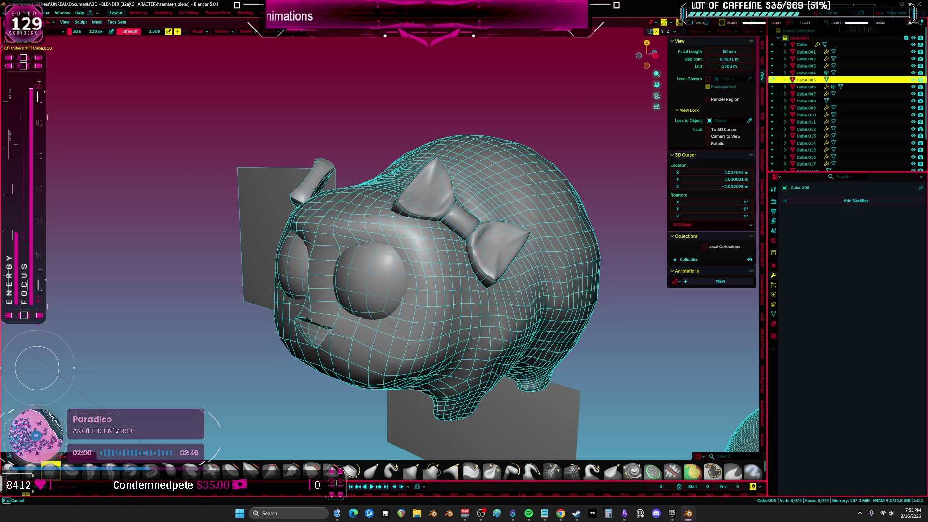
pyautogui.moveTo(361, 321)
pyautogui.mouseDown(button='middle')
pyautogui.moveTo(390, 307)
pyautogui.moveTo(404, 314)
pyautogui.moveTo(412, 295)
pyautogui.moveTo(389, 210)
pyautogui.mouseUp(button='middle')
pyautogui.press('KP_1')
pyautogui.press('z')
pyautogui.click(419, 276)
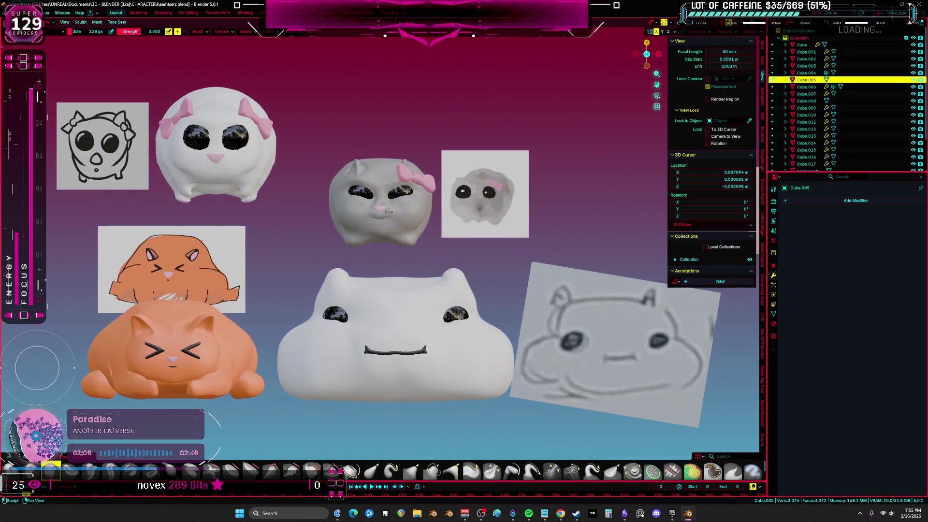
# Step: Return to Object Mode, pan across the scene, and start sculpting the mouth piece Cube.017
pyautogui.scroll(-5, 394, 236)
pyautogui.scroll(4, 389, 244)
pyautogui.hotkey('ctrl', 'Tab')
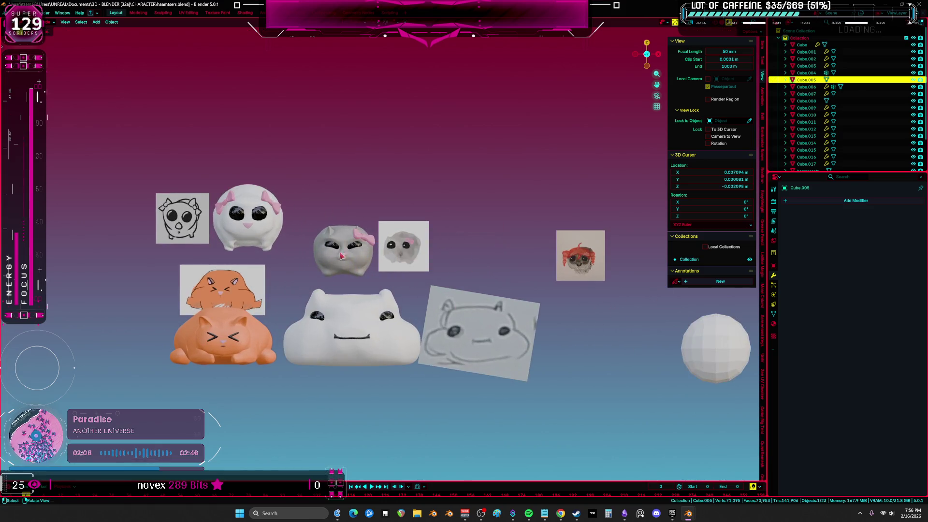
pyautogui.keyDown('shift'); pyautogui.moveTo(401, 323); pyautogui.dragTo(393, 290, button='middle'); pyautogui.keyUp('shift')
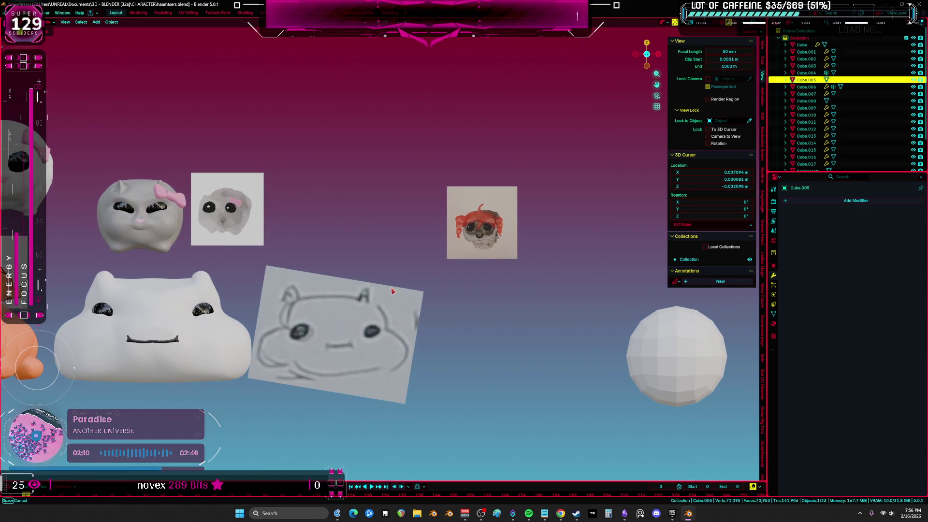
pyautogui.keyDown('shift'); pyautogui.moveTo(155, 233); pyautogui.dragTo(198, 226, button='middle'); pyautogui.keyUp('shift')
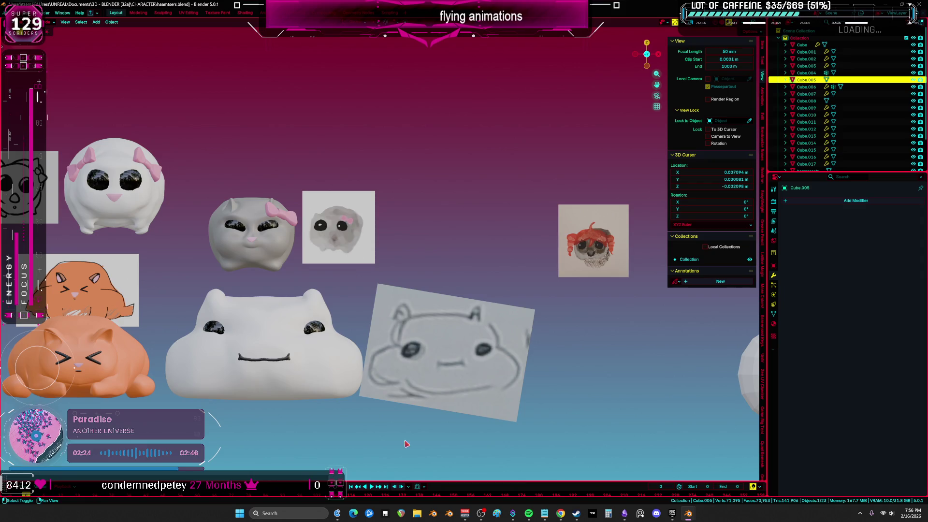
pyautogui.scroll(1, 348, 382)
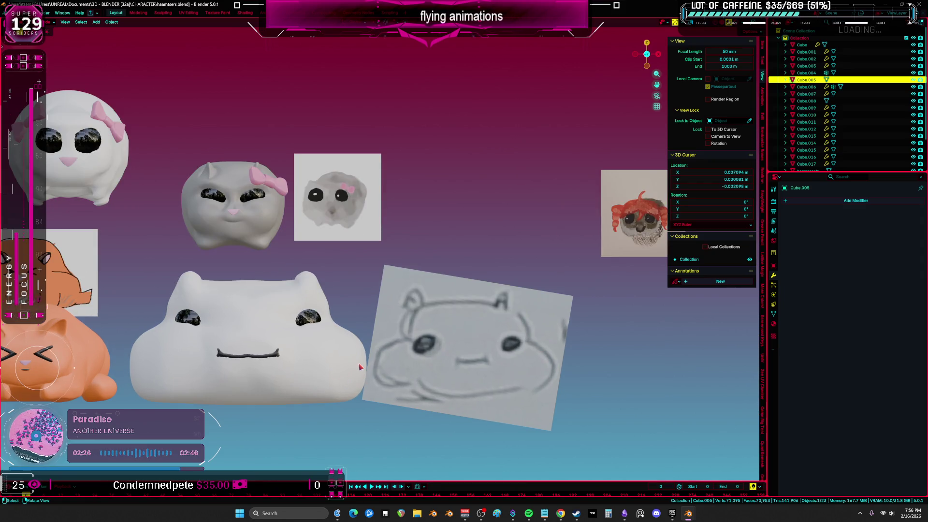
pyautogui.click(269, 358)
pyautogui.hotkey('ctrl', 'Tab')
pyautogui.scroll(3, 269, 358)
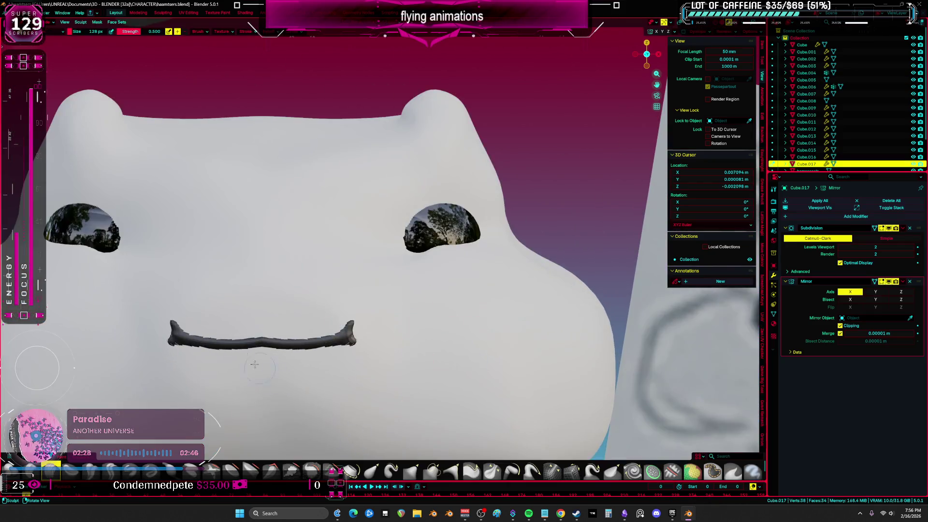
# Step: Pick another brush and set the view clip start to 0.0001 m
pyautogui.moveTo(338, 309)
pyautogui.mouseDown(button='middle')
pyautogui.moveTo(373, 300)
pyautogui.moveTo(401, 319)
pyautogui.mouseUp(button='middle')
pyautogui.click(411, 471)
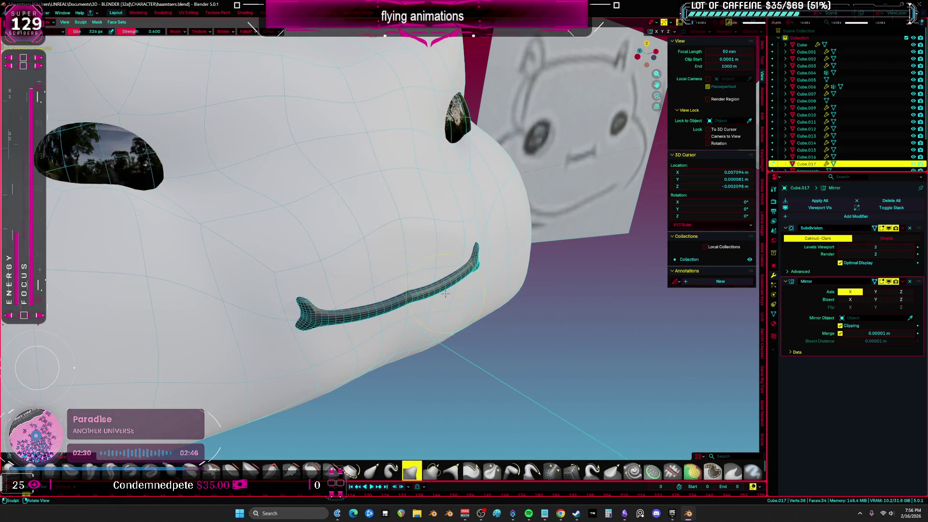
pyautogui.click(723, 59)
pyautogui.write('0.0001')
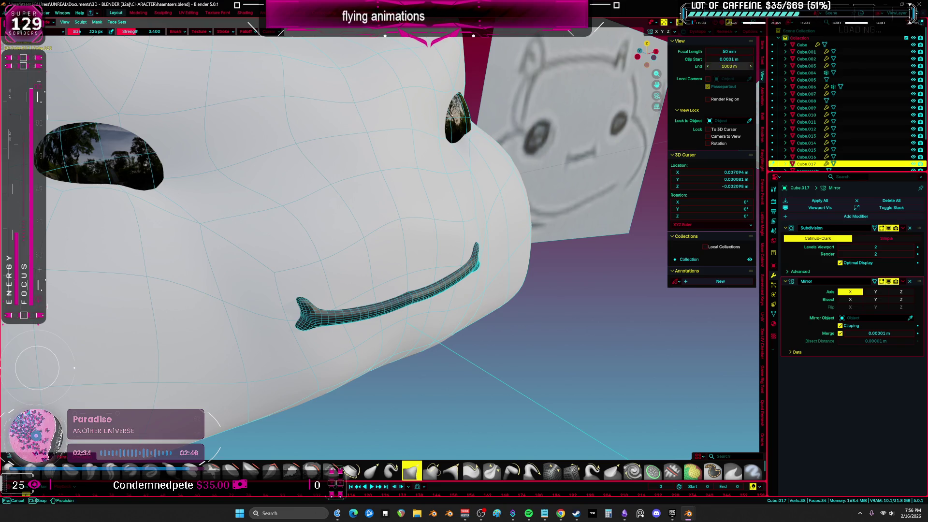
pyautogui.press('Return')
pyautogui.scroll(-10, 592, 221)
pyautogui.moveTo(593, 221); pyautogui.dragTo(524, 180, button='middle')
pyautogui.scroll(5, 508, 194)
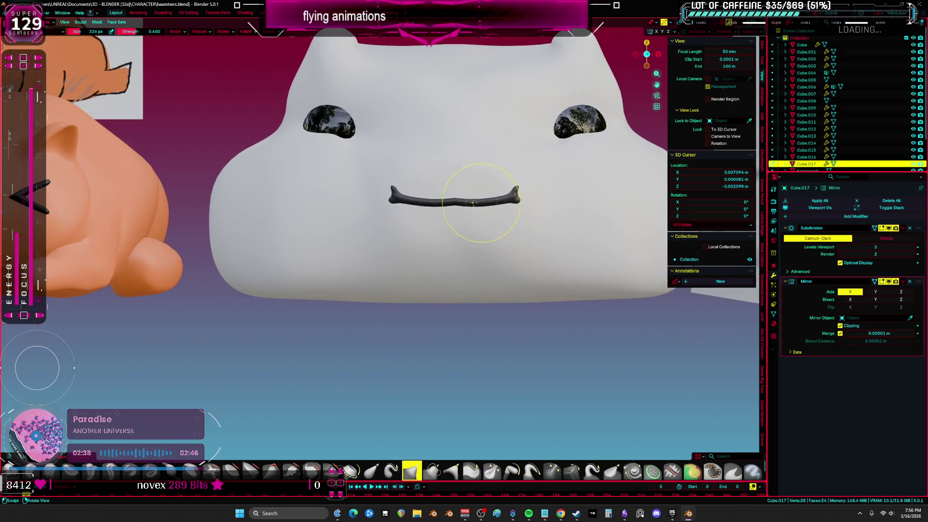
# Step: Pull the middle of the mouth upward and bring it back into close view
pyautogui.moveTo(470, 204); pyautogui.dragTo(449, 189)
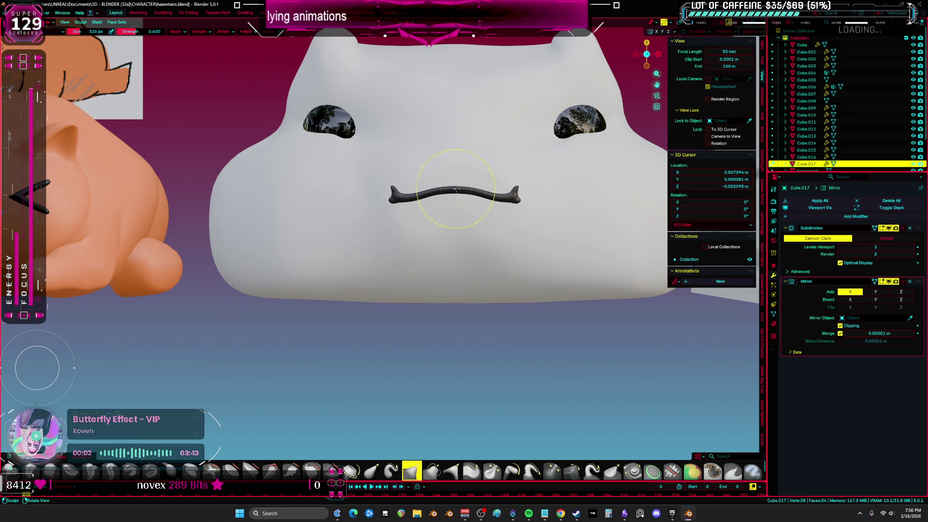
pyautogui.scroll(-3, 455, 194)
pyautogui.keyDown('shift'); pyautogui.moveTo(455, 203); pyautogui.dragTo(224, 306, button='middle'); pyautogui.keyUp('shift')
pyautogui.scroll(6, 397, 278)
pyautogui.scroll(1, 397, 278)
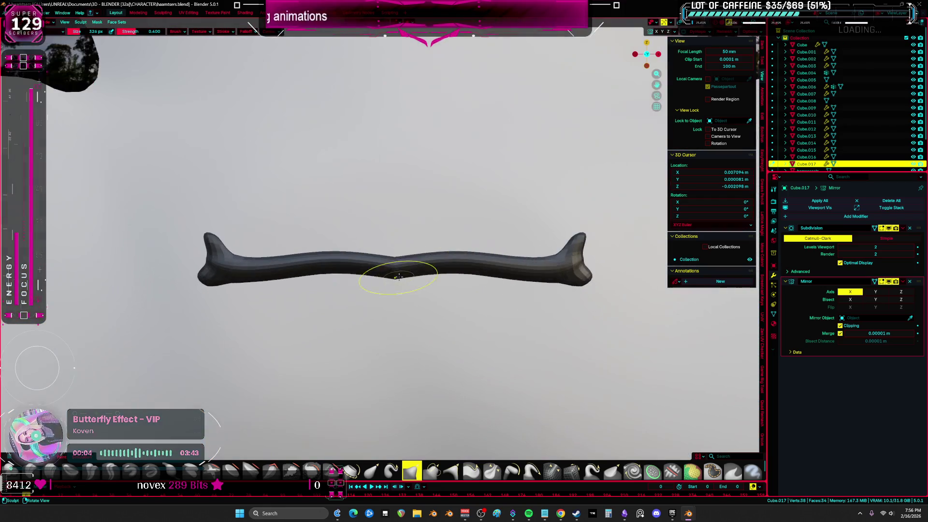
# Step: Apply Shade Auto Smooth, straighten the mouth with a 1000 px brush, shape both ends, then exit local view
pyautogui.hotkey('ctrl', 'Tab')
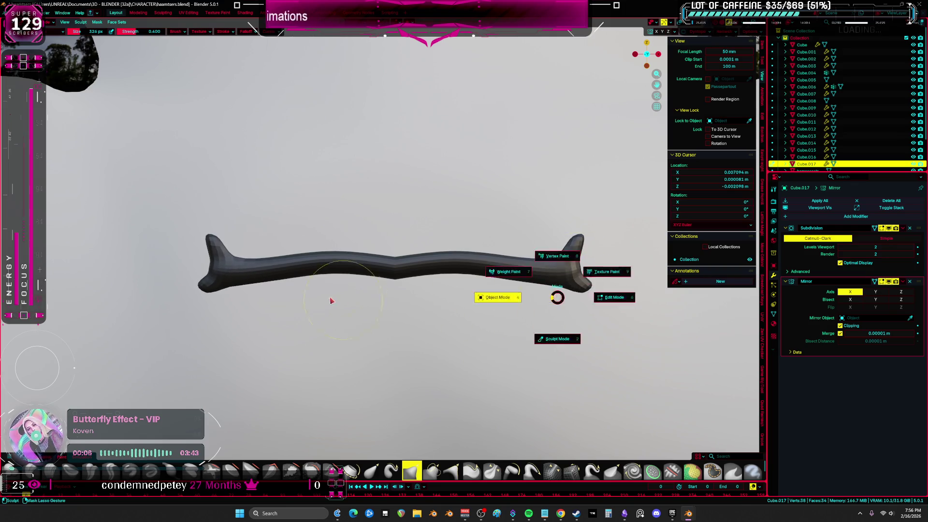
pyautogui.rightClick(396, 265)
pyautogui.click(398, 265)
pyautogui.press('f')
pyautogui.keyDown('shift'); pyautogui.moveTo(399, 257); pyautogui.dragTo(368, 271); pyautogui.keyUp('shift')
pyautogui.moveTo(569, 283)
pyautogui.mouseDown()
pyautogui.moveTo(551, 271)
pyautogui.moveTo(576, 276)
pyautogui.moveTo(564, 284)
pyautogui.moveTo(570, 269)
pyautogui.mouseUp()
pyautogui.press('KP_Divide')
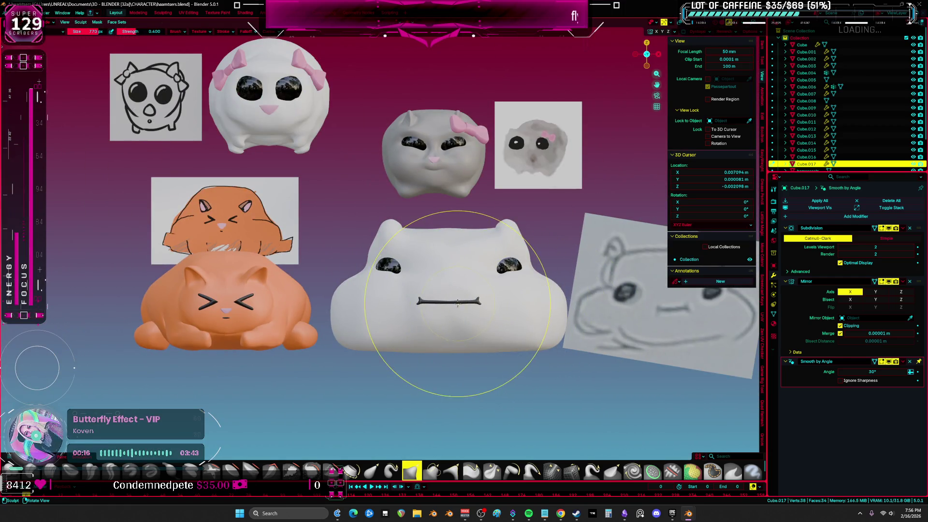
# Step: Raise the mouth higher on the face in Edit Mode
pyautogui.scroll(5, 457, 303)
pyautogui.press('Tab')
pyautogui.press('g')
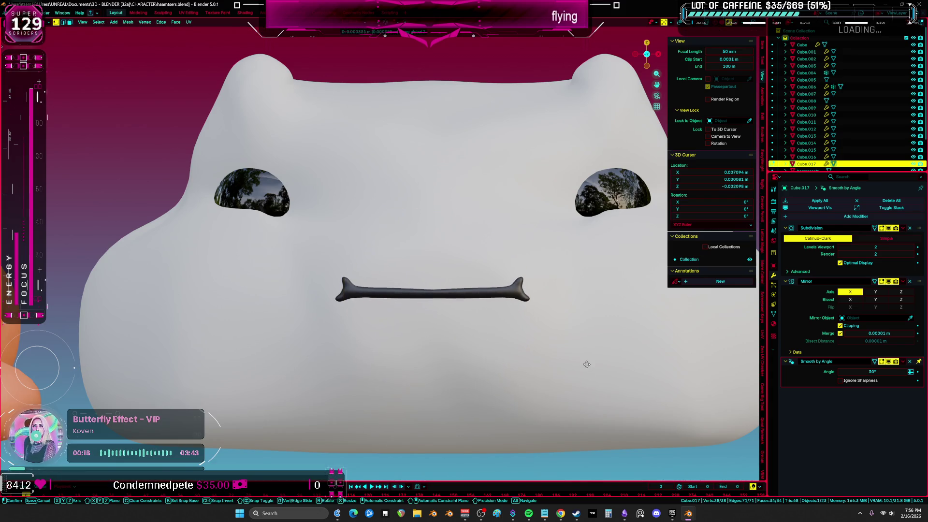
pyautogui.click(581, 343)
pyautogui.press('Tab')
# Step: Rotate the mouth and adjust a middle vertex to form a shallow dip
pyautogui.press('f')
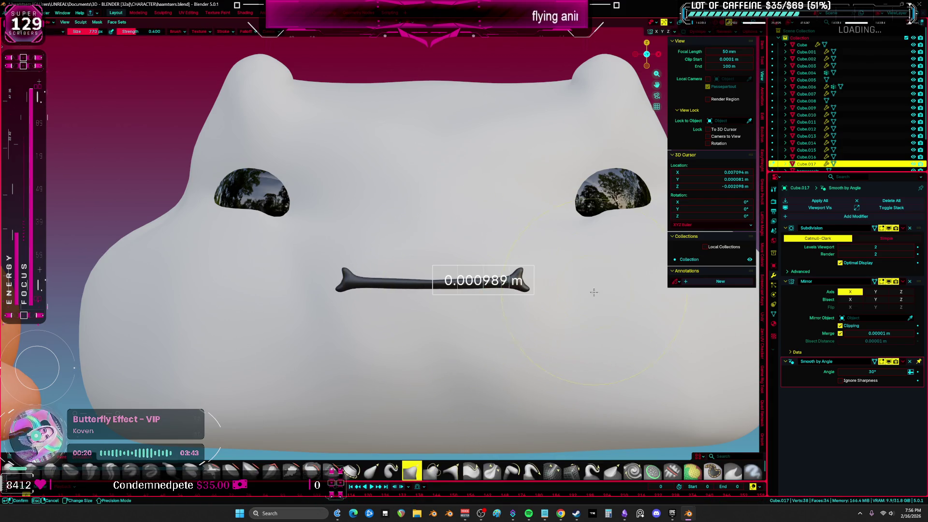
pyautogui.press('Tab')
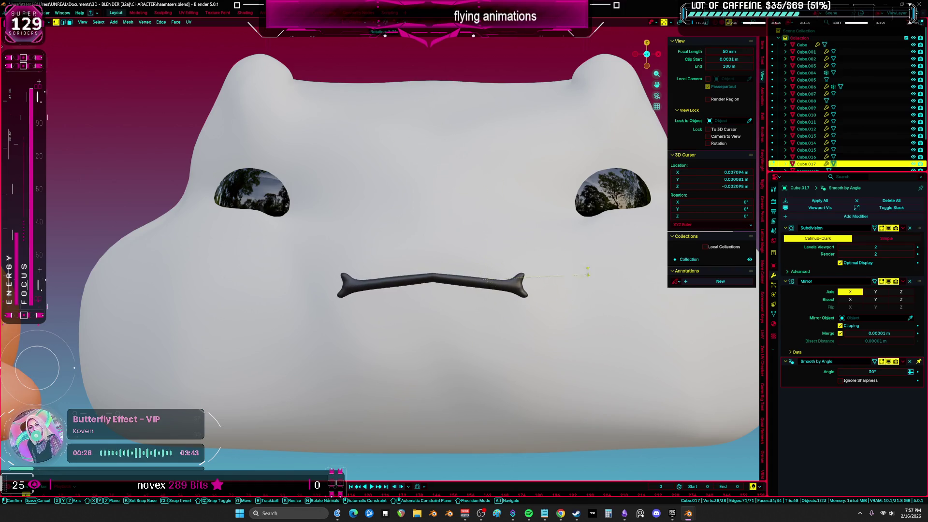
pyautogui.click(588, 181)
pyautogui.scroll(-5, 536, 317)
pyautogui.scroll(2, 536, 317)
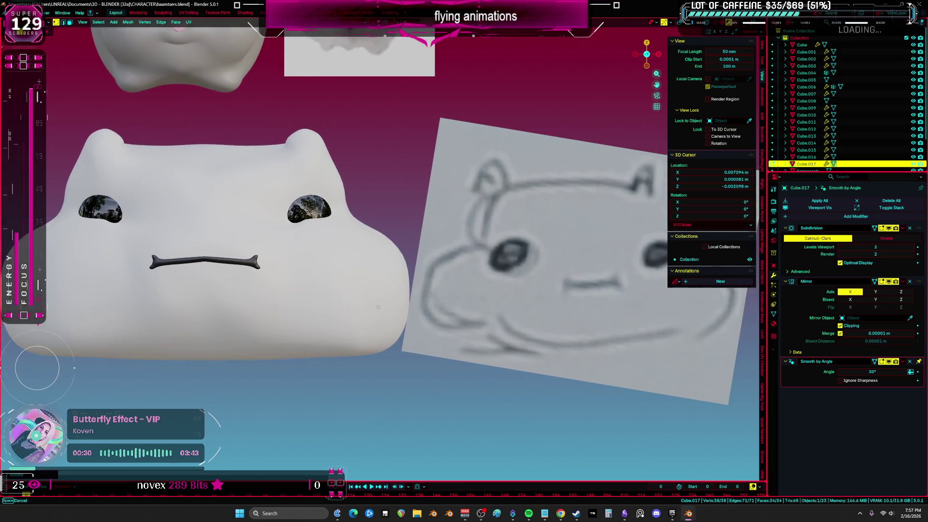
pyautogui.scroll(2, 263, 308)
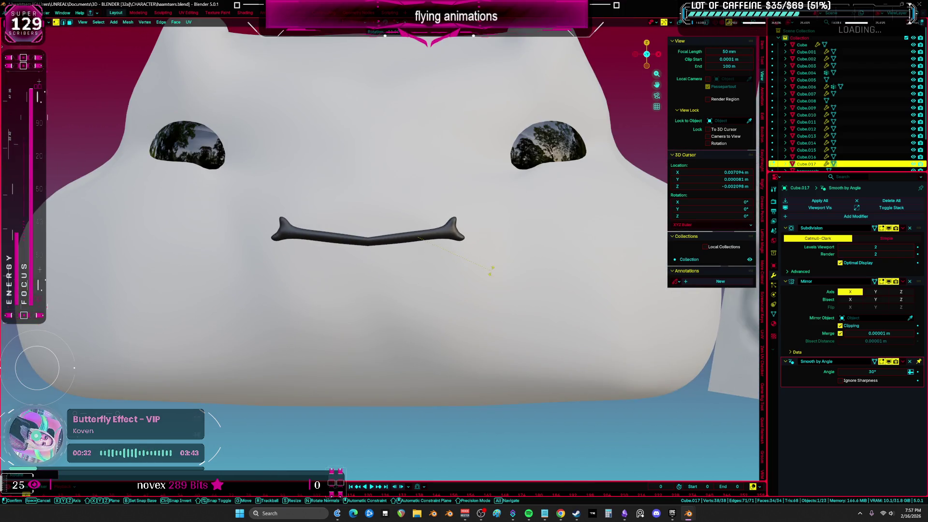
pyautogui.scroll(5, 365, 242)
pyautogui.click(396, 234)
pyautogui.scroll(1, 395, 234)
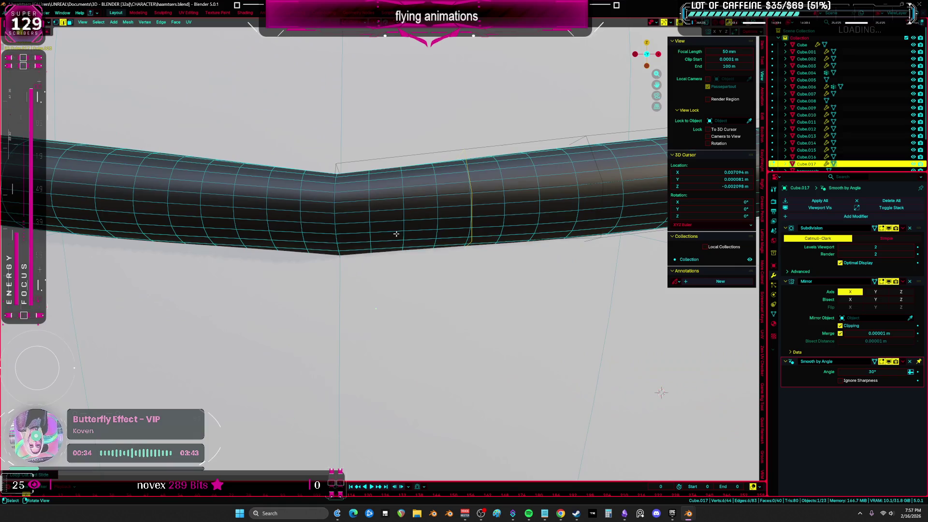
pyautogui.scroll(-5, 396, 234)
pyautogui.scroll(3, 469, 257)
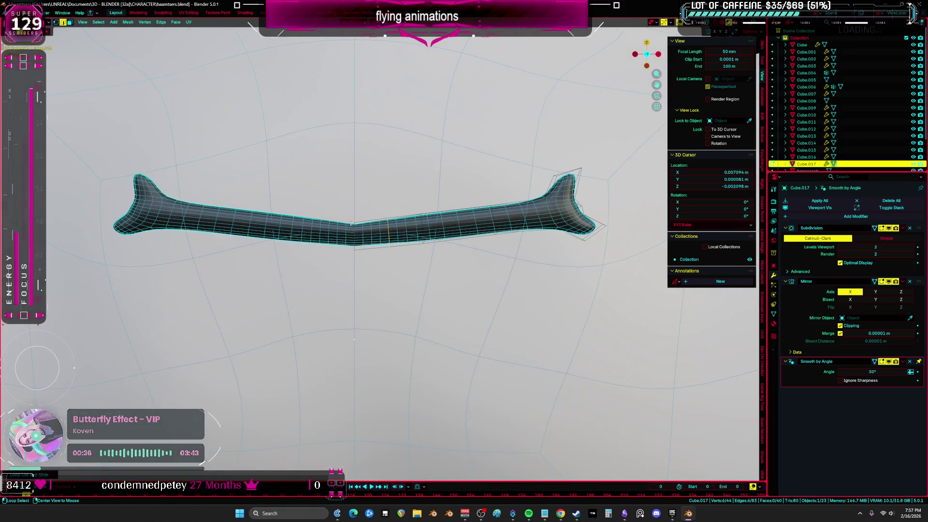
# Step: Return to sculpting with a straight front view of the mouth
pyautogui.press('Tab')
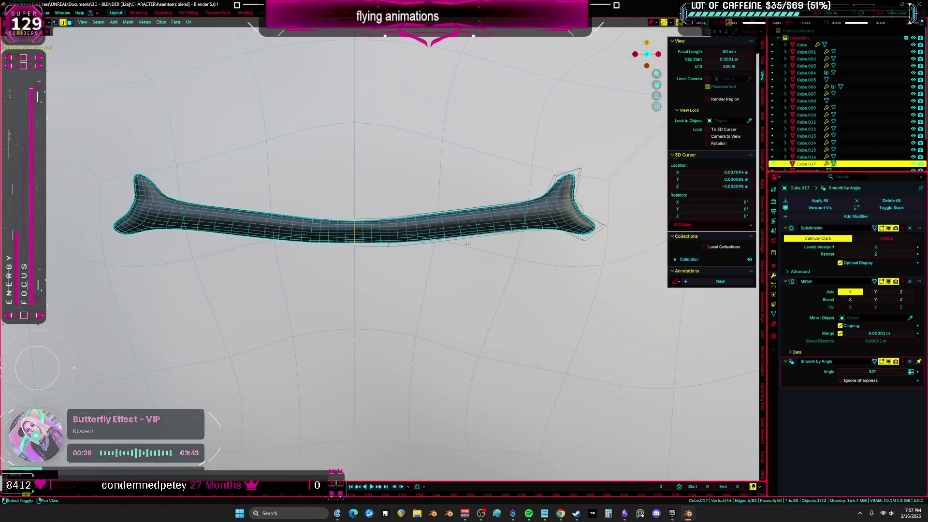
pyautogui.hotkey('ctrl', 'Tab')
pyautogui.moveTo(462, 226)
pyautogui.mouseDown(button='middle')
pyautogui.moveTo(448, 210)
pyautogui.moveTo(561, 233)
pyautogui.mouseUp(button='middle')
# Step: Frame the mouth piece and narrow its forked tip, shrinking the brush to 748 px
pyautogui.hotkey('ctrl', 'Tab')
pyautogui.click(353, 271)
pyautogui.scroll(-3, 374, 279)
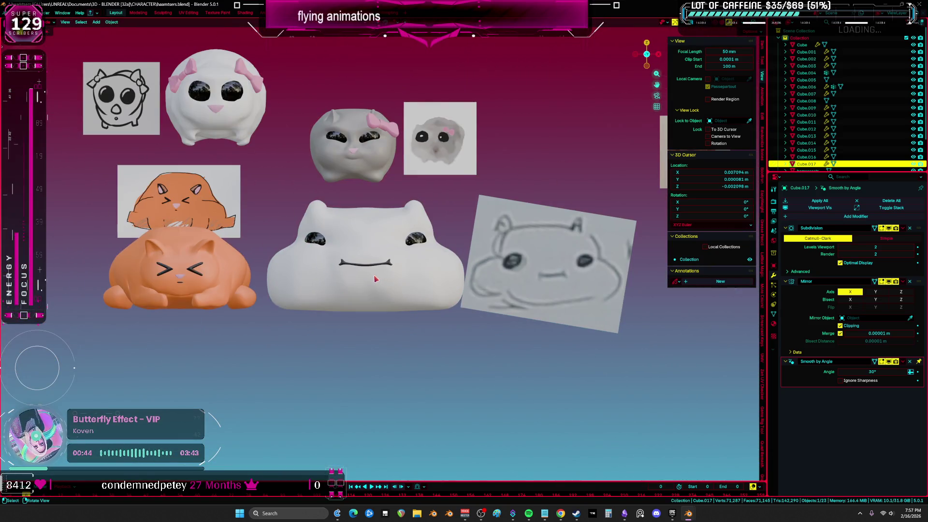
pyautogui.scroll(5, 375, 279)
pyautogui.press('KP_Decimal')
pyautogui.hotkey('ctrl', 'Tab')
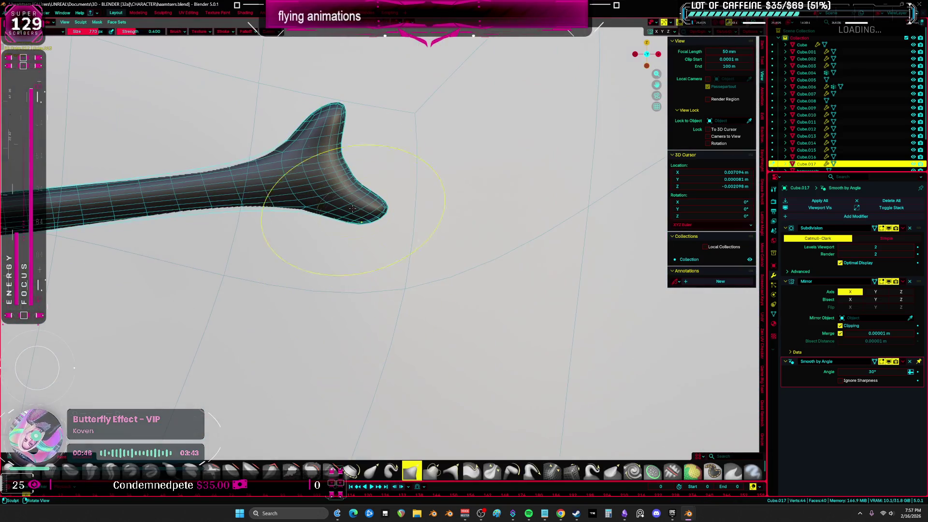
pyautogui.moveTo(372, 167); pyautogui.dragTo(324, 192)
pyautogui.moveTo(286, 154)
pyautogui.mouseDown()
pyautogui.moveTo(343, 208)
pyautogui.moveTo(332, 151)
pyautogui.mouseUp()
pyautogui.press('[')
pyautogui.press('[')
pyautogui.click(333, 175)
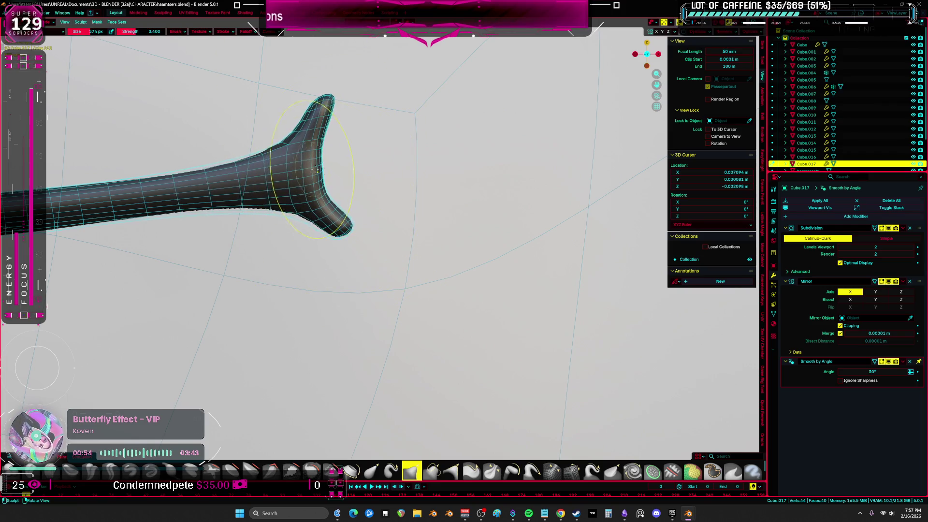
# Step: Smooth the lower prong of the forked tip and its junction
pyautogui.moveTo(336, 248); pyautogui.dragTo(265, 226, button='middle')
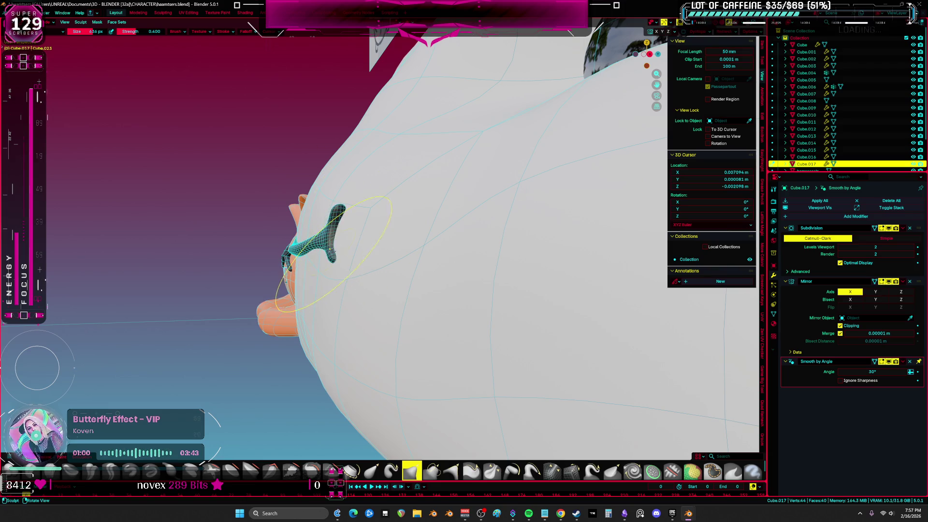
pyautogui.moveTo(346, 219)
pyautogui.mouseDown(button='middle')
pyautogui.moveTo(374, 264)
pyautogui.moveTo(404, 172)
pyautogui.mouseUp(button='middle')
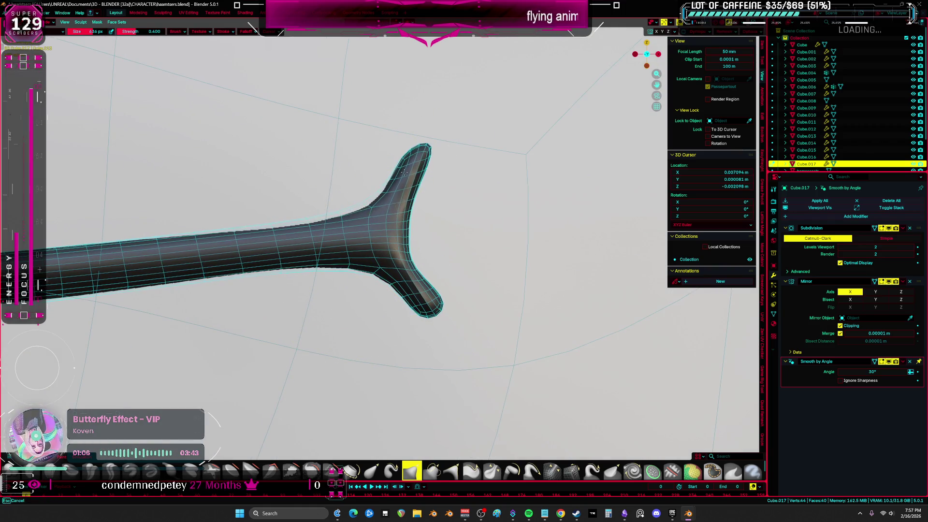
pyautogui.moveTo(425, 272)
pyautogui.keyDown('shift'); pyautogui.mouseDown()
pyautogui.moveTo(398, 307)
pyautogui.moveTo(389, 247)
pyautogui.mouseUp(); pyautogui.keyUp('shift')
pyautogui.scroll(-10, 389, 247)
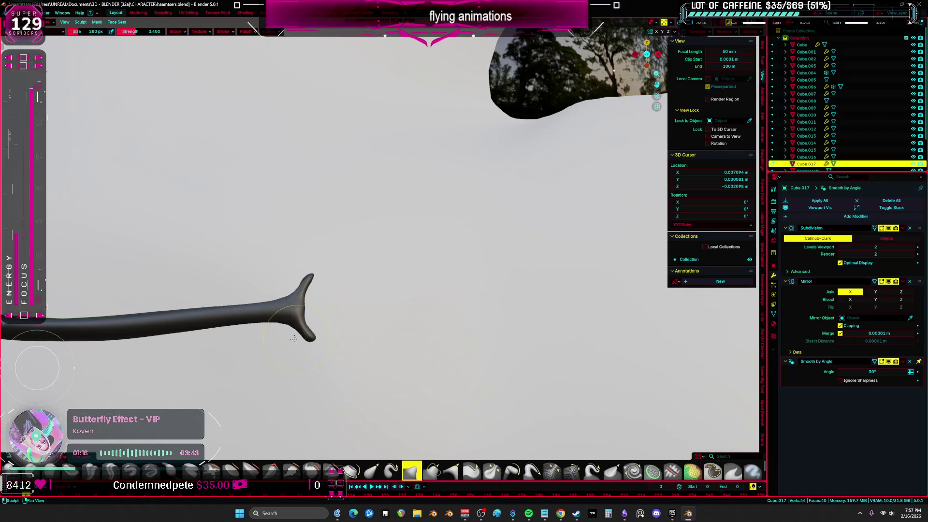
pyautogui.scroll(6, 414, 284)
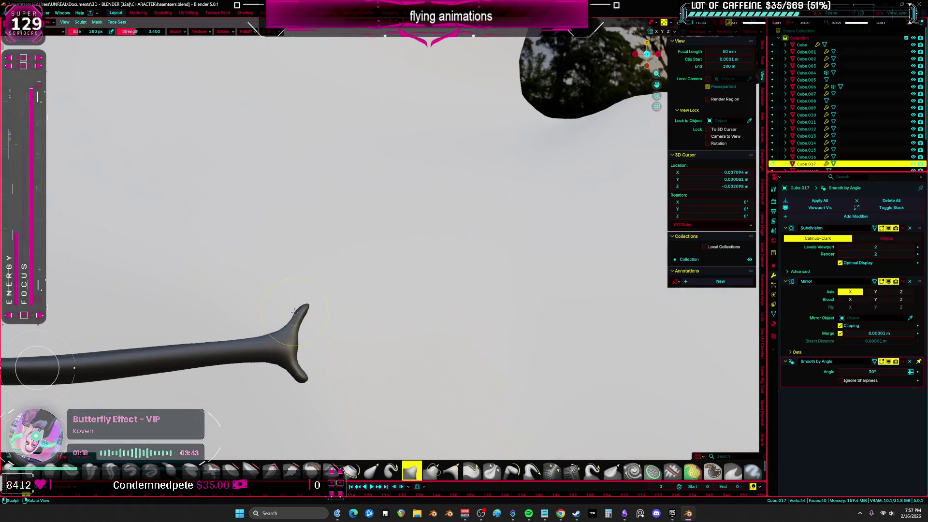
# Step: Switch sculpt brush, enlarge it to 1000 px, and review the whole scene
pyautogui.press('i')
pyautogui.press('f')
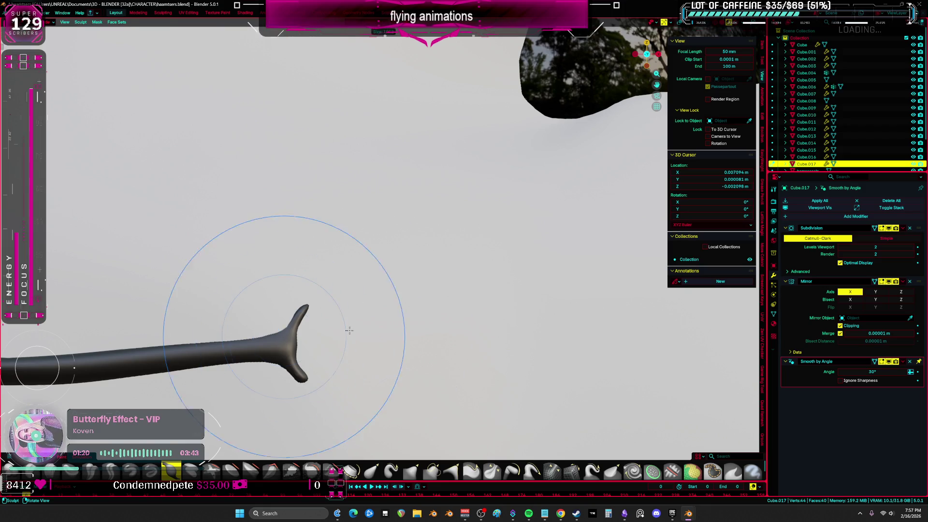
pyautogui.scroll(-3, 251, 336)
pyautogui.hotkey('ctrl', 'Tab')
pyautogui.scroll(-8, 464, 322)
pyautogui.moveTo(465, 322)
pyautogui.mouseDown(button='middle')
pyautogui.moveTo(261, 295)
pyautogui.moveTo(269, 294)
pyautogui.mouseUp(button='middle')
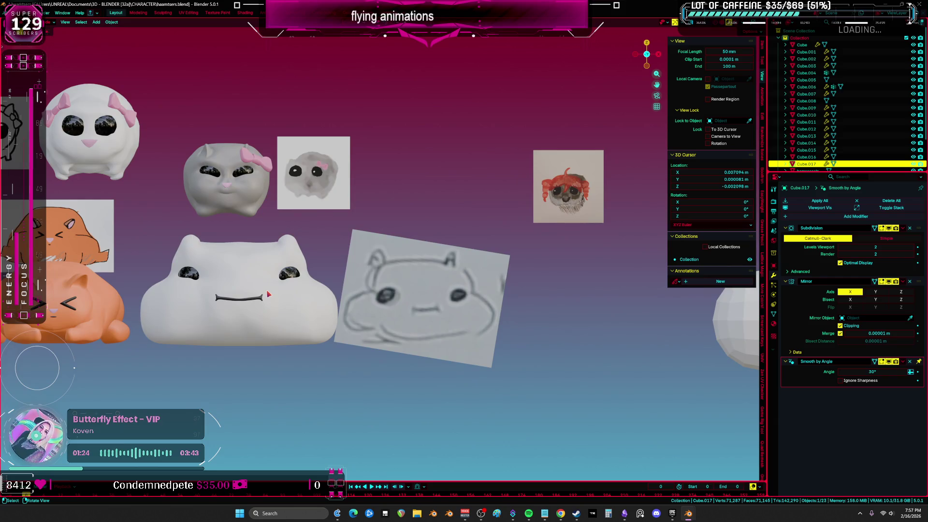
# Step: Lift the mouth's middle to straighten it and tidy the ends with a 628 px brush
pyautogui.hotkey('ctrl', 'Tab')
pyautogui.scroll(4, 268, 294)
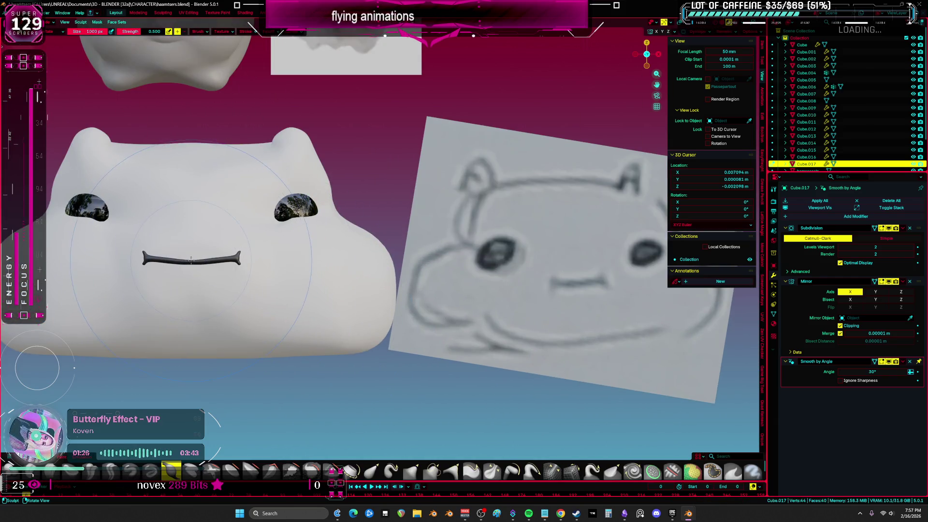
pyautogui.press('s')
pyautogui.scroll(2, 191, 260)
pyautogui.moveTo(185, 260); pyautogui.dragTo(197, 224)
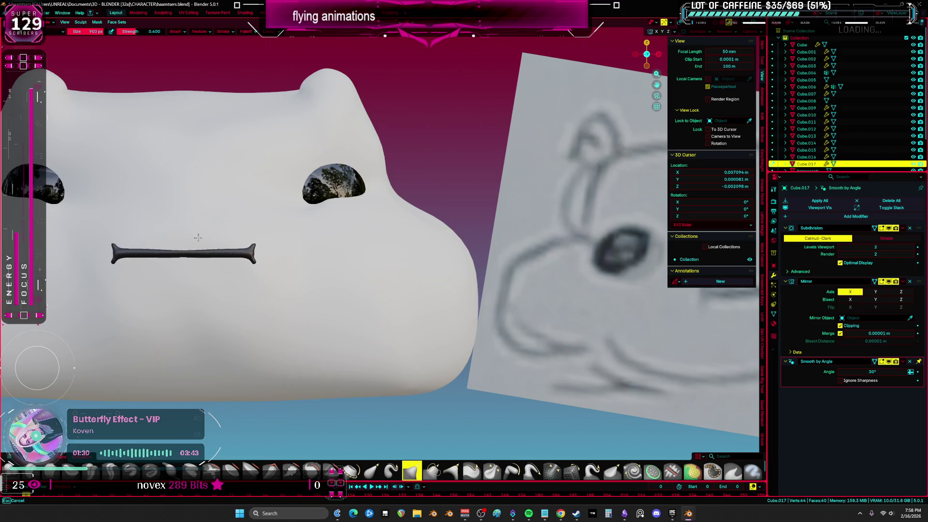
pyautogui.press('f')
pyautogui.click(235, 259)
pyautogui.moveTo(234, 260); pyautogui.dragTo(242, 255)
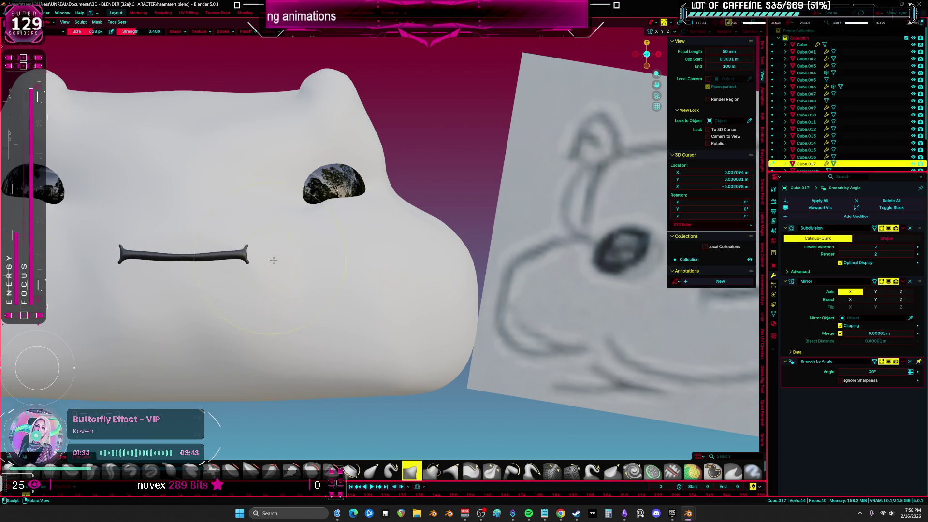
pyautogui.scroll(-5, 265, 256)
pyautogui.hotkey('ctrl', 'Tab')
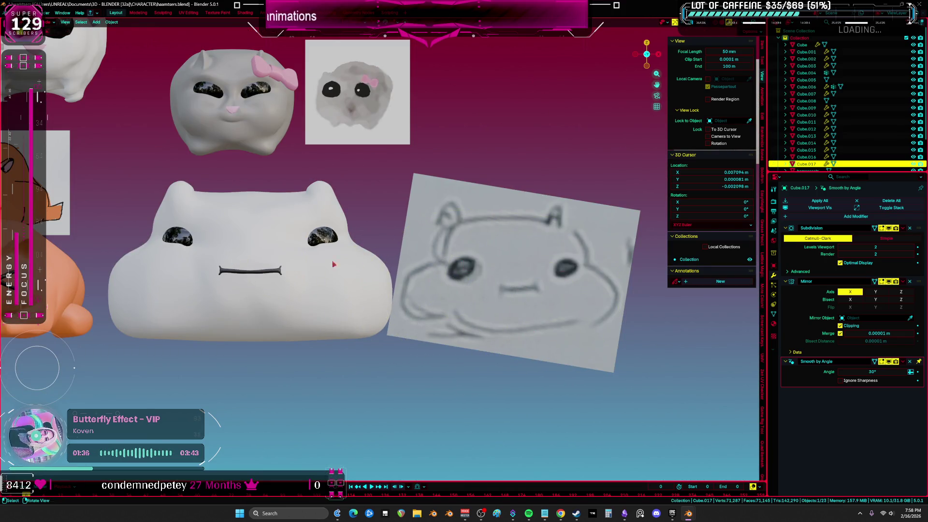
# Step: Duplicate the pair of black eye spheres and move the copy to the right
pyautogui.keyDown('shift'); pyautogui.moveTo(544, 292); pyautogui.dragTo(155, 283, button='middle'); pyautogui.keyUp('shift')
pyautogui.scroll(-3, 489, 314)
pyautogui.scroll(5, 419, 272)
pyautogui.scroll(-5, 419, 272)
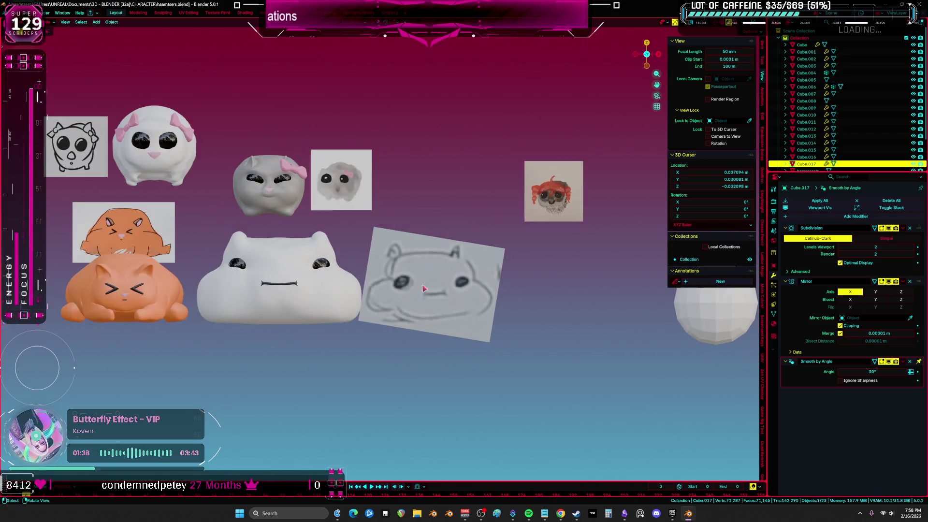
pyautogui.scroll(2, 399, 236)
pyautogui.click(399, 236)
pyautogui.scroll(-2, 399, 235)
pyautogui.click(268, 166)
pyautogui.hotkey('shift', 'd')
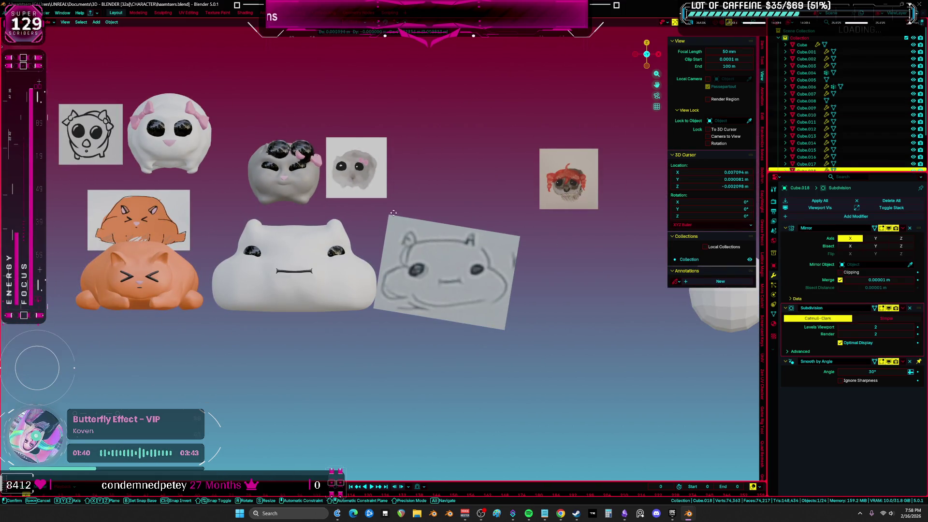
pyautogui.click(560, 292)
pyautogui.keyDown('shift'); pyautogui.moveTo(648, 343); pyautogui.dragTo(494, 327, button='middle'); pyautogui.keyUp('shift')
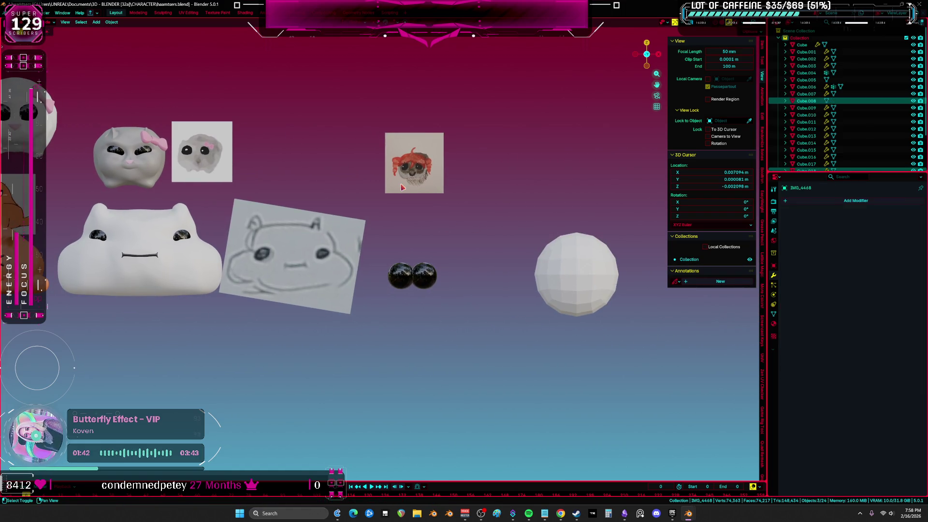
# Step: Hide the eye spheres, then unhide them and locate them in wireframe view
pyautogui.press('KP_Decimal')
pyautogui.press('h')
pyautogui.moveTo(269, 233)
pyautogui.mouseDown(button='middle')
pyautogui.moveTo(319, 255)
pyautogui.moveTo(416, 267)
pyautogui.moveTo(362, 271)
pyautogui.mouseUp(button='middle')
pyautogui.press('z')
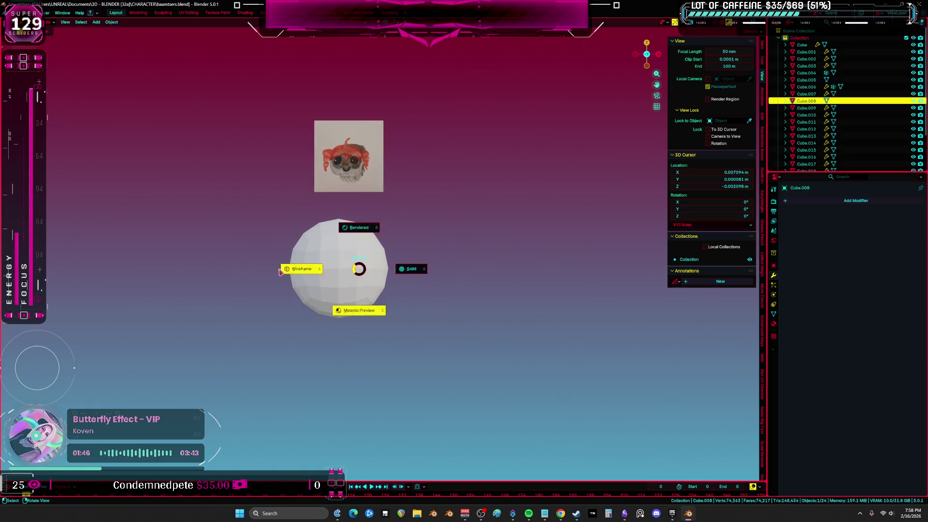
pyautogui.click(300, 268)
pyautogui.hotkey('alt', 'h')
pyautogui.press('KP_Decimal')
pyautogui.press('z')
pyautogui.click(433, 308)
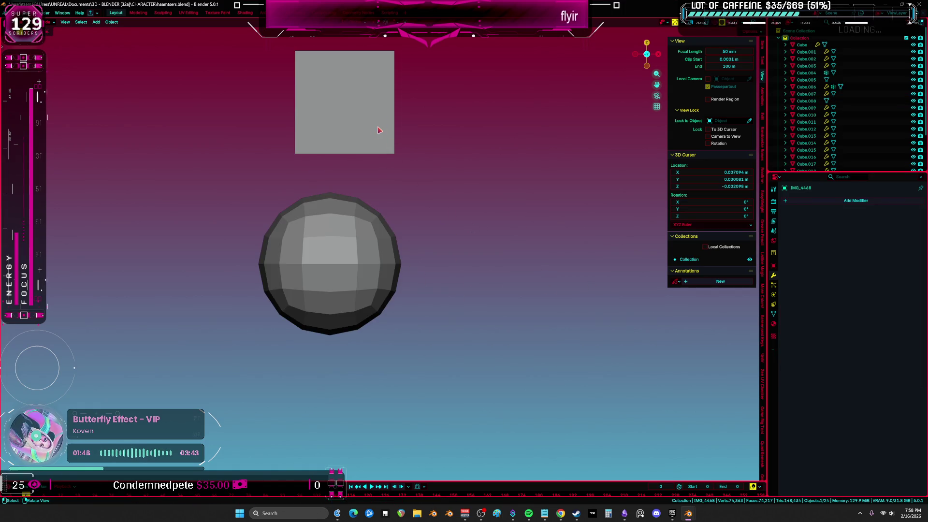
pyautogui.moveTo(429, 285); pyautogui.dragTo(410, 294, button='middle')
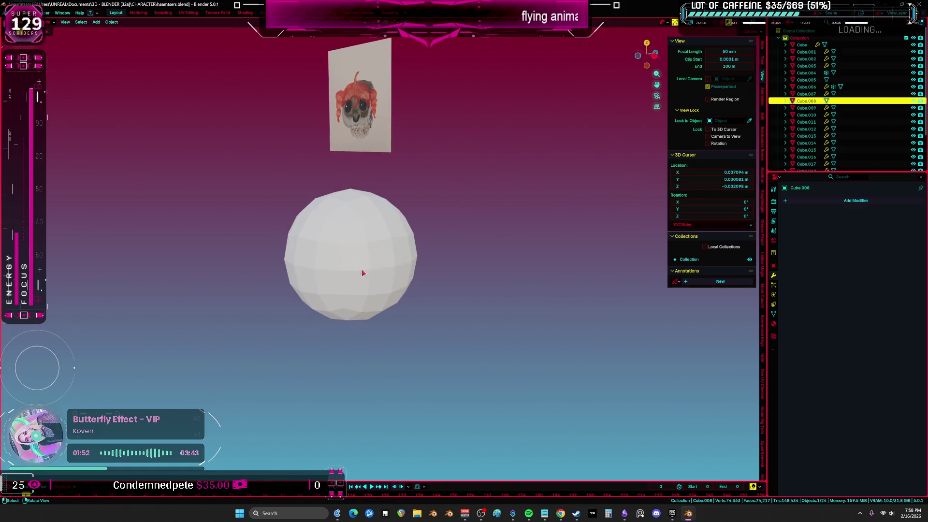
pyautogui.hotkey('shift', 'z')
# Step: Move the eye mesh's geometry along the Y axis in Edit Mode
pyautogui.click(337, 264)
pyautogui.hotkey('shift', 'z')
pyautogui.press('Tab')
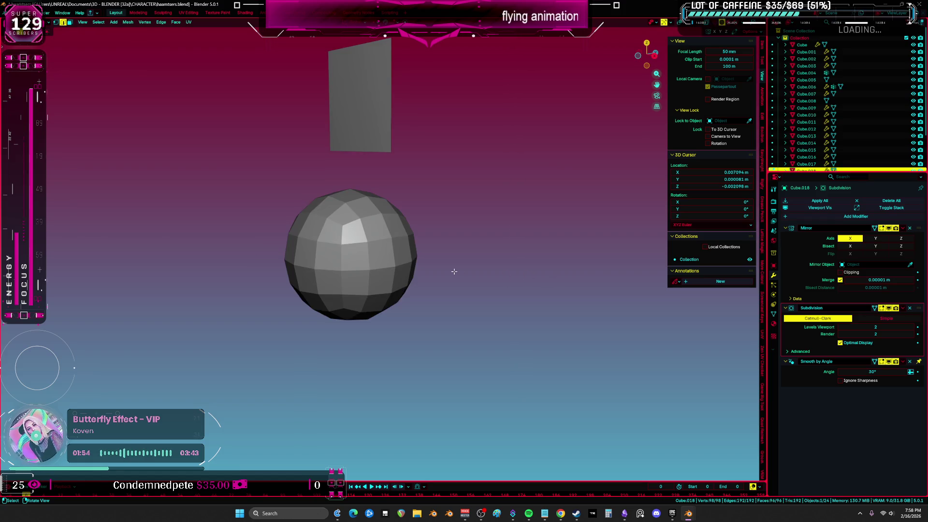
pyautogui.press('g')
pyautogui.press('y')
pyautogui.press('Return')
pyautogui.press('Tab')
# Step: Show the front view with Material Preview shading
pyautogui.press('KP_1')
pyautogui.press('z')
pyautogui.press('z')
pyautogui.click(464, 288)
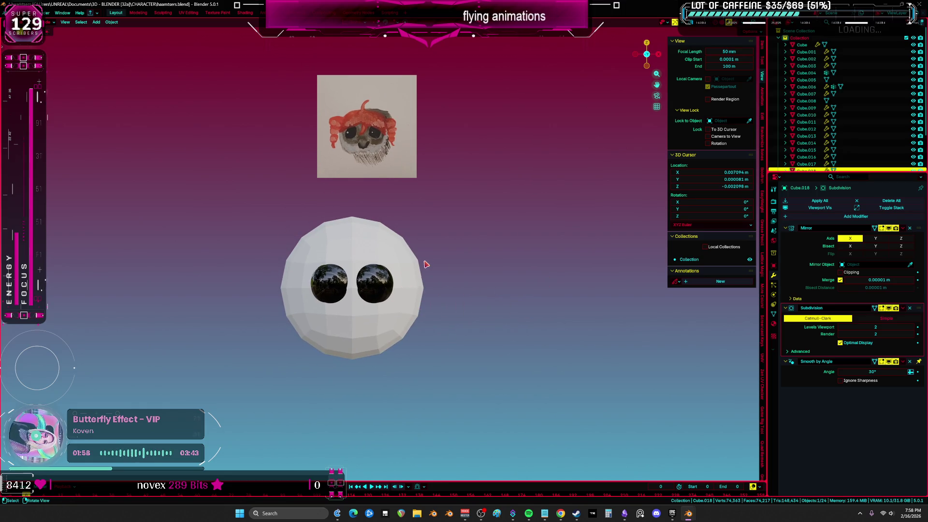
# Step: Add a new cube mesh, Cube.019, to the scene
pyautogui.keyDown('shift'); pyautogui.moveTo(428, 262); pyautogui.dragTo(438, 240, button='middle'); pyautogui.keyUp('shift')
pyautogui.hotkey('shift', 'a')
pyautogui.moveTo(438, 239)
pyautogui.click(500, 245)
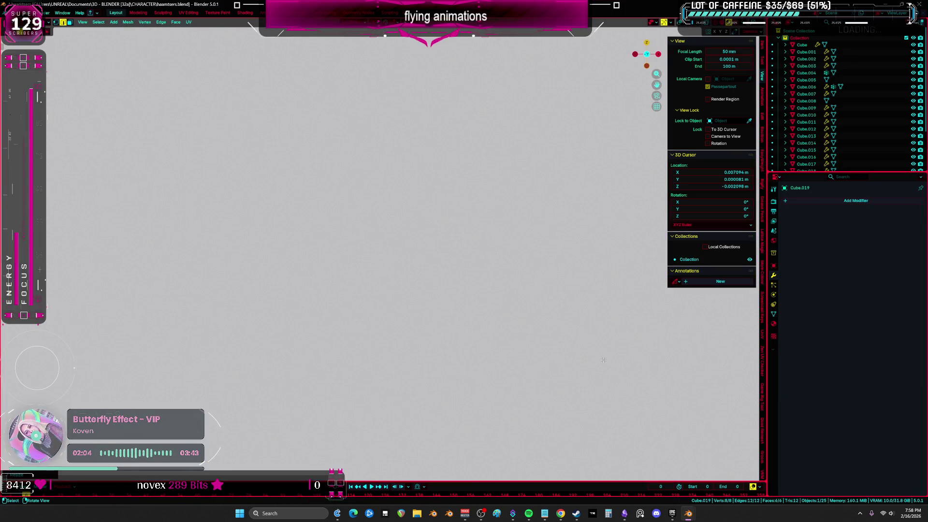
# Step: Scale up the cube, snap it to the world origin, and add a Mirror modifier
pyautogui.scroll(-5, 443, 295)
pyautogui.scroll(2, 530, 321)
pyautogui.press('s')
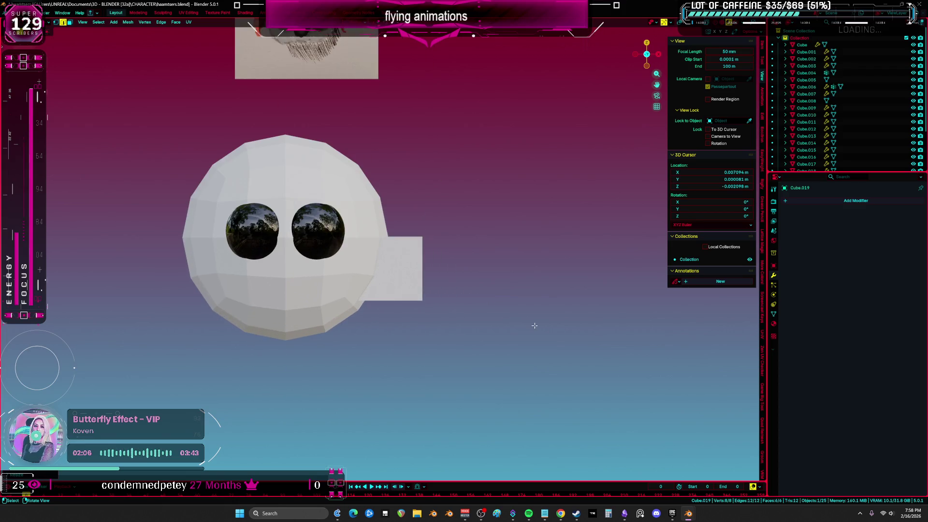
pyautogui.hotkey('ctrl', 'Tab')
pyautogui.click(456, 336)
pyautogui.press('KP_1')
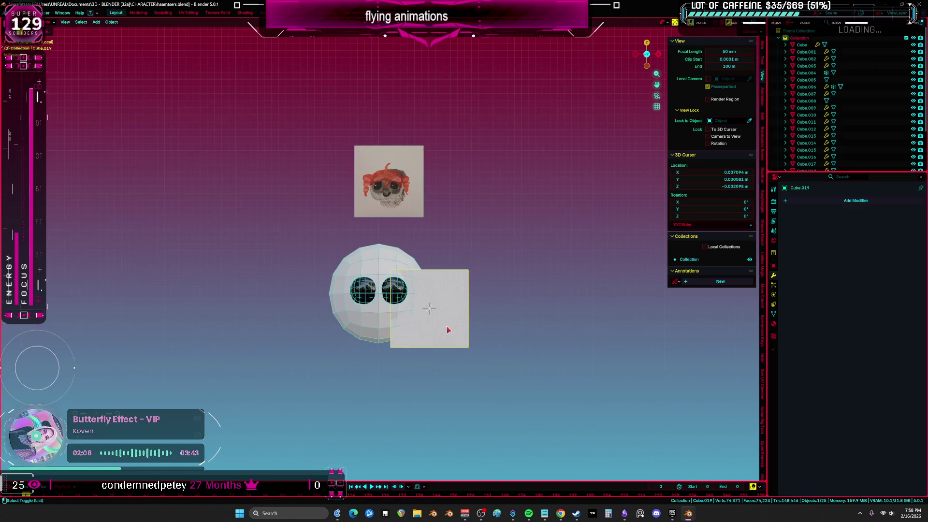
pyautogui.hotkey('shift', 's')
pyautogui.click(484, 382)
pyautogui.click(473, 240)
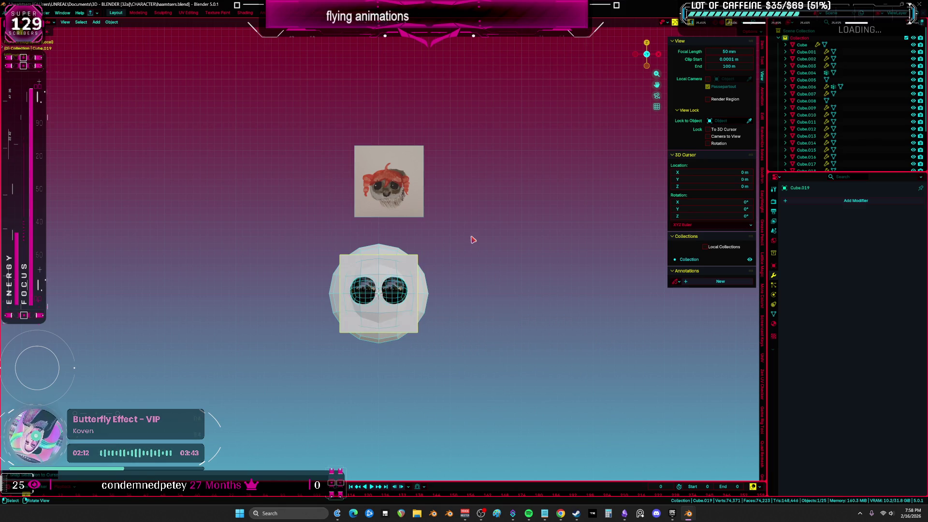
pyautogui.hotkey('shift', 'a')
pyautogui.click(793, 242)
# Step: Slide the mirrored blocks out along X, raise them along Z, and rotate them
pyautogui.press('Tab')
pyautogui.press('g')
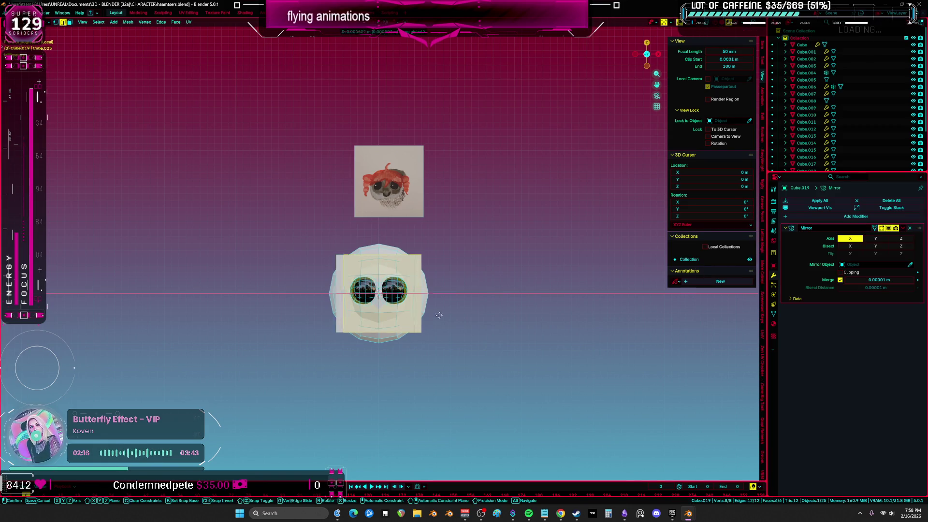
pyautogui.press('x')
pyautogui.scroll(3, 449, 316)
pyautogui.click(468, 315)
pyautogui.press('g')
pyautogui.press('z')
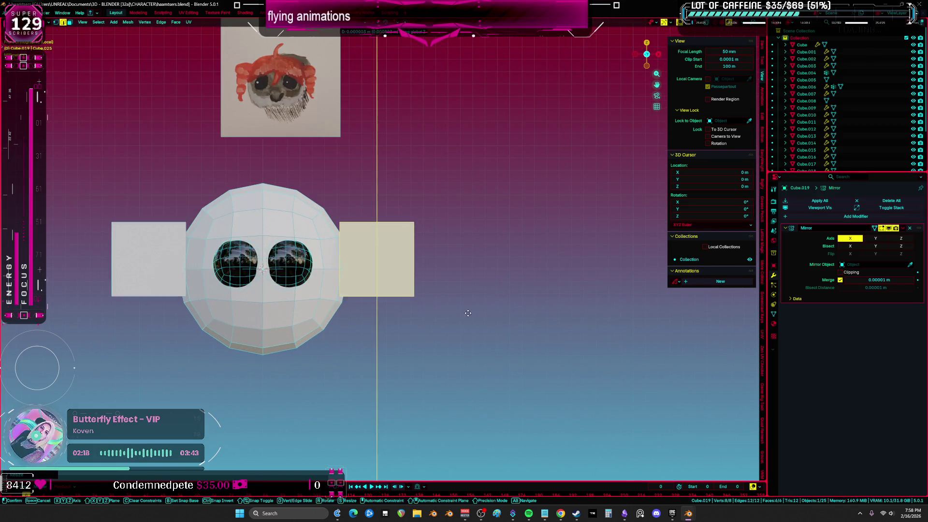
pyautogui.click(472, 290)
pyautogui.press('r')
pyautogui.click(484, 292)
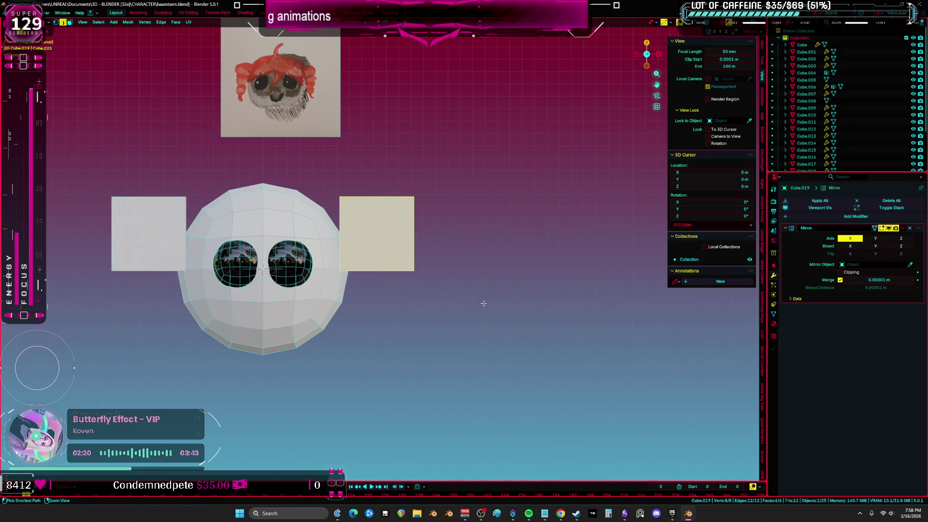
# Step: Reposition the side blocks in depth and check them from the front
pyautogui.moveTo(483, 305)
pyautogui.mouseDown(button='middle')
pyautogui.moveTo(430, 292)
pyautogui.moveTo(469, 342)
pyautogui.moveTo(508, 353)
pyautogui.moveTo(405, 265)
pyautogui.mouseUp(button='middle')
pyautogui.press('g')
pyautogui.click(446, 362)
pyautogui.press('KP_1')
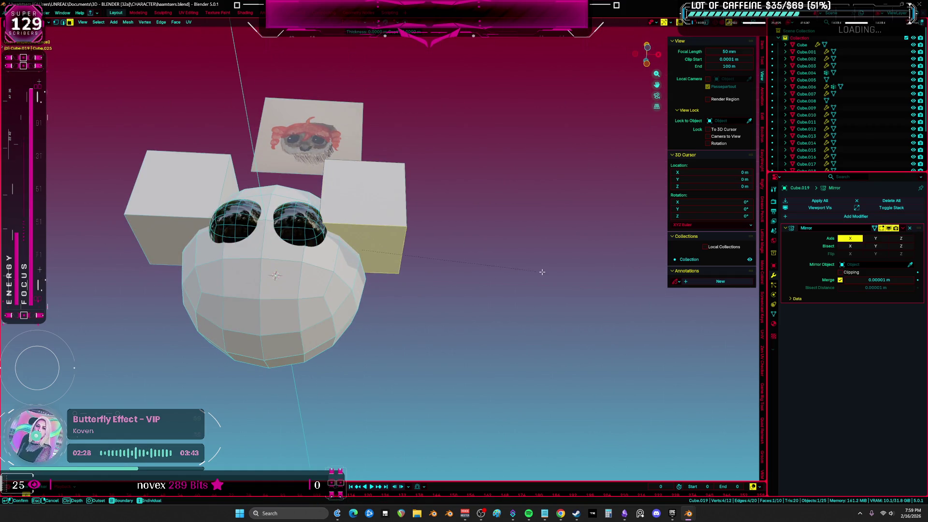
# Step: Inset the side face and extrude three stepped tiers downward
pyautogui.click(537, 272)
pyautogui.press('e')
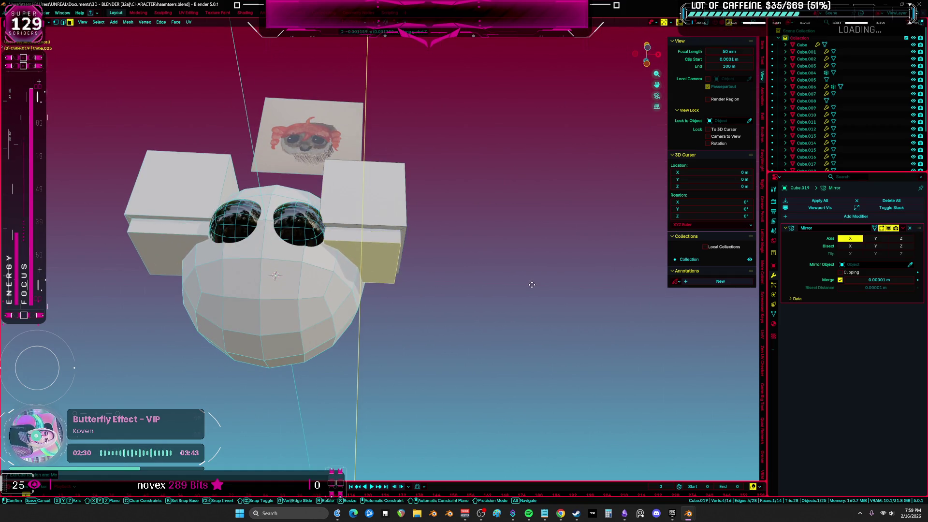
pyautogui.click(532, 293)
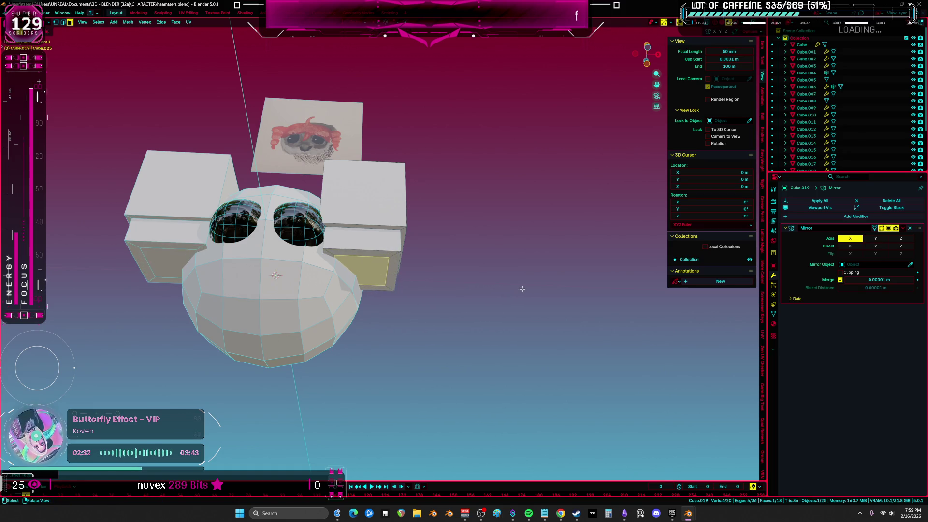
pyautogui.press('e')
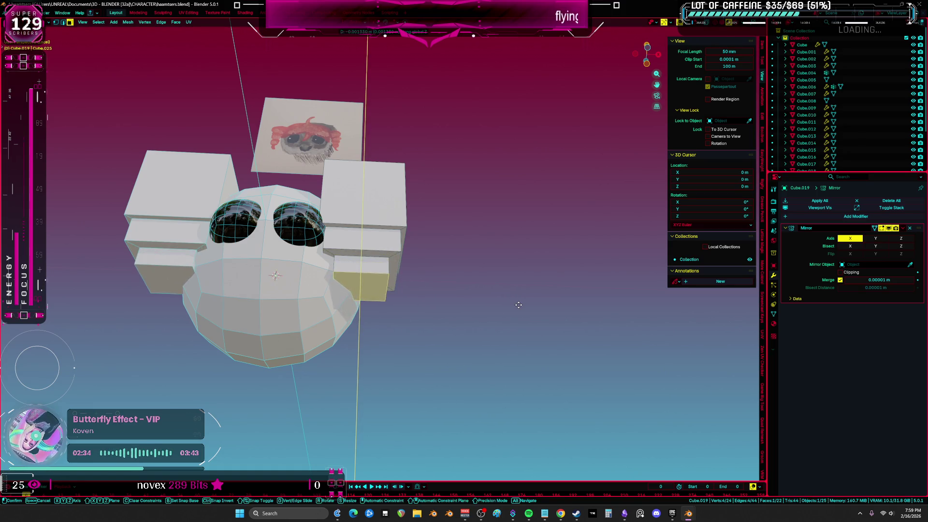
pyautogui.click(518, 306)
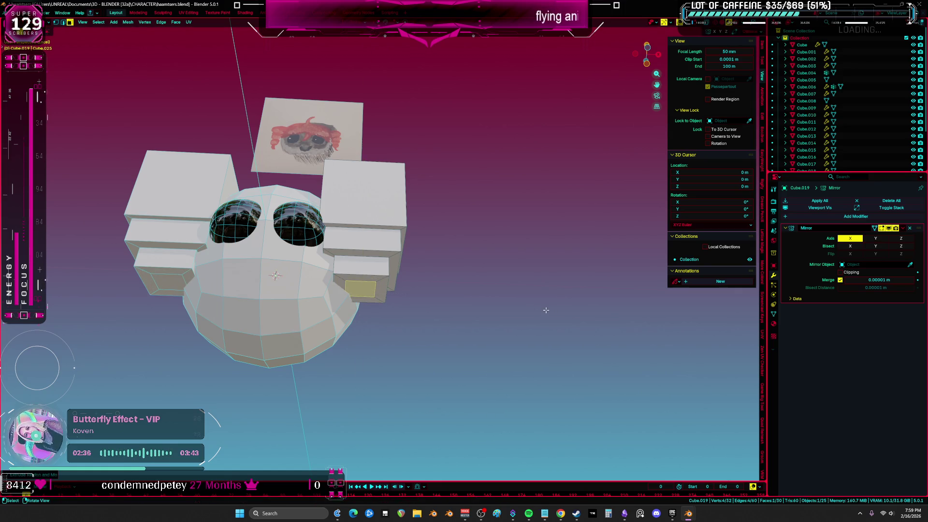
pyautogui.press('e')
pyautogui.click(542, 331)
# Step: Smooth the pigtails with a level-1 Subdivision modifier and inspect them up close
pyautogui.press('Tab')
pyautogui.press('KP_1')
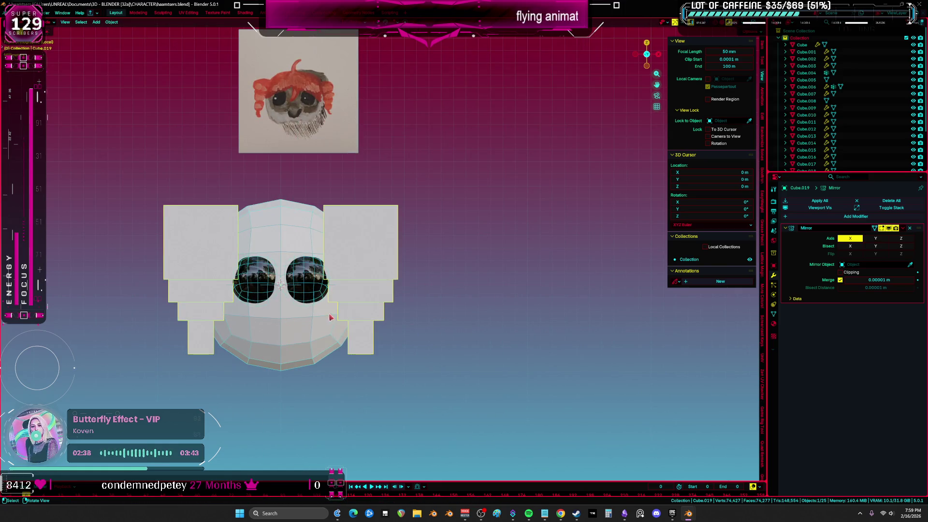
pyautogui.hotkey('ctrl', '1')
pyautogui.press('Tab')
pyautogui.moveTo(469, 346)
pyautogui.mouseDown(button='middle')
pyautogui.moveTo(437, 284)
pyautogui.moveTo(359, 233)
pyautogui.mouseUp(button='middle')
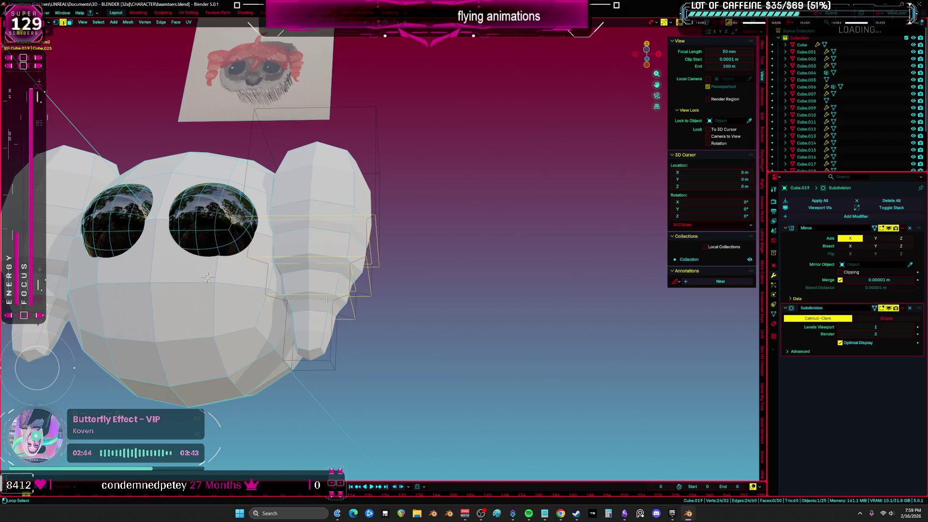
# Step: Crease the pigtail edge loops, trying and then undoing an extrusion of the tip faces
pyautogui.hotkey('shift', 'e')
pyautogui.click(412, 285)
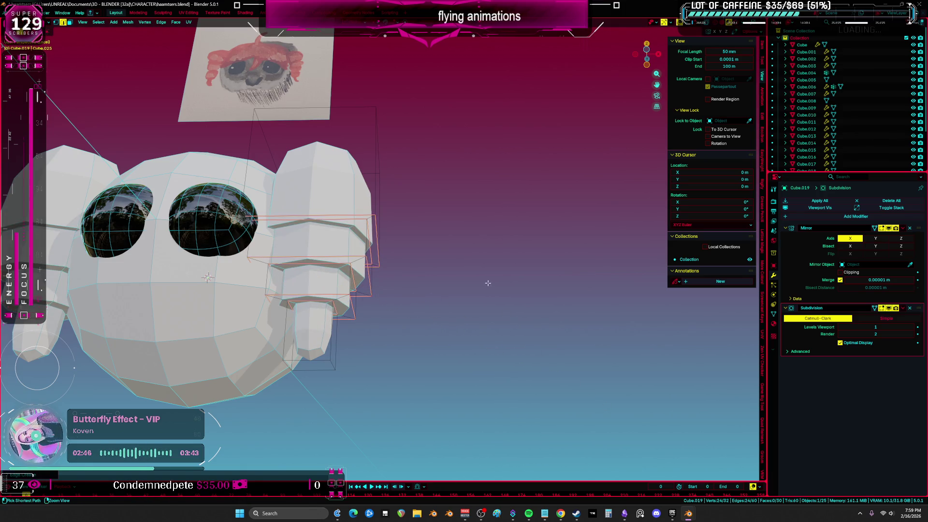
pyautogui.hotkey('ctrl', 'l')
pyautogui.press('e')
pyautogui.press('3')
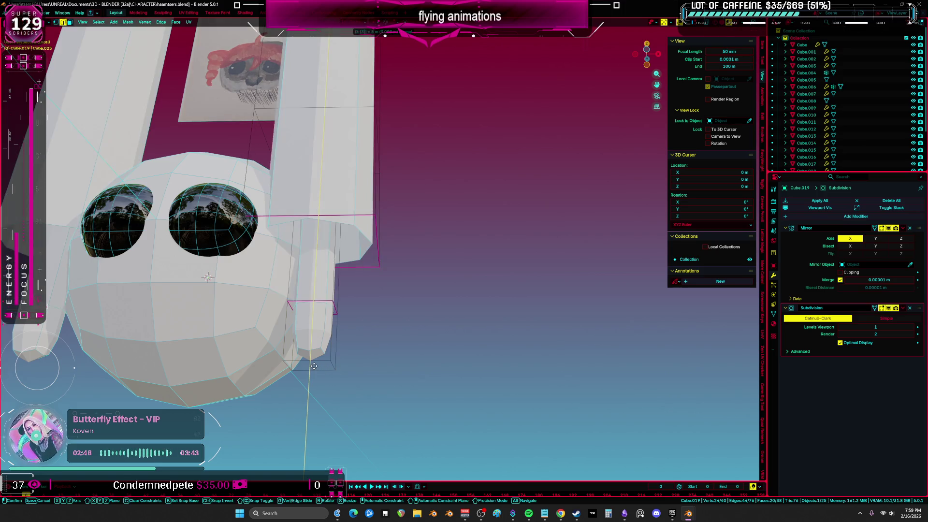
pyautogui.press('Return')
pyautogui.hotkey('ctrl', 'z')
pyautogui.moveTo(471, 356); pyautogui.dragTo(554, 359, button='middle')
pyautogui.hotkey('ctrl', 'z')
pyautogui.press('Tab')
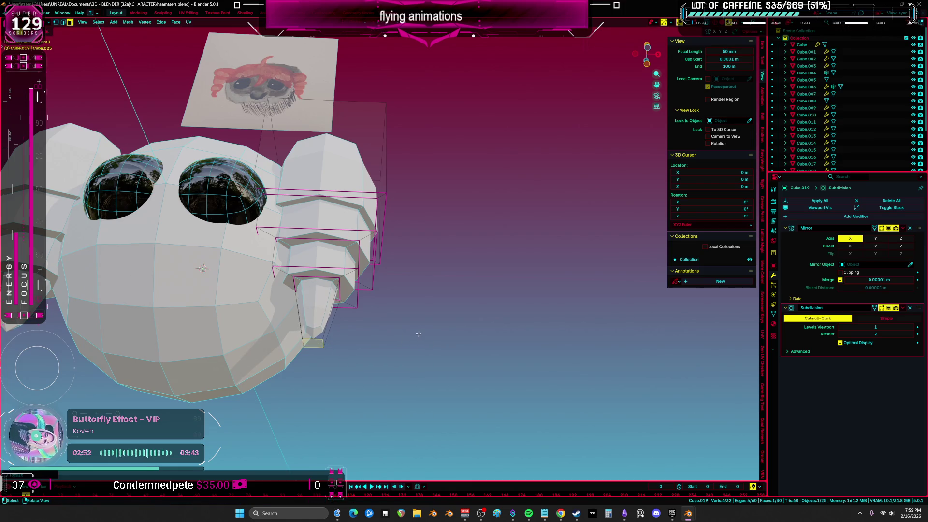
pyautogui.press('KP_1')
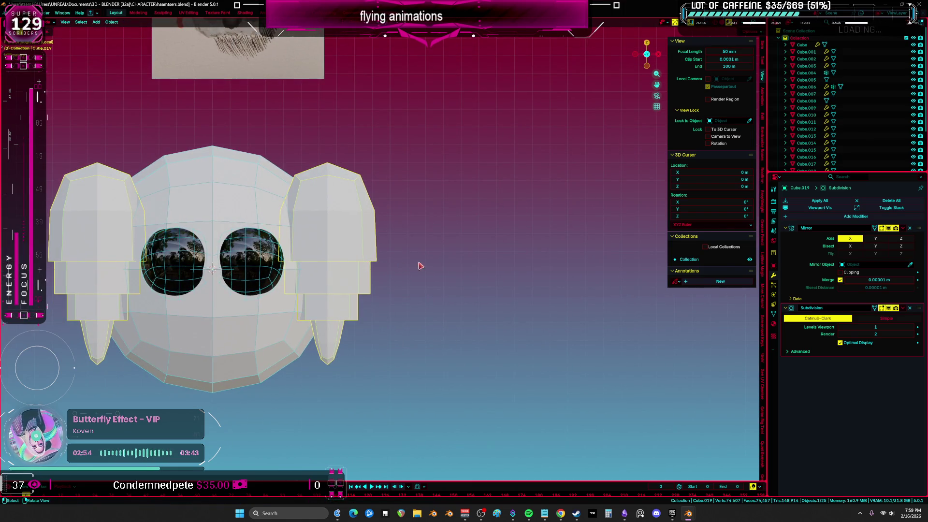
# Step: Apply the pigtail Subdivision modifier and re-add subdivision at level 2
pyautogui.click(903, 312)
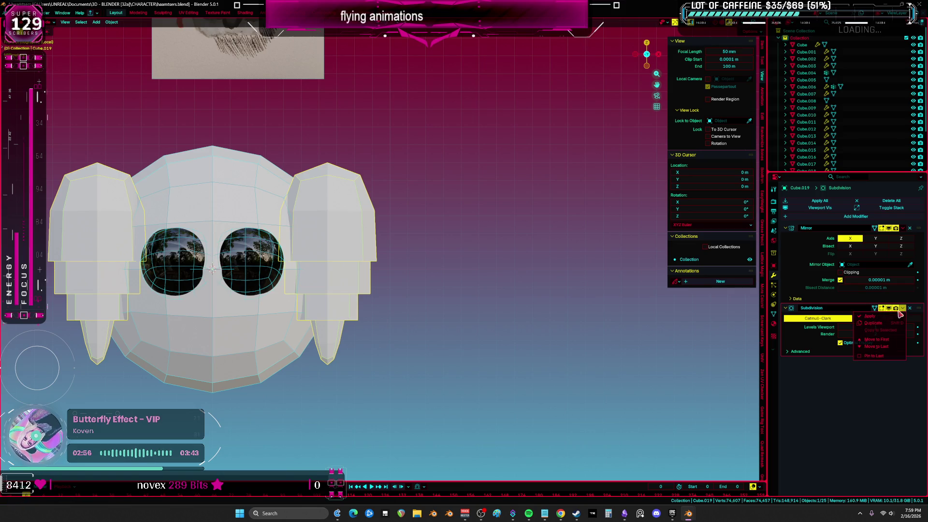
pyautogui.click(866, 315)
pyautogui.hotkey('ctrl', '2')
pyautogui.scroll(2, 411, 261)
# Step: Sculpt the pigtails into rounded tapering tips, checking them from side and front views
pyautogui.hotkey('ctrl', 'Tab')
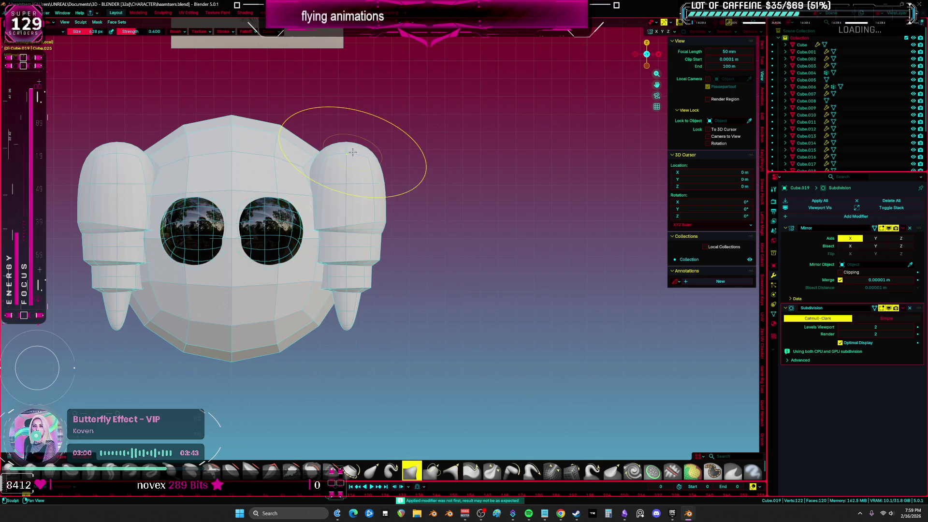
pyautogui.scroll(-3, 353, 166)
pyautogui.moveTo(353, 166)
pyautogui.mouseDown(button='middle')
pyautogui.moveTo(360, 253)
pyautogui.moveTo(363, 218)
pyautogui.moveTo(445, 239)
pyautogui.moveTo(448, 262)
pyautogui.mouseUp(button='middle')
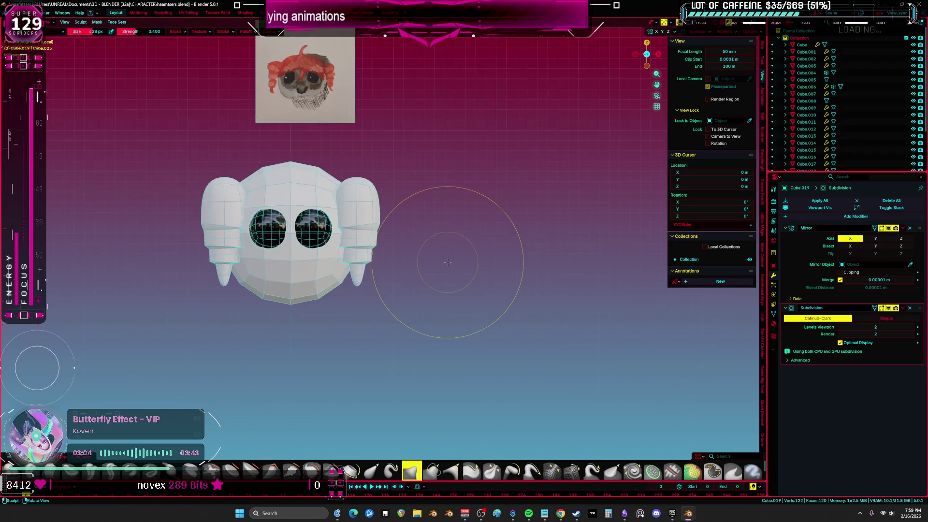
pyautogui.press('KP_3')
pyautogui.moveTo(269, 166)
pyautogui.keyDown('ctrl'); pyautogui.mouseDown(button='middle')
pyautogui.moveTo(244, 207)
pyautogui.moveTo(329, 216)
pyautogui.mouseUp(button='middle'); pyautogui.keyUp('ctrl')
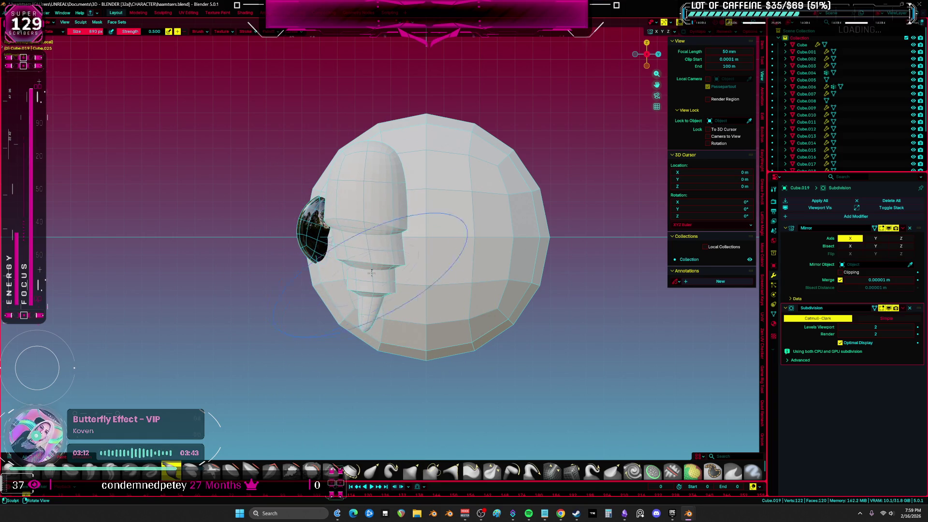
pyautogui.keyDown('alt'); pyautogui.moveTo(361, 318); pyautogui.dragTo(522, 279, button='middle'); pyautogui.keyUp('alt')
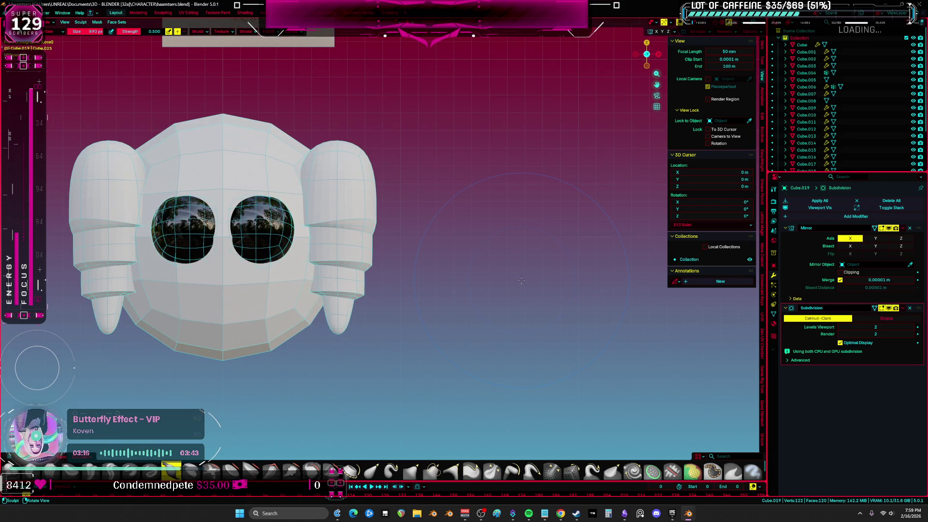
pyautogui.scroll(-2, 521, 279)
pyautogui.hotkey('ctrl', 'Tab')
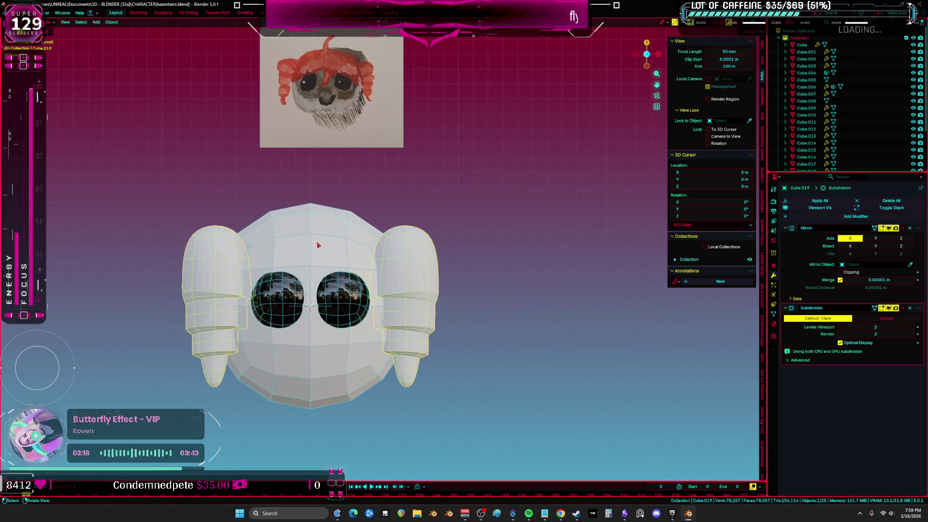
# Step: Select the head mesh Cube.008 in Edit Mode and inspect its faces in wireframe
pyautogui.click(309, 258)
pyautogui.press('Tab')
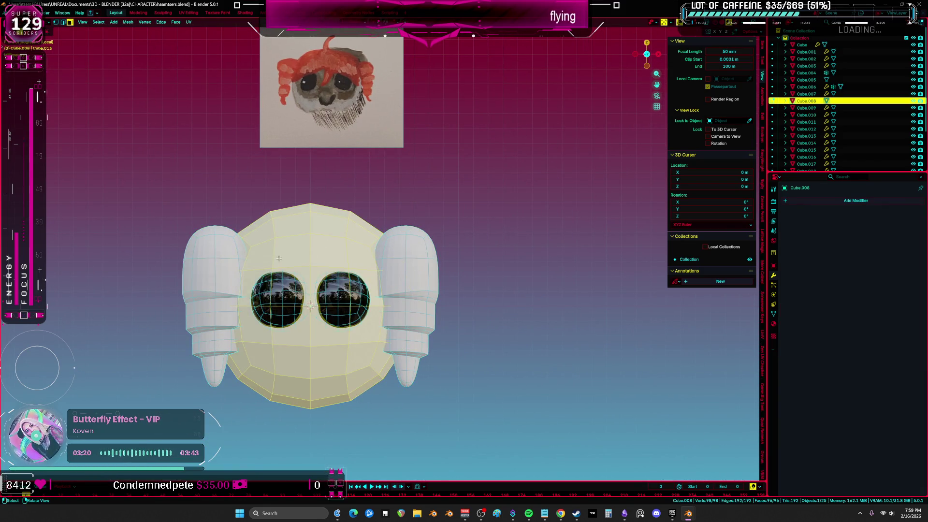
pyautogui.moveTo(274, 260); pyautogui.dragTo(315, 286, button='middle')
pyautogui.click(263, 302)
pyautogui.hotkey('shift', 'z')
pyautogui.moveTo(263, 302); pyautogui.dragTo(348, 287, button='middle')
pyautogui.hotkey('shift', 'z')
# Step: Select the top faces of the head and switch to Material Preview shading
pyautogui.keyDown('ctrl'); pyautogui.click(387, 257); pyautogui.keyUp('ctrl')
pyautogui.moveTo(387, 257); pyautogui.dragTo(438, 303, button='middle')
pyautogui.scroll(-2, 437, 304)
pyautogui.press('z')
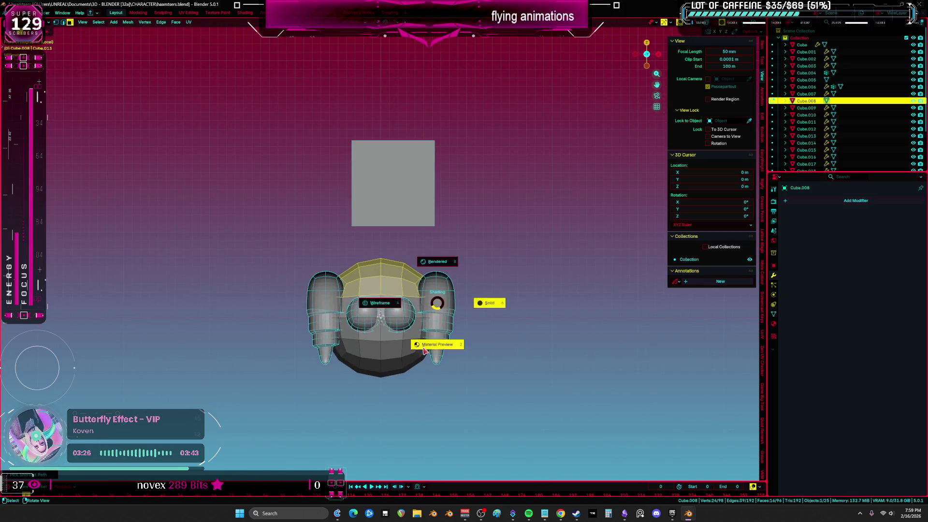
pyautogui.click(426, 345)
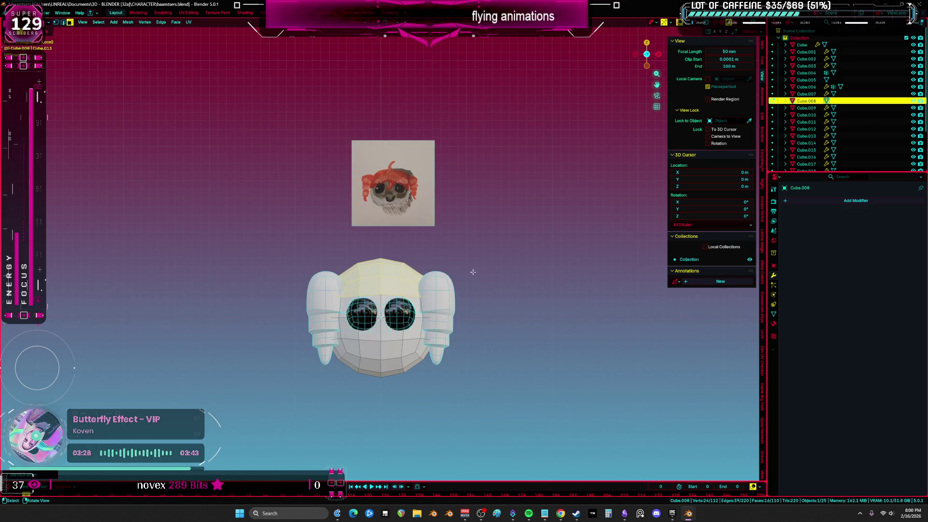
pyautogui.scroll(3, 476, 268)
# Step: Resize the top faces and raise them straight up along Z
pyautogui.hotkey('alt', 's')
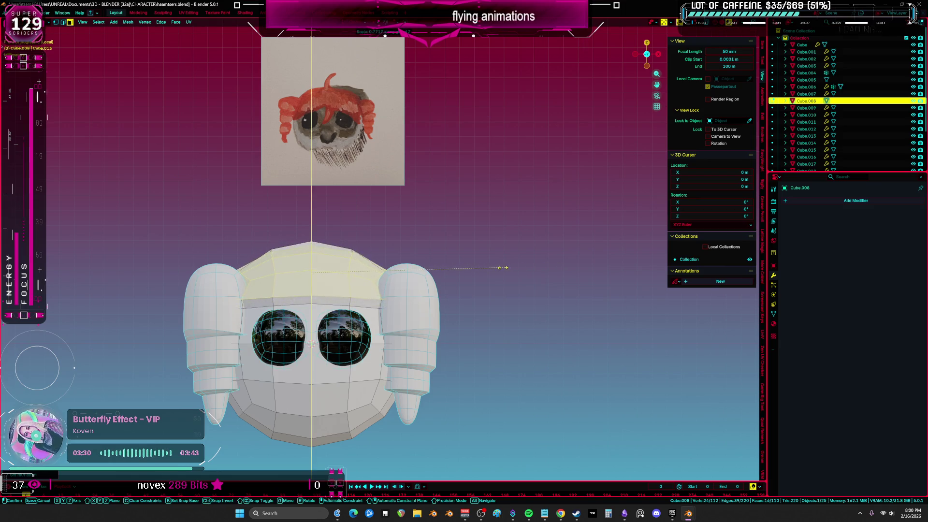
pyautogui.click(497, 265)
pyautogui.moveTo(497, 266)
pyautogui.mouseDown(button='middle')
pyautogui.moveTo(565, 271)
pyautogui.moveTo(578, 299)
pyautogui.moveTo(572, 282)
pyautogui.moveTo(508, 281)
pyautogui.mouseUp(button='middle')
pyautogui.press('g')
pyautogui.press('z')
pyautogui.click(591, 288)
# Step: Select the face above the eyes and view it from the front
pyautogui.scroll(2, 508, 281)
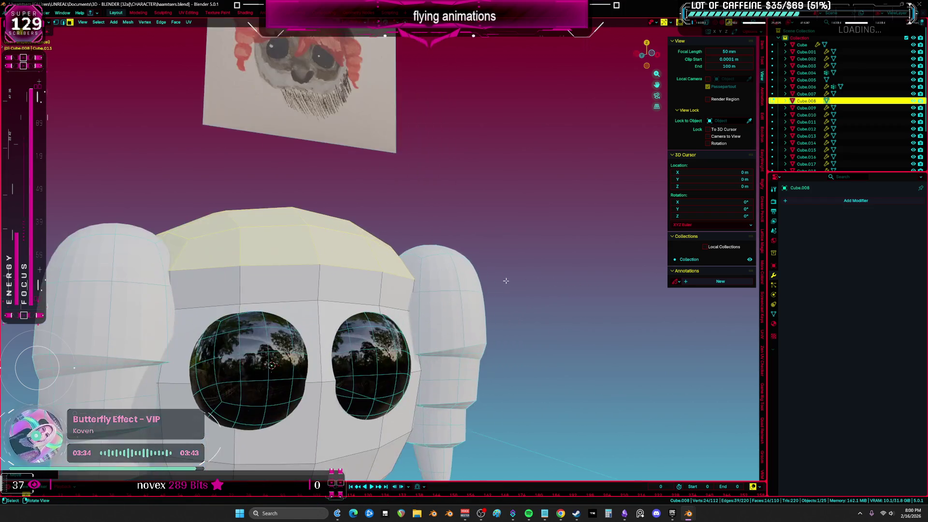
pyautogui.click(342, 290)
pyautogui.press('KP_1')
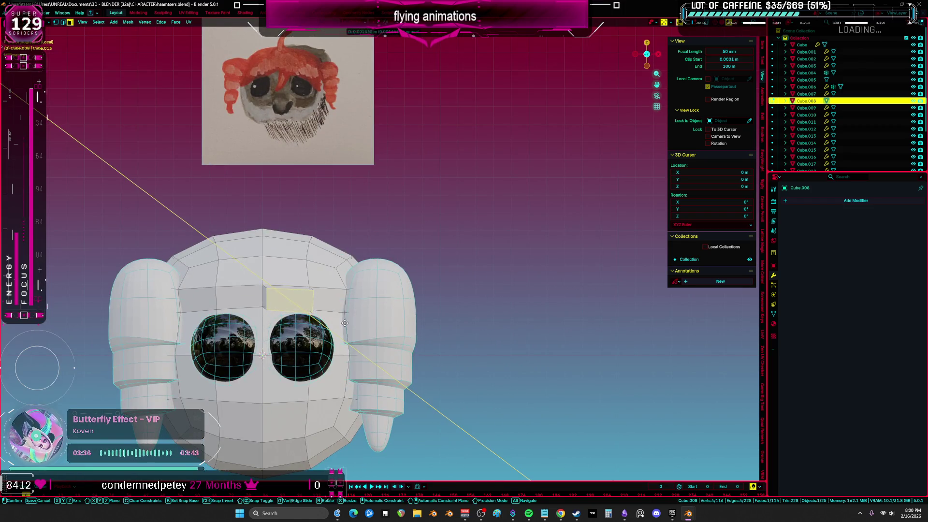
pyautogui.moveTo(390, 315)
pyautogui.mouseDown(button='middle')
pyautogui.moveTo(436, 388)
pyautogui.moveTo(514, 354)
pyautogui.moveTo(488, 356)
pyautogui.mouseUp(button='middle')
# Step: In side wireframe view, tilt the extruded face back and resize it
pyautogui.press('KP_3')
pyautogui.hotkey('shift', 'z')
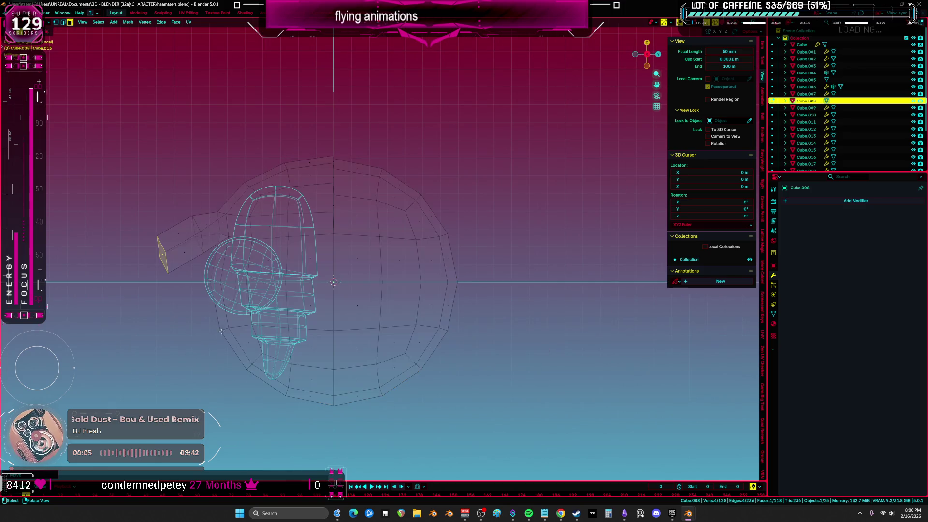
pyautogui.press('r')
pyautogui.click(467, 255)
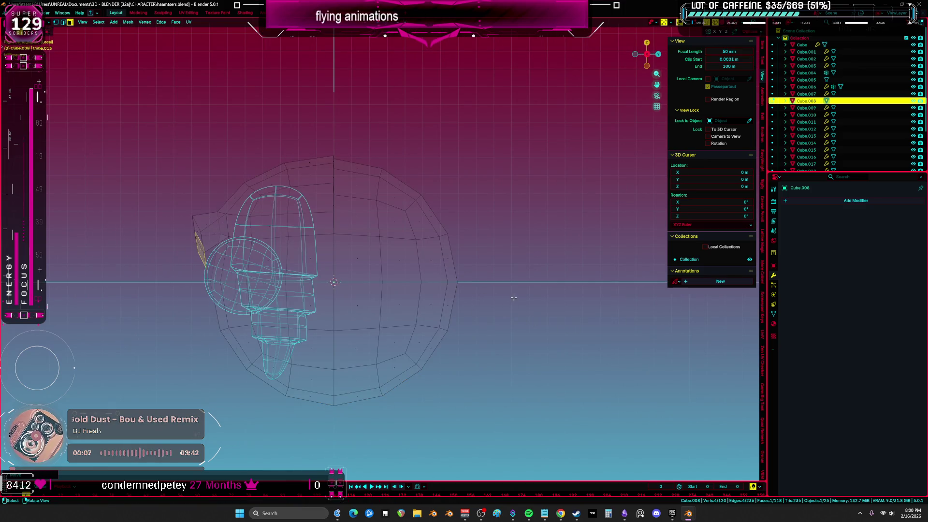
pyautogui.press('s')
pyautogui.click(362, 273)
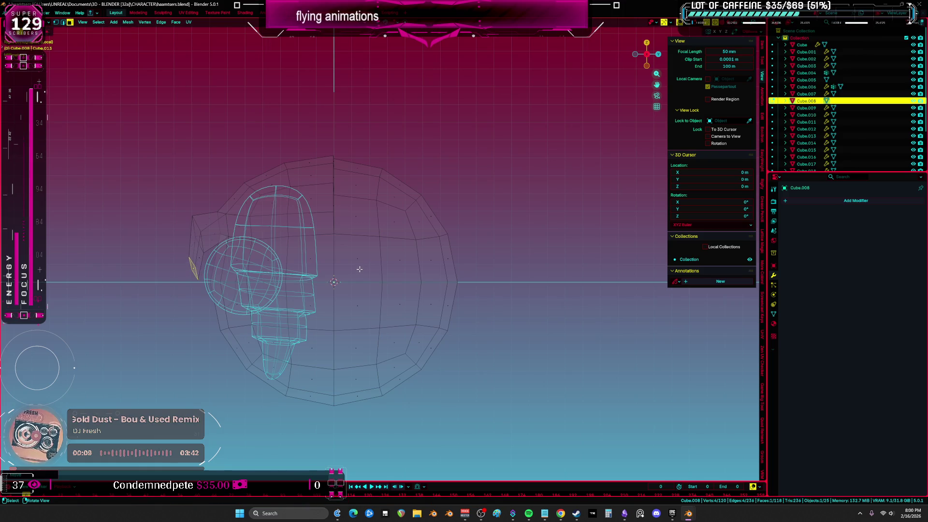
pyautogui.press('KP_1')
# Step: Extrude a second beak segment from the end face and rotate it upright
pyautogui.press('e')
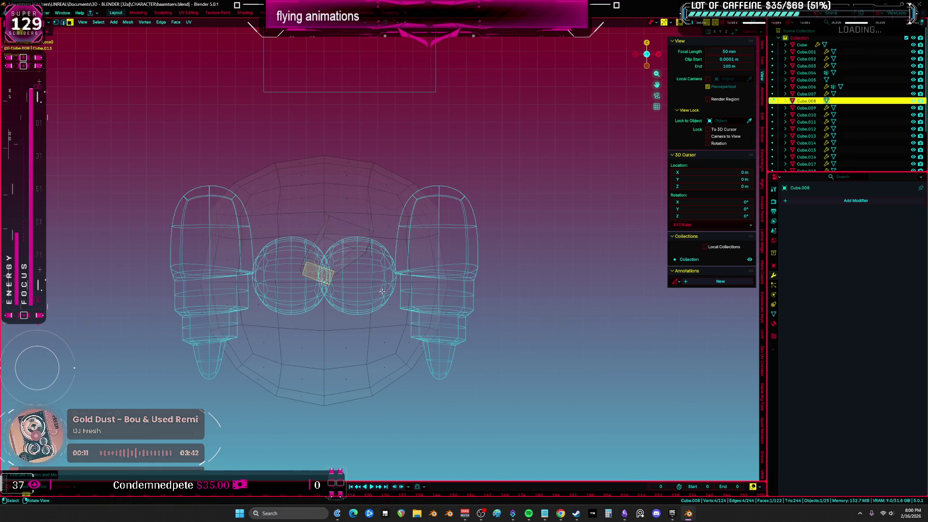
pyautogui.press('r')
pyautogui.click(409, 237)
pyautogui.moveTo(408, 237); pyautogui.dragTo(484, 247, button='middle')
pyautogui.press('z')
pyautogui.click(353, 233)
pyautogui.scroll(4, 348, 213)
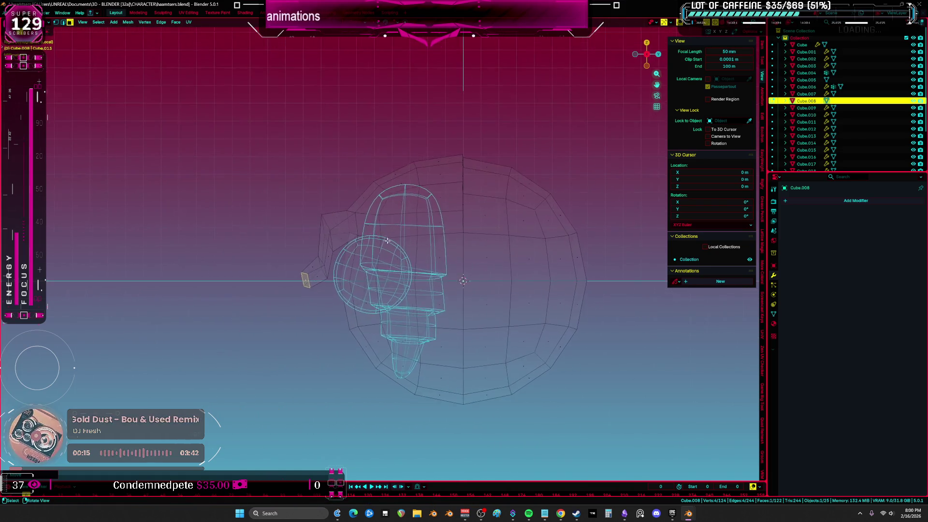
# Step: Move the beak tip down and forward, shrink it to a point, and return to solid shading
pyautogui.press('g')
pyautogui.click(345, 219)
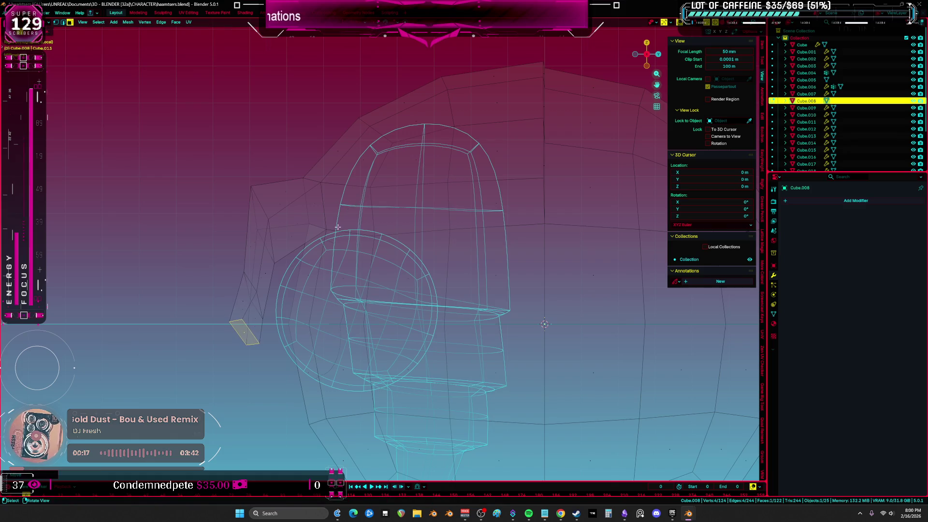
pyautogui.hotkey('ctrl', 'z')
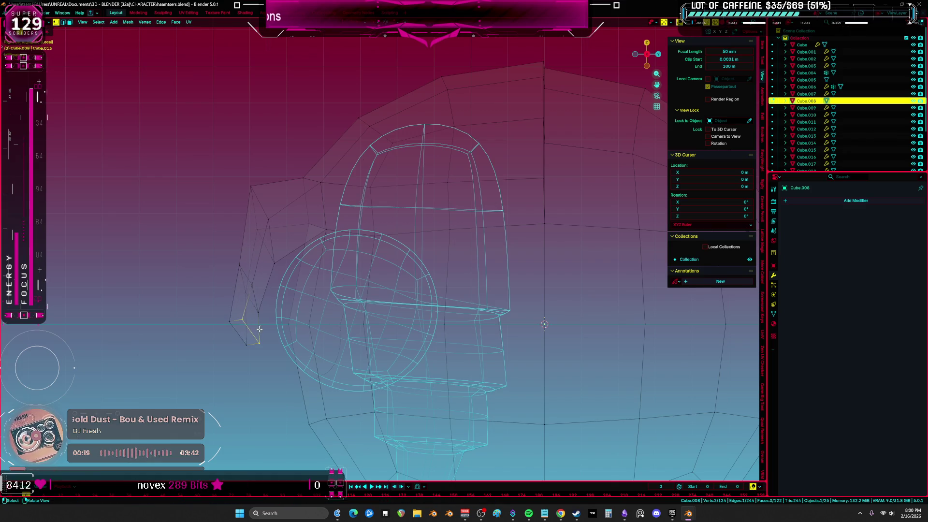
pyautogui.press('s')
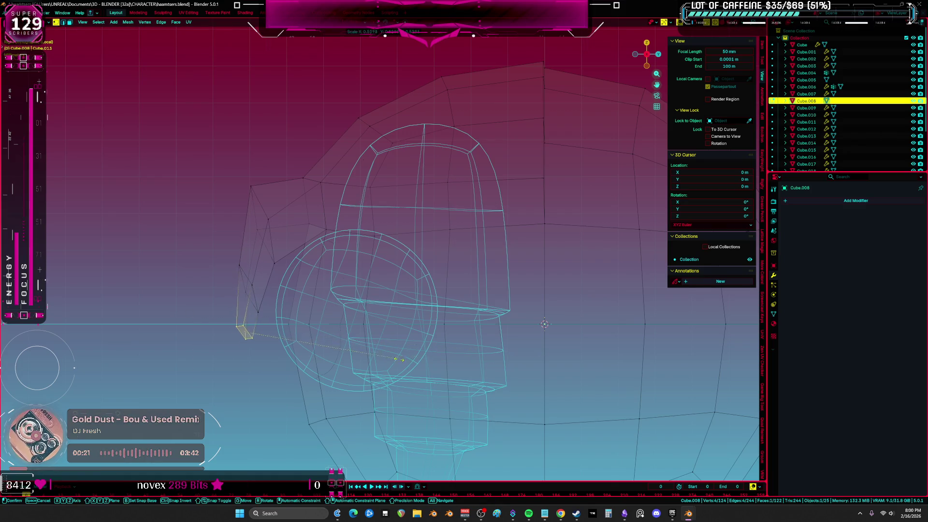
pyautogui.click(316, 344)
pyautogui.press('z')
pyautogui.click(373, 344)
# Step: Leave Edit Mode and view the beaked head in Material Preview from the front
pyautogui.press('KP_1')
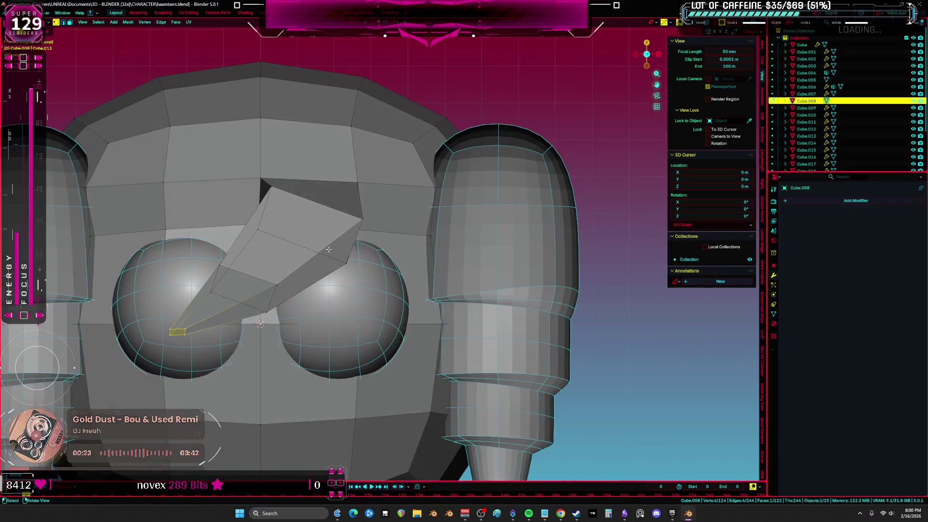
pyautogui.press('Tab')
pyautogui.scroll(-2, 452, 279)
pyautogui.press('z')
pyautogui.click(387, 311)
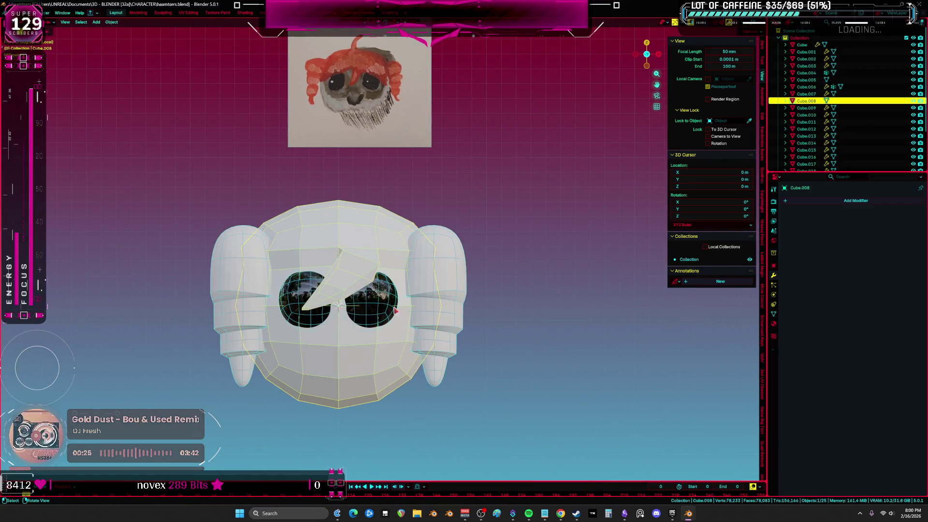
# Step: Give the head Shade Auto Smooth and apply a level 2 Subdivision modifier
pyautogui.rightClick(348, 372)
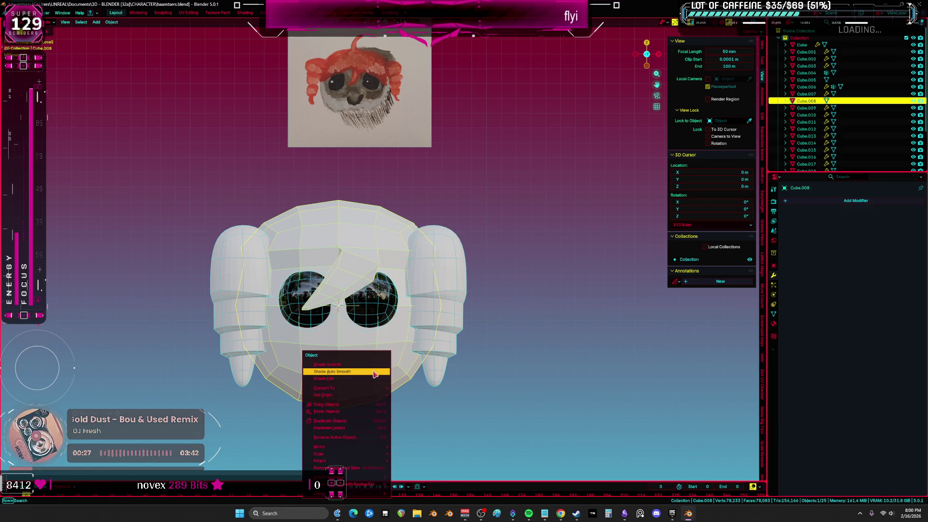
pyautogui.click(348, 376)
pyautogui.hotkey('ctrl', '2')
pyautogui.keyDown('shift'); pyautogui.moveTo(450, 357); pyautogui.dragTo(455, 325, button='middle'); pyautogui.keyUp('shift')
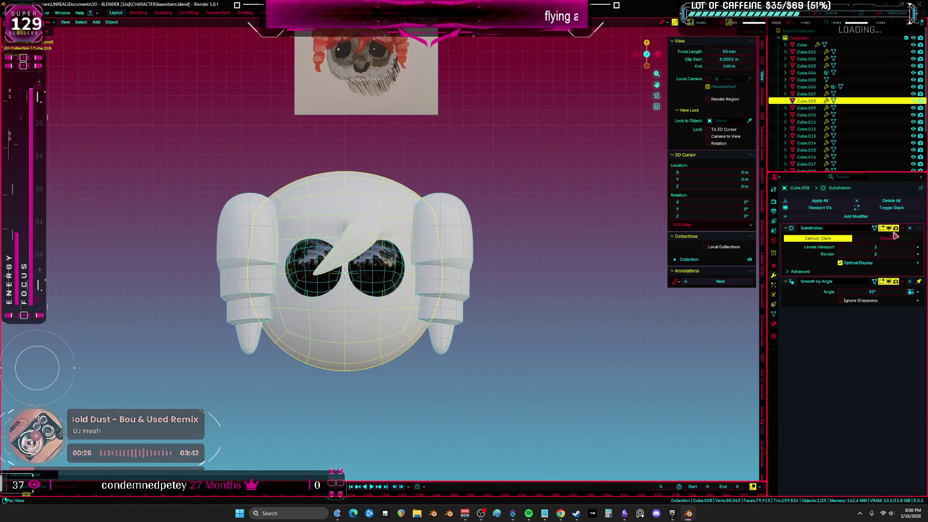
pyautogui.click(910, 228)
# Step: Move the right eye sideways along X and check its position
pyautogui.hotkey('ctrl', 'Tab')
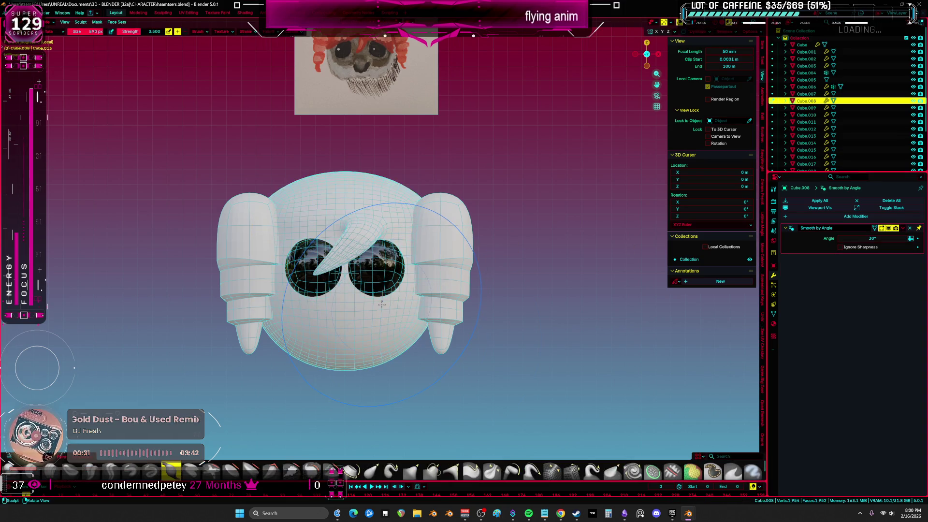
pyautogui.hotkey('ctrl', 'Tab')
pyautogui.hotkey('ctrl', 'Tab')
pyautogui.press('g')
pyautogui.press('x')
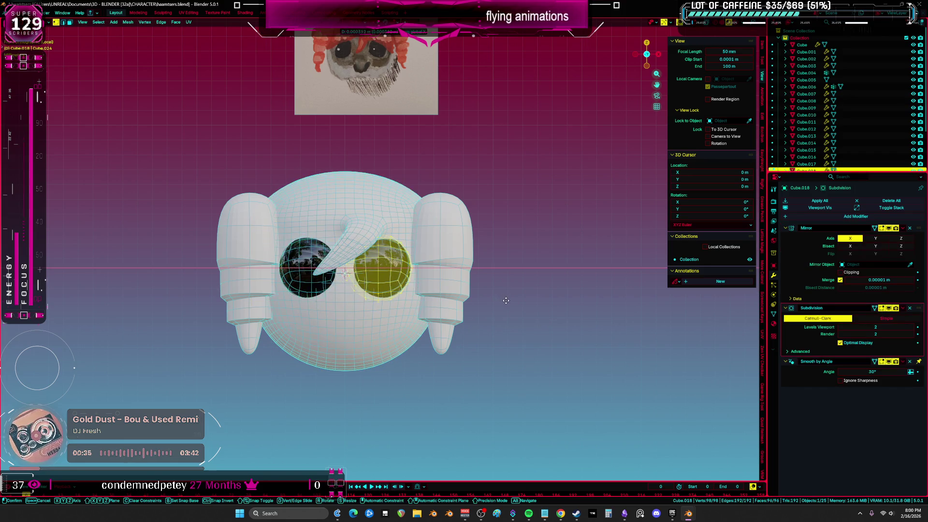
pyautogui.moveTo(503, 302)
pyautogui.mouseDown(button='middle')
pyautogui.moveTo(462, 345)
pyautogui.moveTo(435, 309)
pyautogui.mouseUp(button='middle')
pyautogui.press('Tab')
# Step: Select the head and switch it to Sculpt Mode in front view
pyautogui.click(320, 223)
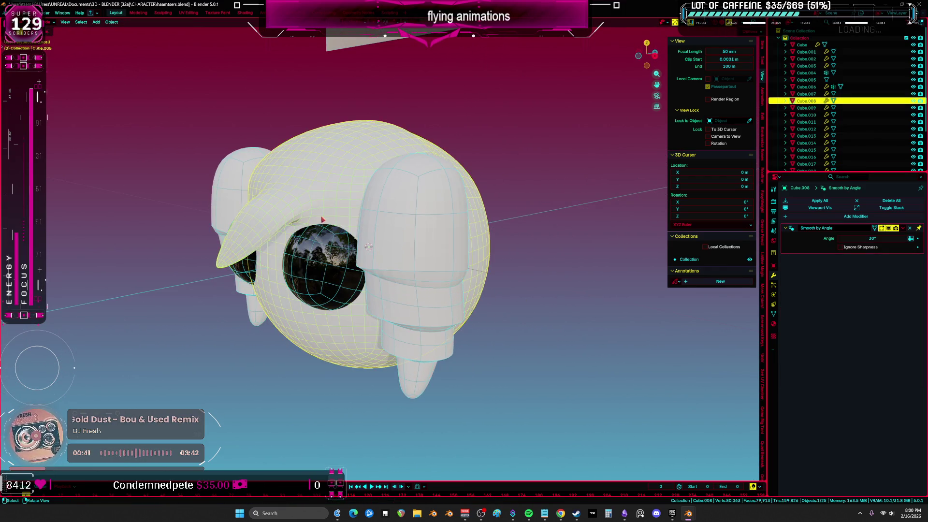
pyautogui.press('KP_1')
pyautogui.scroll(2, 339, 242)
pyautogui.hotkey('ctrl', 'Tab')
pyautogui.click(368, 293)
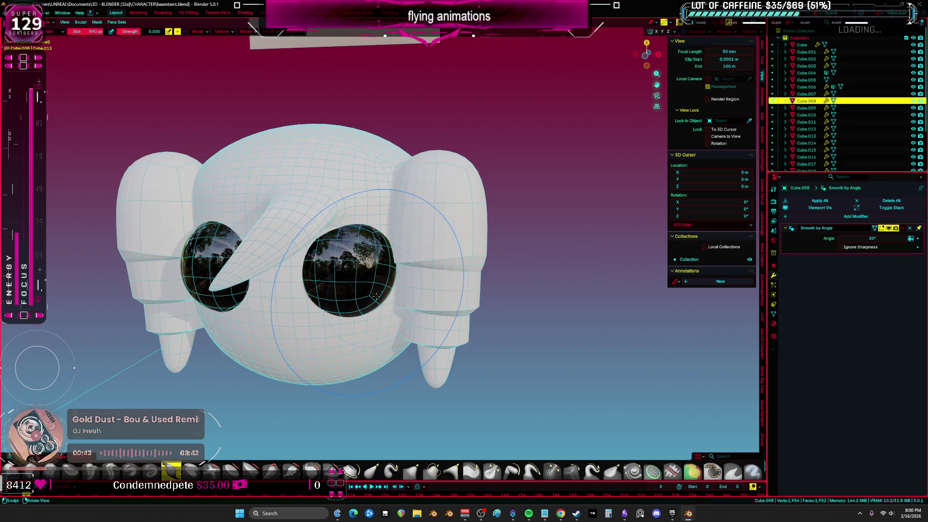
pyautogui.press('KP_1')
# Step: Choose a sculpt brush and carve a deep mouth groove across the lower face
pyautogui.hotkey('shift', 't')
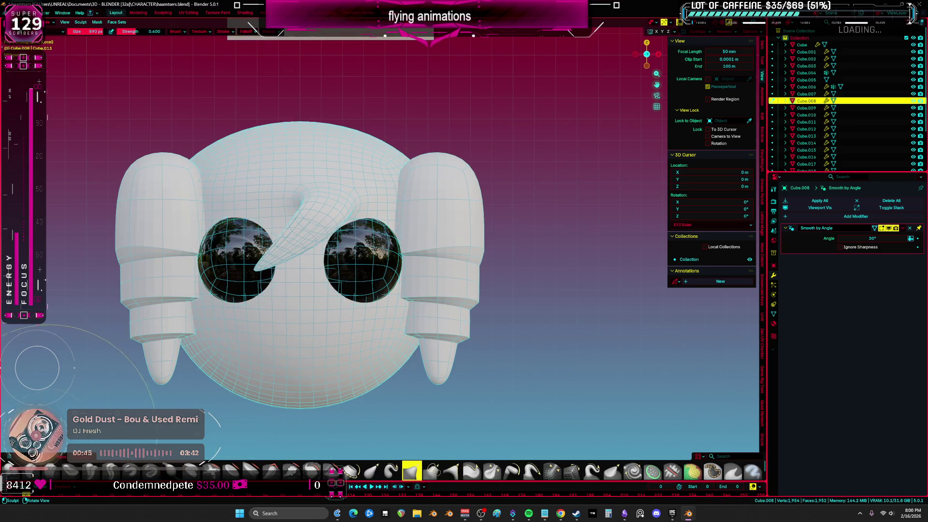
pyautogui.scroll(-2, 341, 315)
pyautogui.moveTo(333, 310); pyautogui.dragTo(342, 315, button='middle')
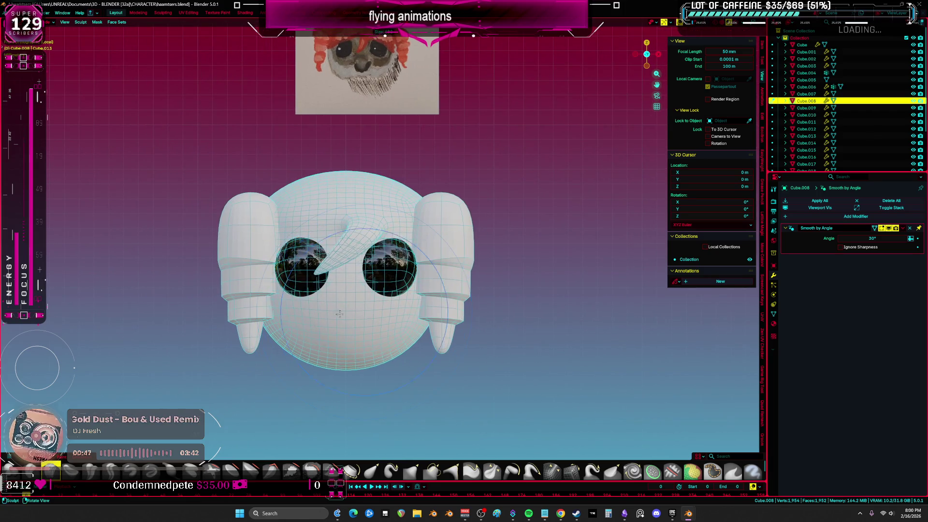
pyautogui.scroll(3, 326, 332)
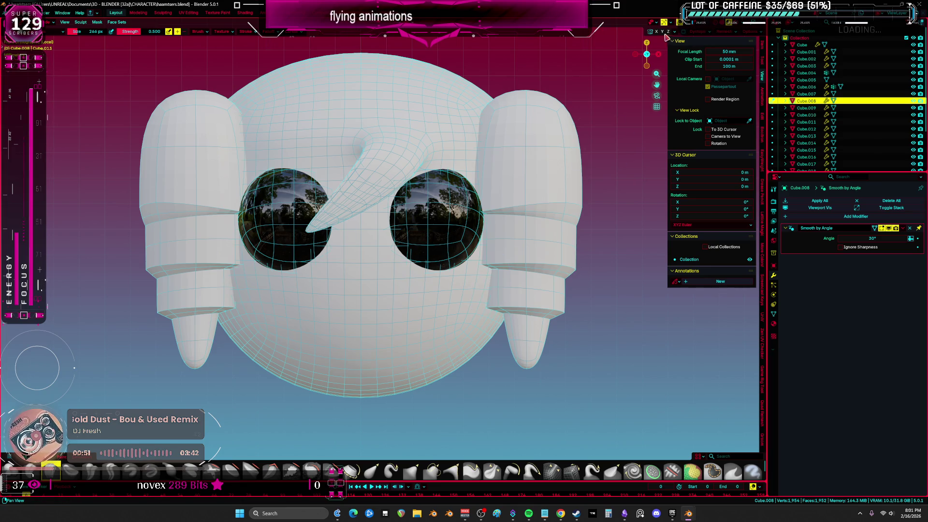
pyautogui.moveTo(426, 346); pyautogui.dragTo(286, 350)
pyautogui.moveTo(435, 334); pyautogui.dragTo(276, 314)
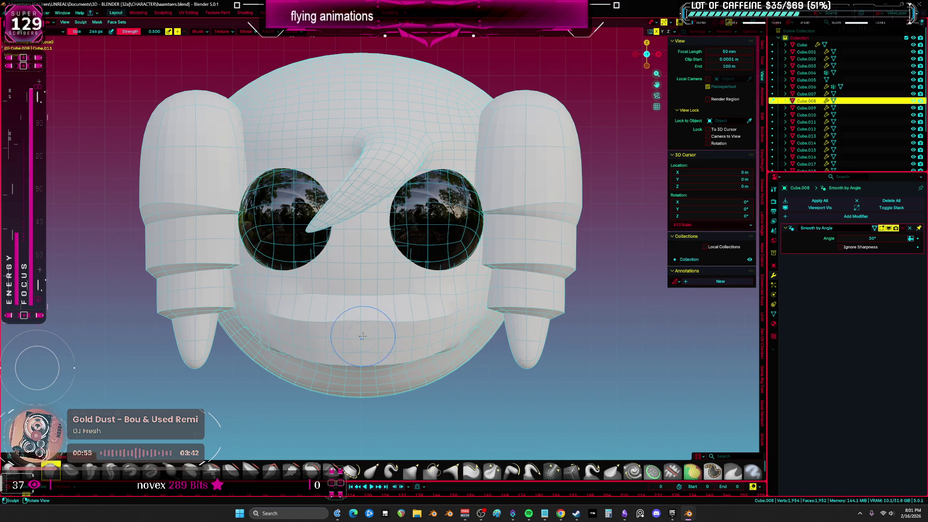
# Step: In Edit Mode with X-ray on, box-select the lower jaw faces
pyautogui.press('Tab')
pyautogui.hotkey('alt', 'z')
pyautogui.moveTo(203, 409); pyautogui.dragTo(678, 336)
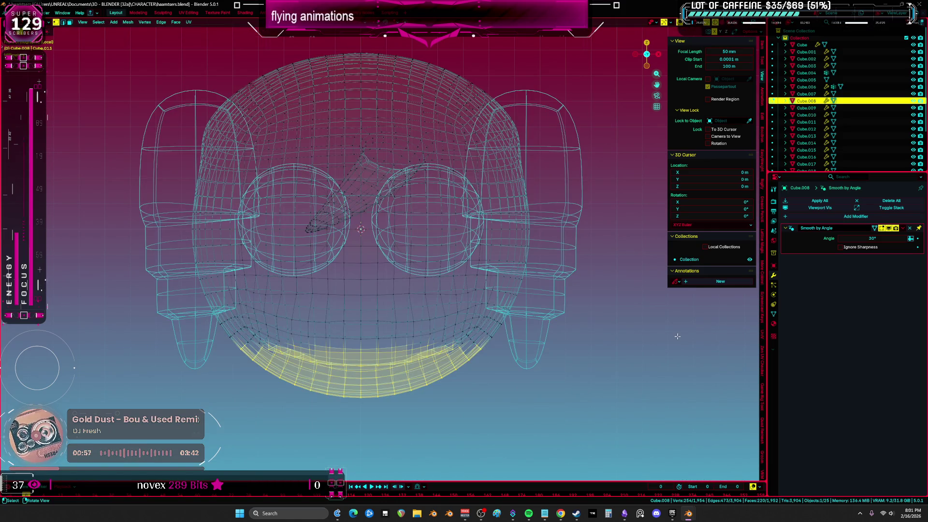
# Step: Raise the jaw faces straight up along Z, then return to sculpting
pyautogui.keyDown('shift'); pyautogui.moveTo(611, 336); pyautogui.dragTo(569, 310, button='middle'); pyautogui.keyUp('shift')
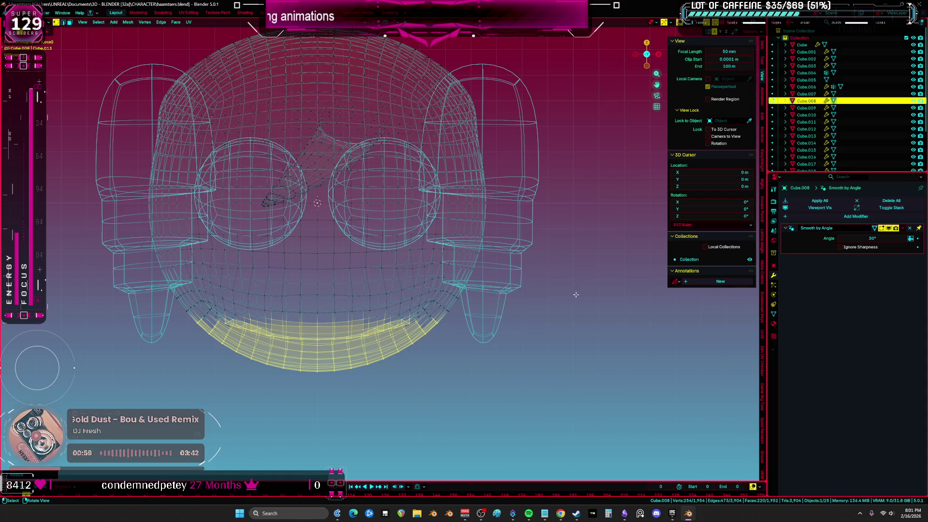
pyautogui.press('g')
pyautogui.press('z')
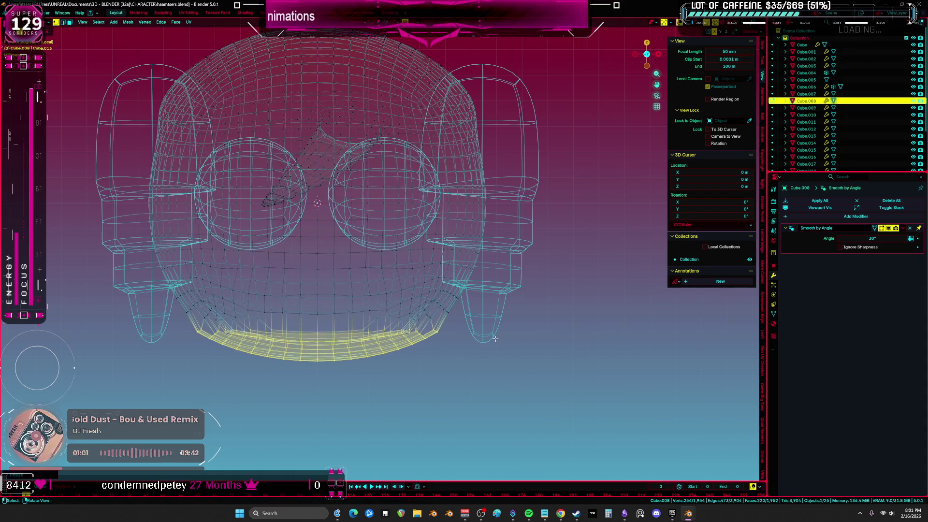
pyautogui.click(366, 327)
pyautogui.hotkey('ctrl', 'Tab')
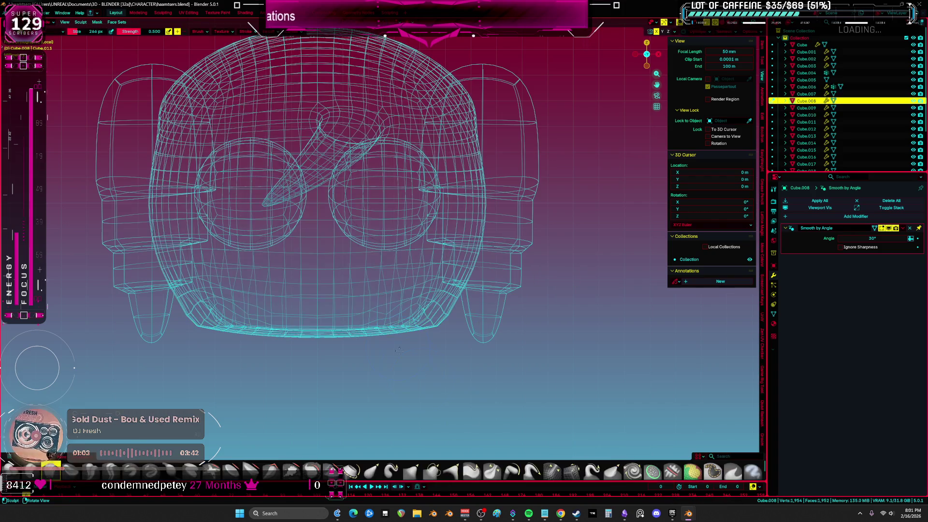
# Step: Switch to material preview shading and check the head from front and angled views
pyautogui.click(381, 331)
pyautogui.moveTo(378, 316); pyautogui.dragTo(387, 321, button='middle')
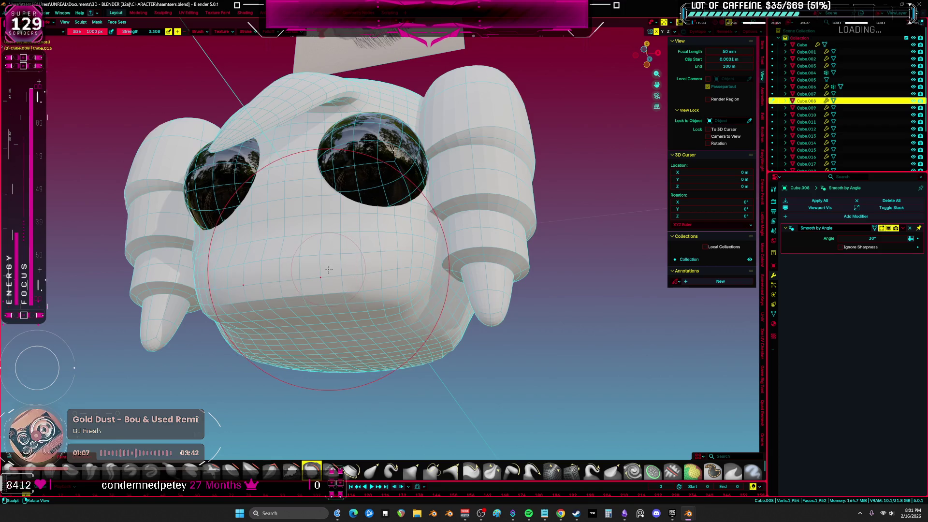
pyautogui.press('KP_1')
pyautogui.hotkey('ctrl', 'Tab')
pyautogui.moveTo(315, 283); pyautogui.dragTo(370, 257, button='middle')
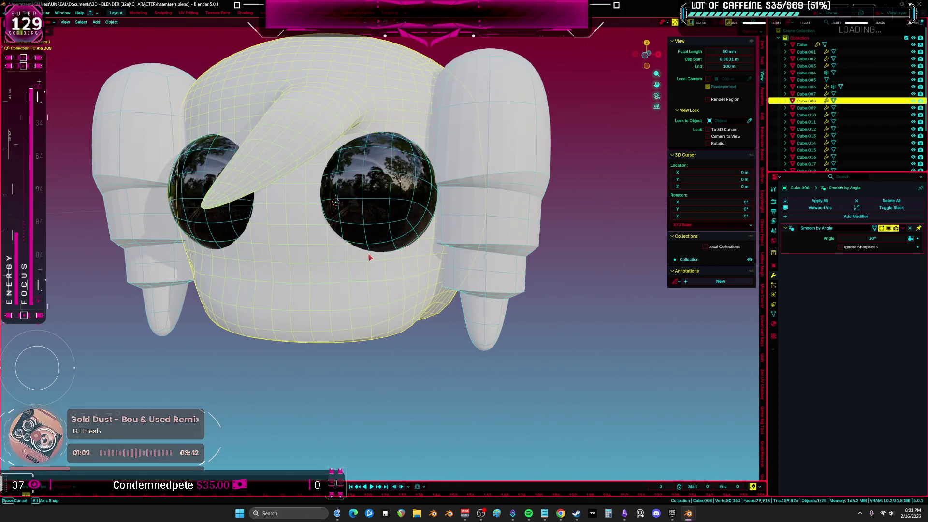
pyautogui.hotkey('ctrl', 'Tab')
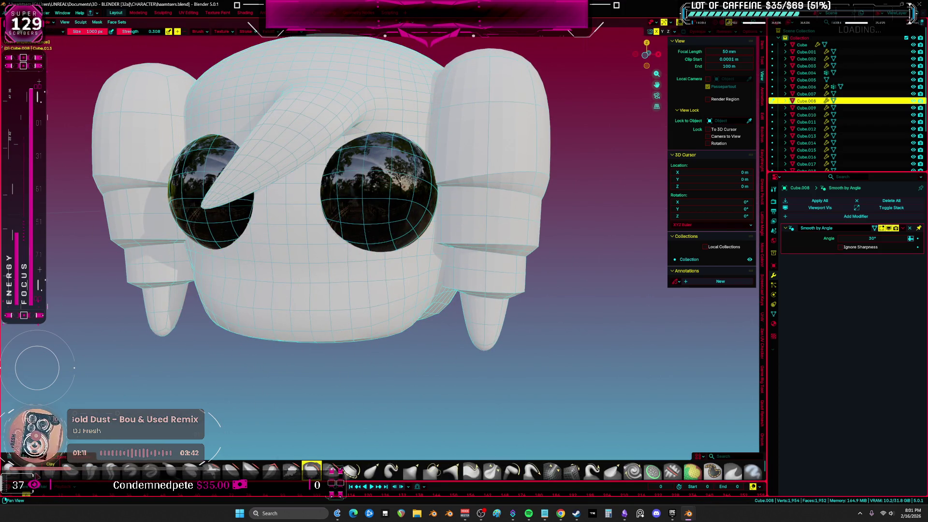
# Step: With a smaller brush, deepen the beak bridge and pull the brows down over both eyes
pyautogui.press('x')
pyautogui.press('KP_1')
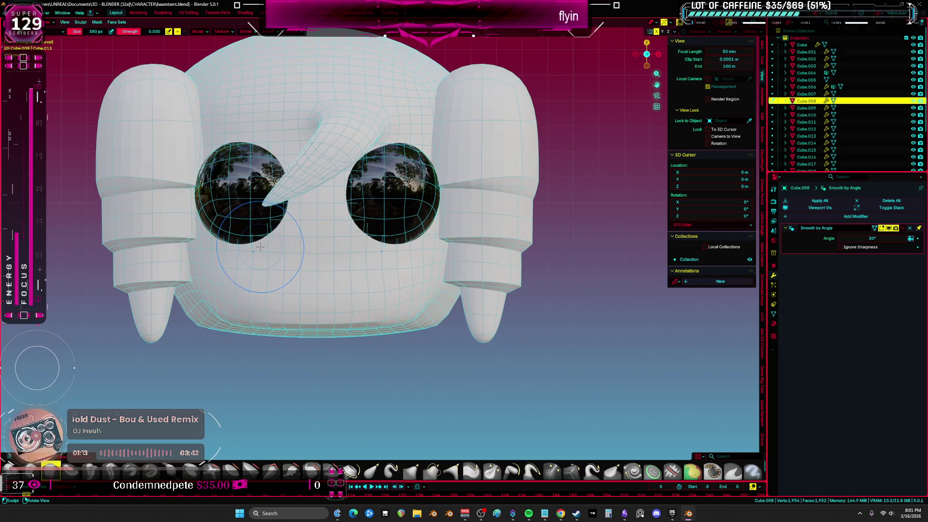
pyautogui.press('f')
pyautogui.moveTo(336, 218); pyautogui.dragTo(337, 221)
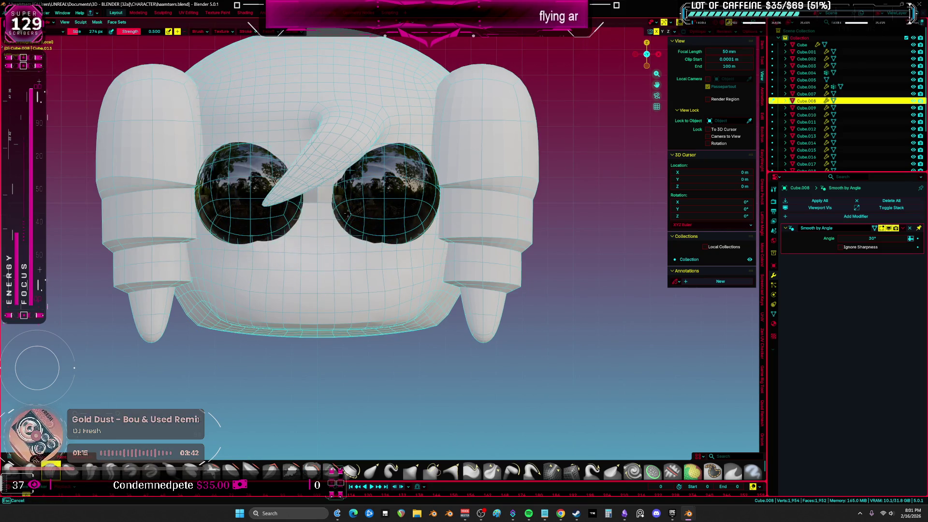
pyautogui.moveTo(421, 219); pyautogui.dragTo(425, 209, button='middle')
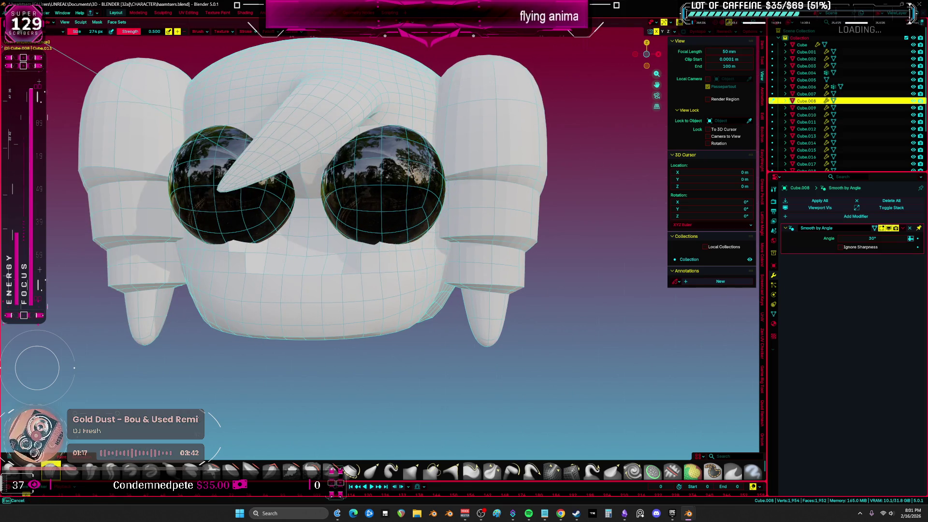
pyautogui.moveTo(396, 228)
pyautogui.mouseDown()
pyautogui.moveTo(382, 223)
pyautogui.moveTo(387, 140)
pyautogui.moveTo(423, 114)
pyautogui.mouseUp()
# Step: Switch brushes and sculpt the brow area above the eyes, checking from the front
pyautogui.click(411, 472)
pyautogui.scroll(2, 366, 171)
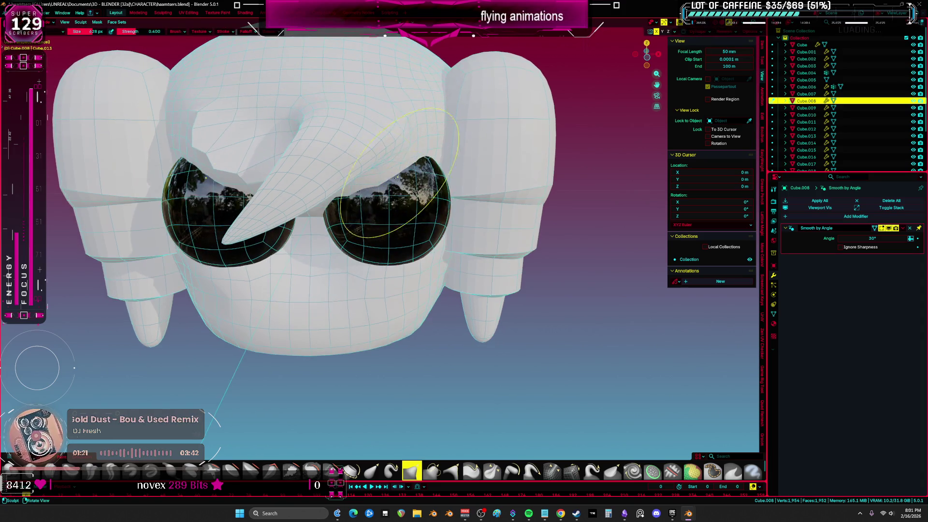
pyautogui.moveTo(366, 172); pyautogui.dragTo(370, 153)
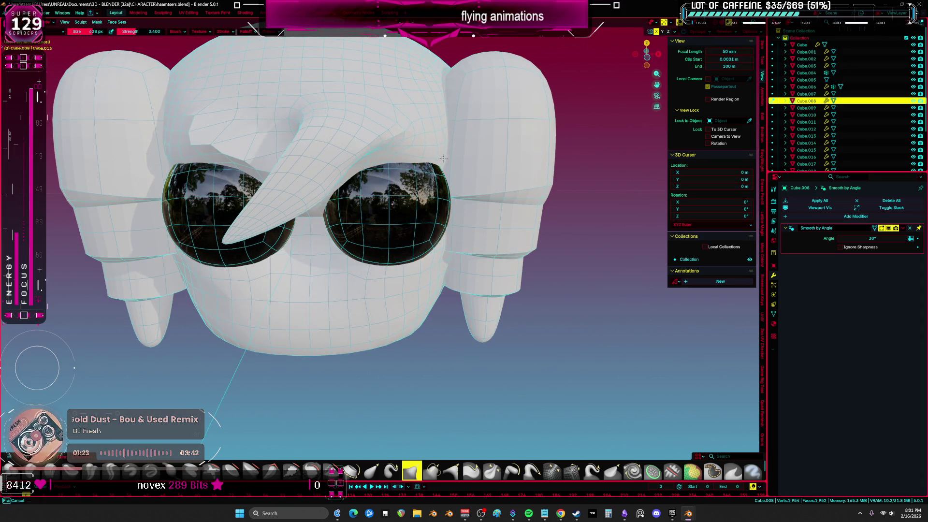
pyautogui.scroll(-2, 399, 170)
pyautogui.press('`')
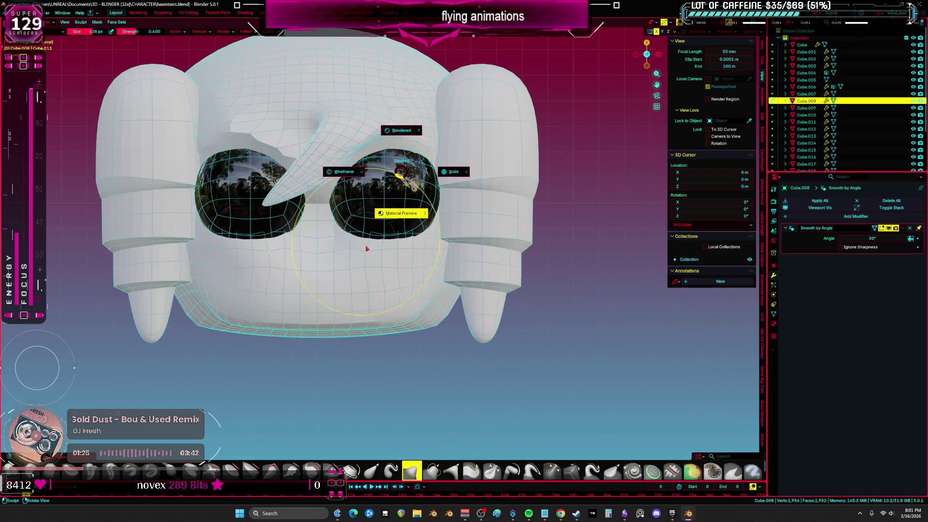
pyautogui.click(393, 208)
pyautogui.moveTo(382, 332); pyautogui.dragTo(394, 271, button='middle')
pyautogui.scroll(4, 407, 207)
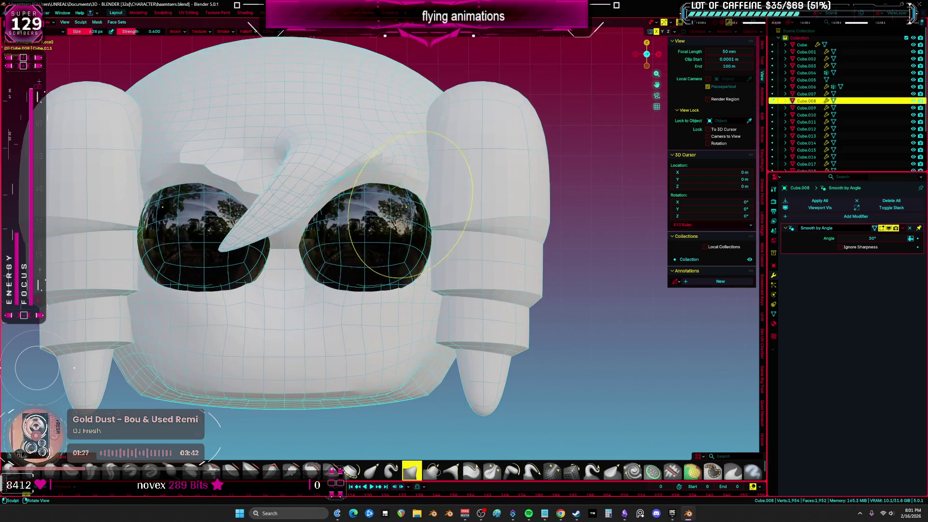
pyautogui.moveTo(416, 193); pyautogui.dragTo(403, 243, button='middle')
# Step: Switch between sculpt brushes, enlarging and then shrinking the brush radius
pyautogui.hotkey('shift', 'c')
pyautogui.press('f')
pyautogui.moveTo(393, 265); pyautogui.dragTo(382, 232, button='middle')
pyautogui.press('f')
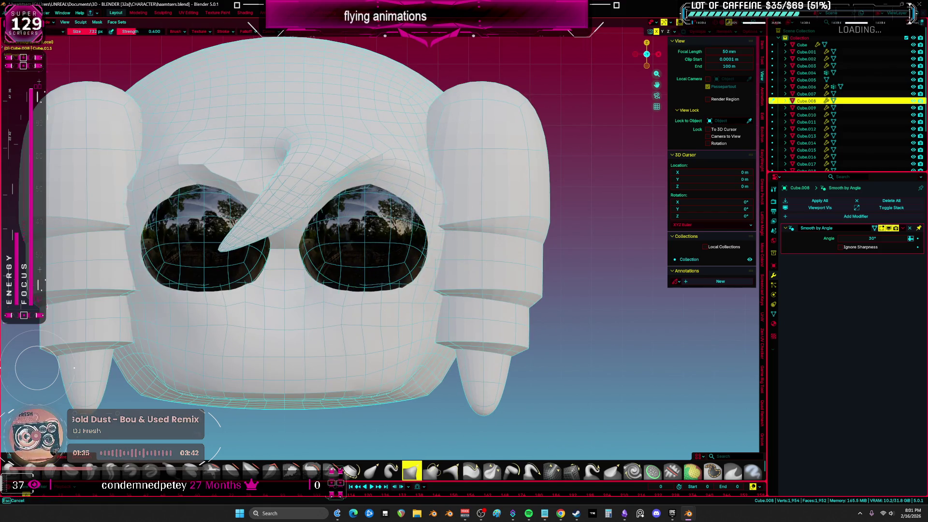
pyautogui.click(427, 202)
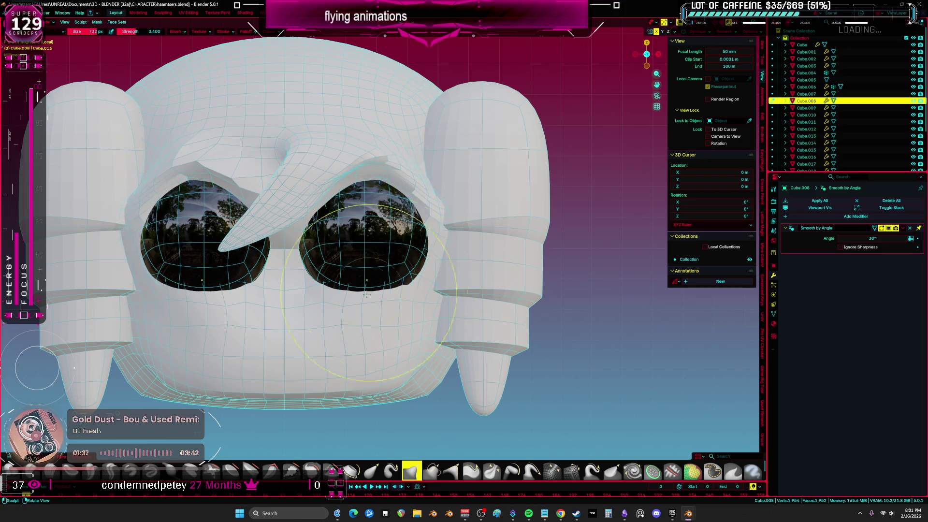
pyautogui.scroll(-4, 347, 296)
pyautogui.scroll(5, 348, 296)
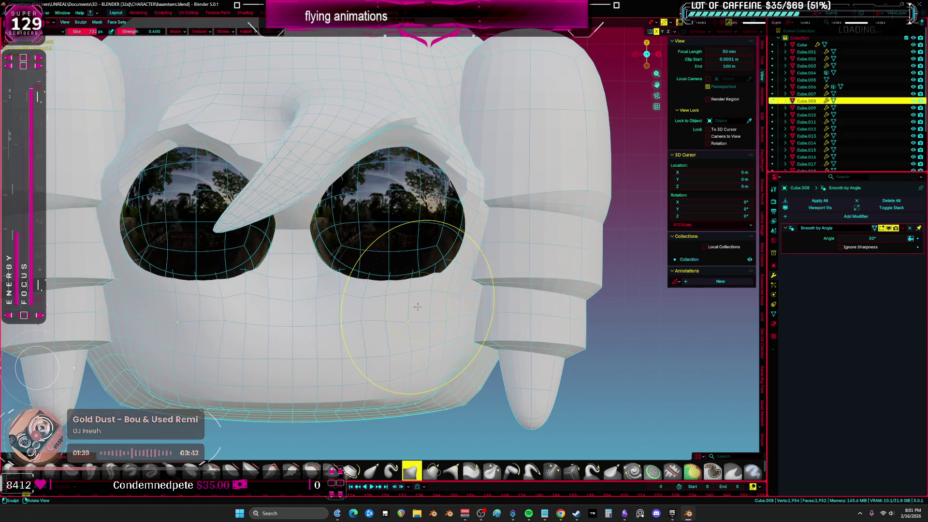
pyautogui.press('s')
pyautogui.press('f')
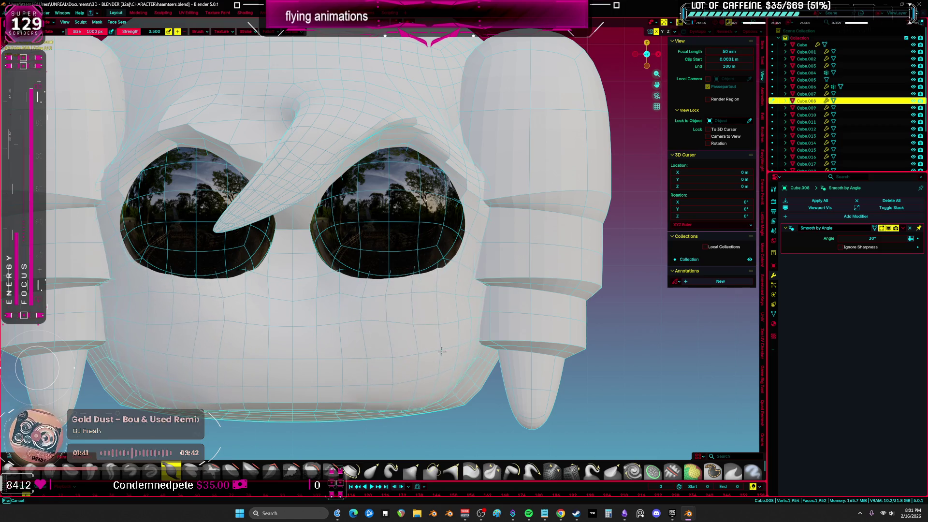
pyautogui.click(269, 344)
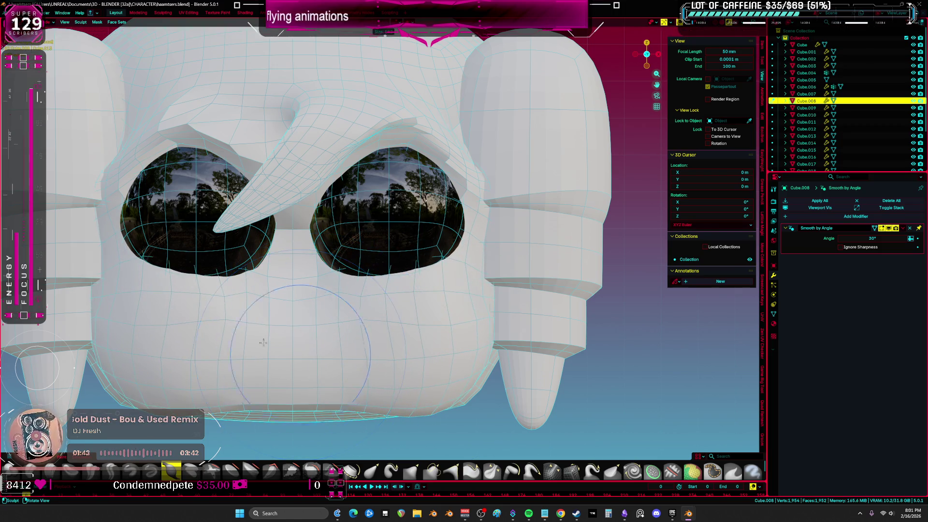
# Step: Set the brush radius to 592 px and inspect the other side of the head
pyautogui.press('f')
pyautogui.moveTo(296, 320); pyautogui.dragTo(524, 290, button='middle')
pyautogui.hotkey('shift', 't')
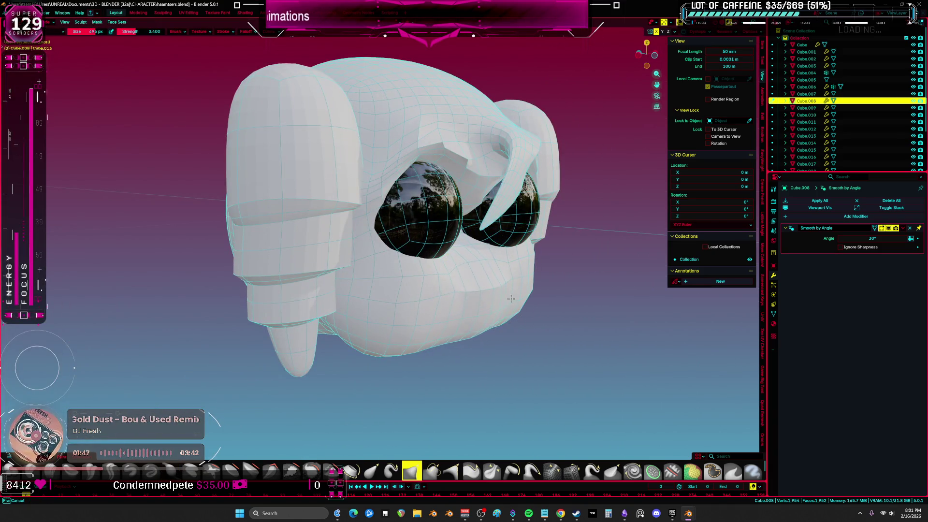
pyautogui.click(488, 244)
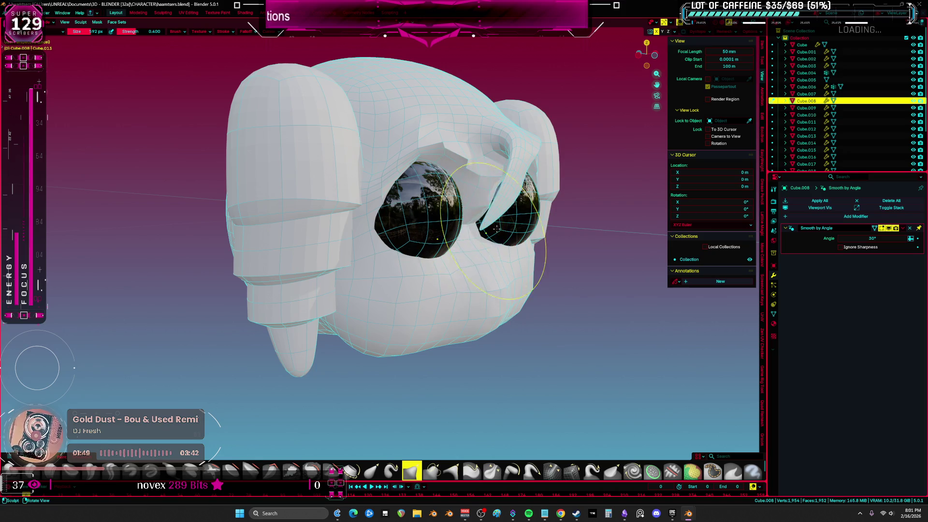
pyautogui.moveTo(491, 227); pyautogui.dragTo(399, 230, button='middle')
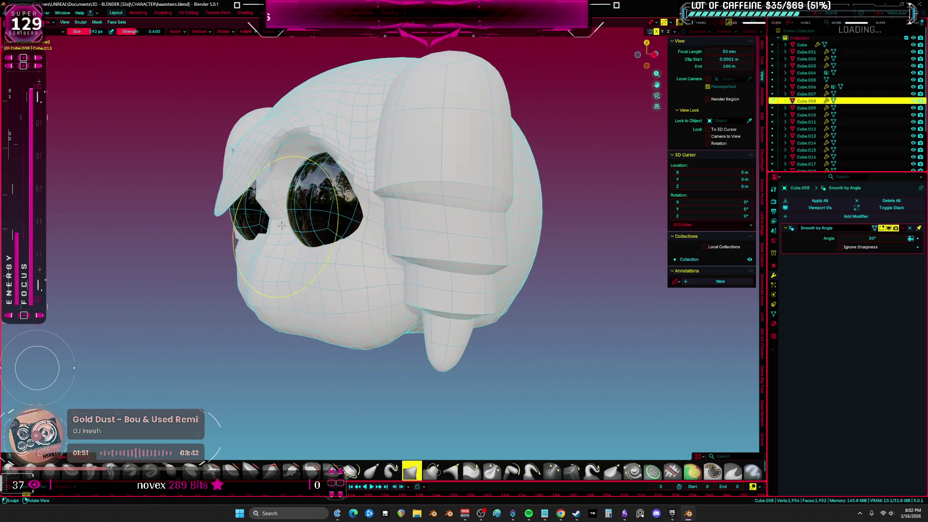
pyautogui.press('KP_1')
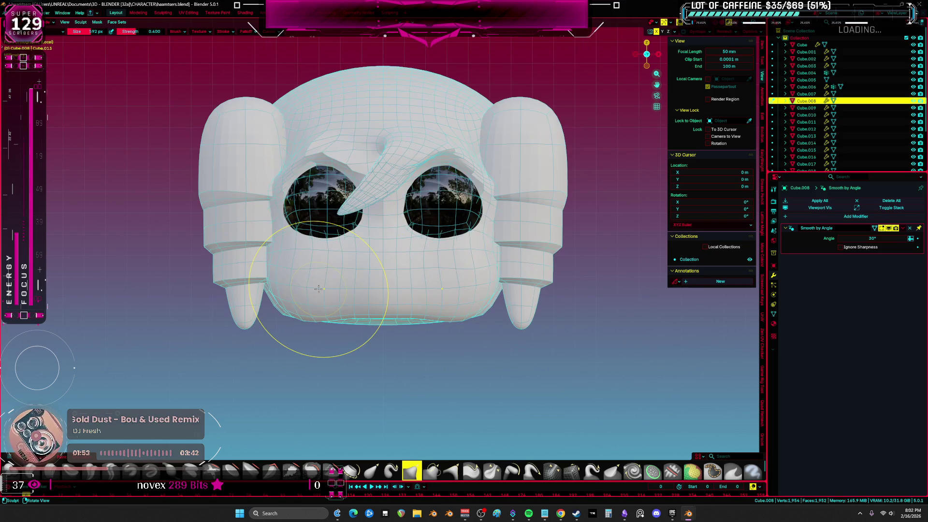
pyautogui.scroll(-3, 429, 233)
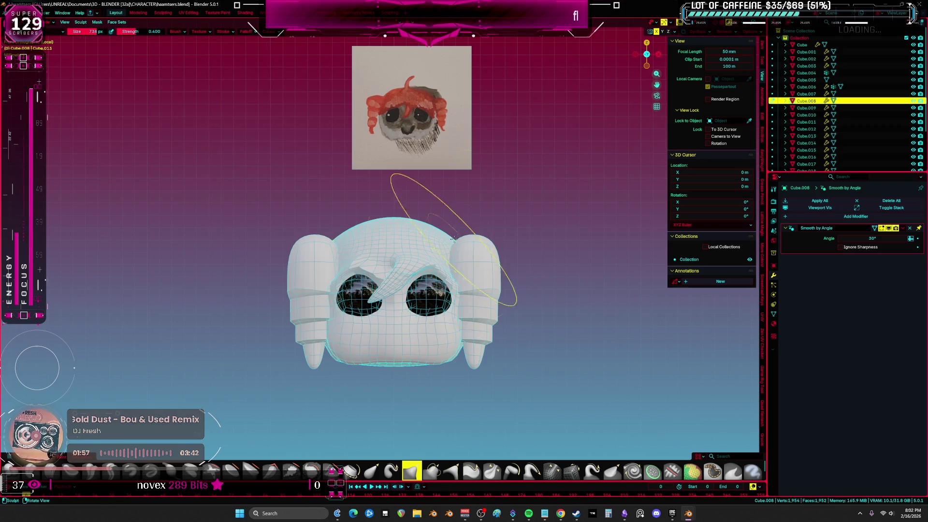
# Step: Pick a stronger brush with a smaller radius, checking the head's top, side and back
pyautogui.moveTo(452, 240); pyautogui.dragTo(376, 242, button='middle')
pyautogui.moveTo(470, 266); pyautogui.dragTo(376, 249, button='middle')
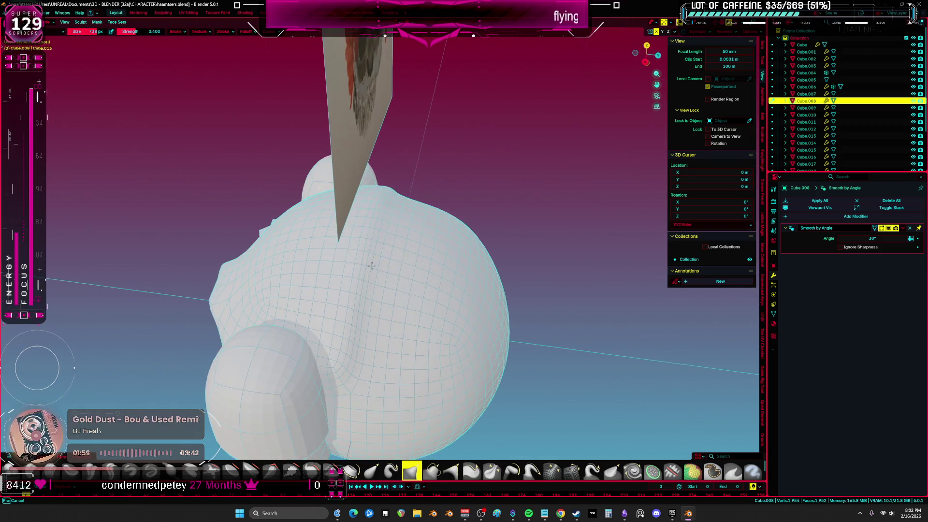
pyautogui.press('KP_1')
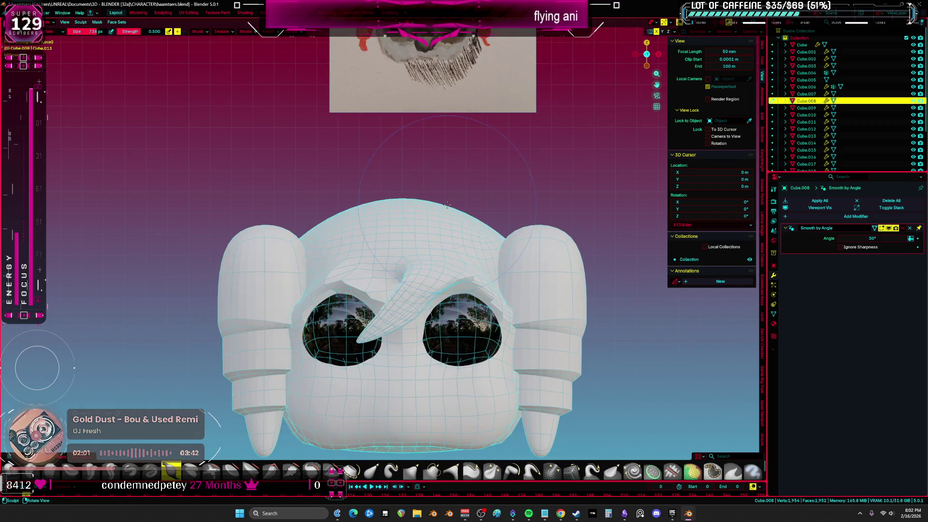
pyautogui.moveTo(447, 205); pyautogui.dragTo(431, 305, button='middle')
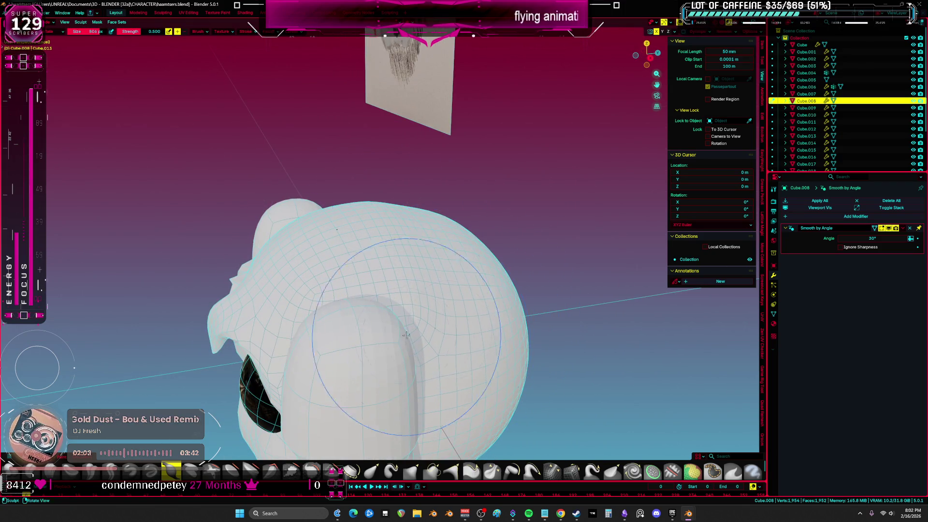
pyautogui.press('m')
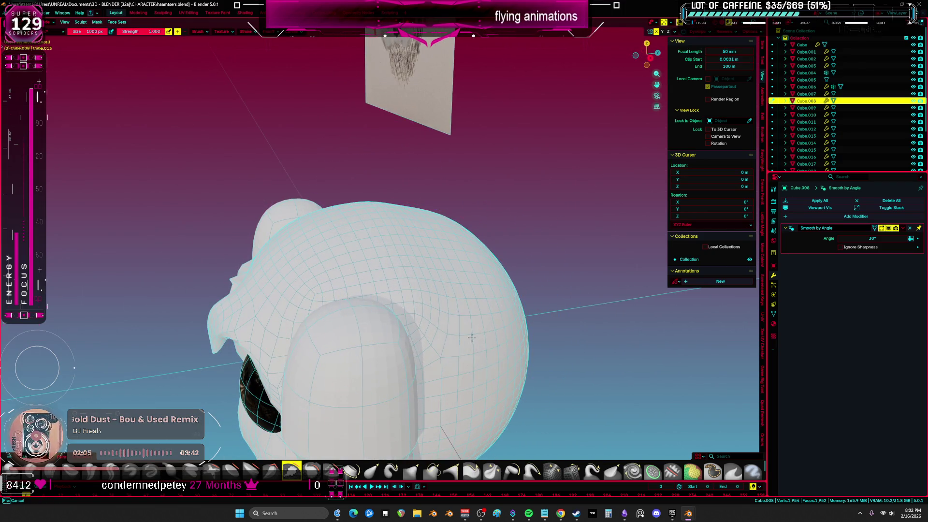
pyautogui.click(506, 240)
pyautogui.press('KP_1')
pyautogui.moveTo(506, 240)
pyautogui.mouseDown(button='middle')
pyautogui.moveTo(440, 290)
pyautogui.moveTo(456, 183)
pyautogui.mouseUp(button='middle')
pyautogui.scroll(-2, 445, 289)
# Step: Switch to another sculpt brush and settle on a front view of the head
pyautogui.moveTo(526, 304)
pyautogui.mouseDown(button='middle')
pyautogui.moveTo(556, 285)
pyautogui.moveTo(559, 235)
pyautogui.mouseUp(button='middle')
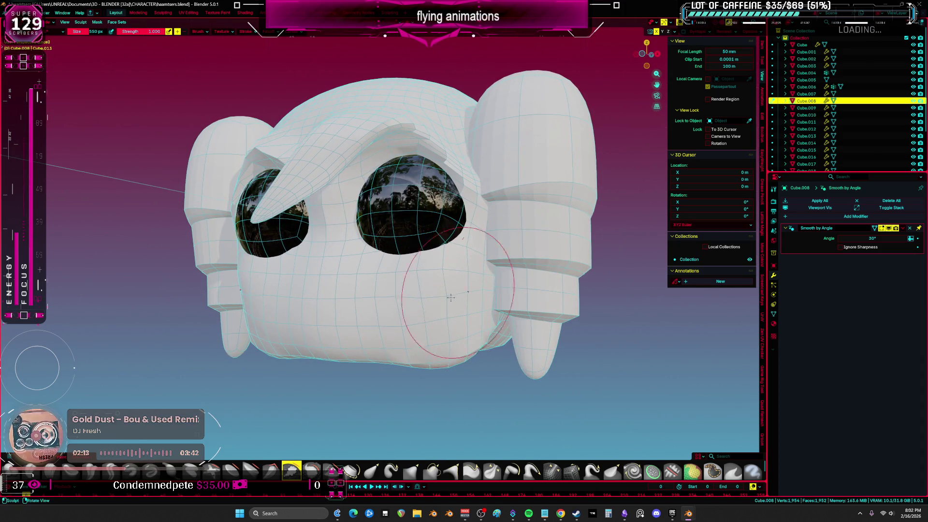
pyautogui.hotkey('shift', 't')
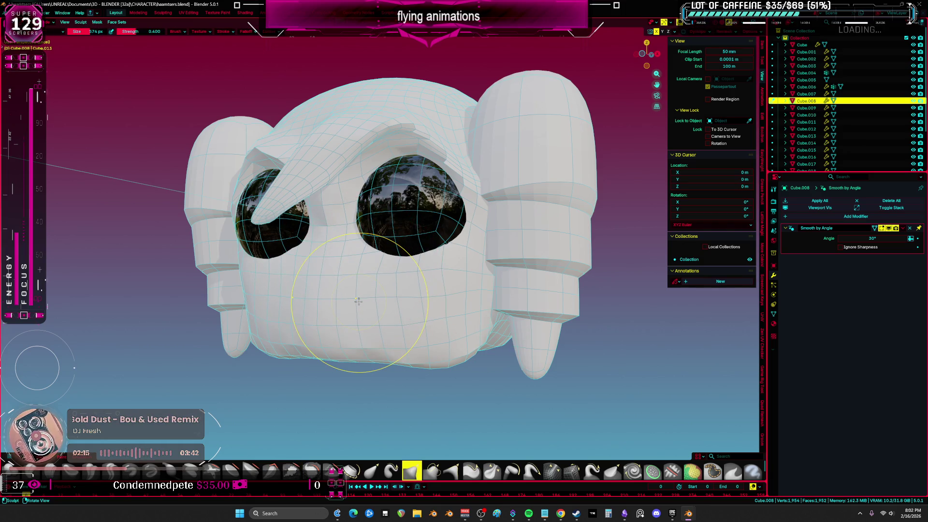
pyautogui.press('g')
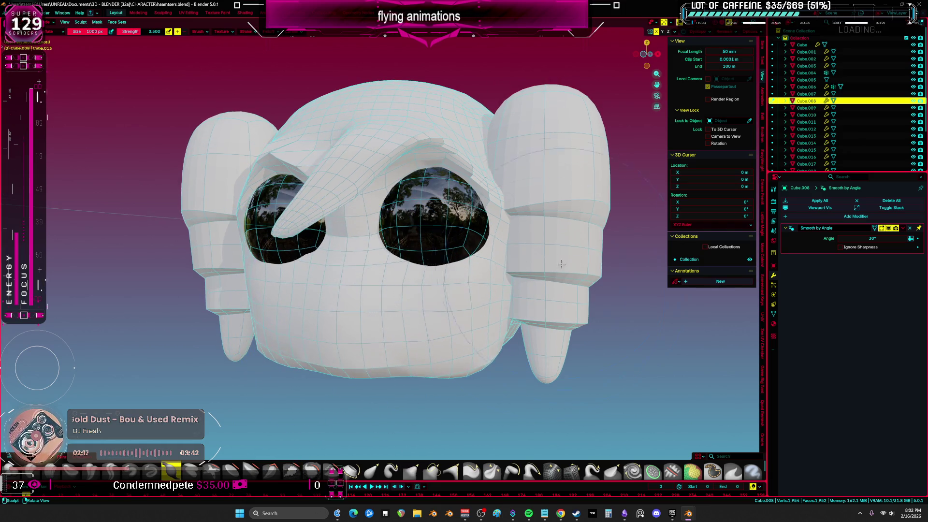
pyautogui.moveTo(358, 302); pyautogui.dragTo(484, 281, button='middle')
pyautogui.press('KP_1')
pyautogui.scroll(5, 476, 271)
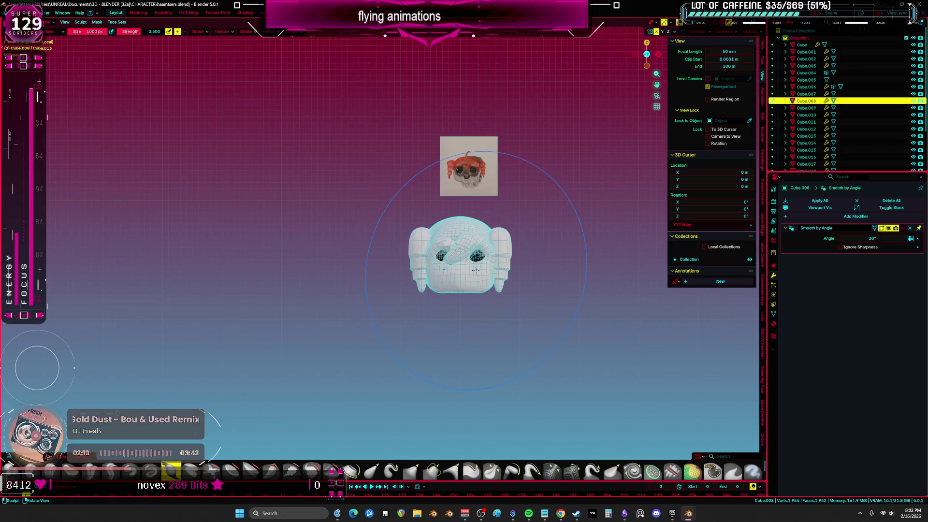
# Step: Pick new brushes and sculpt below the eyes, widening and lowering both eye sockets
pyautogui.scroll(3, 476, 271)
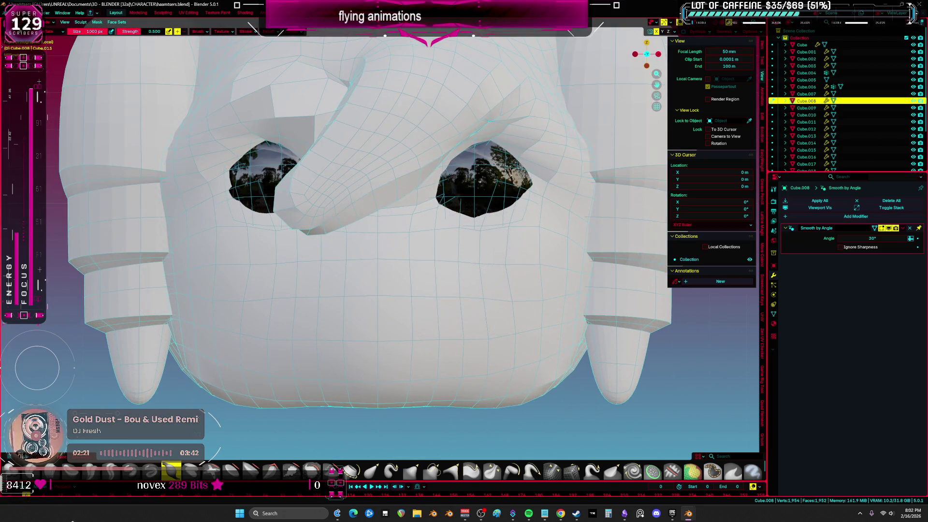
pyautogui.click(111, 471)
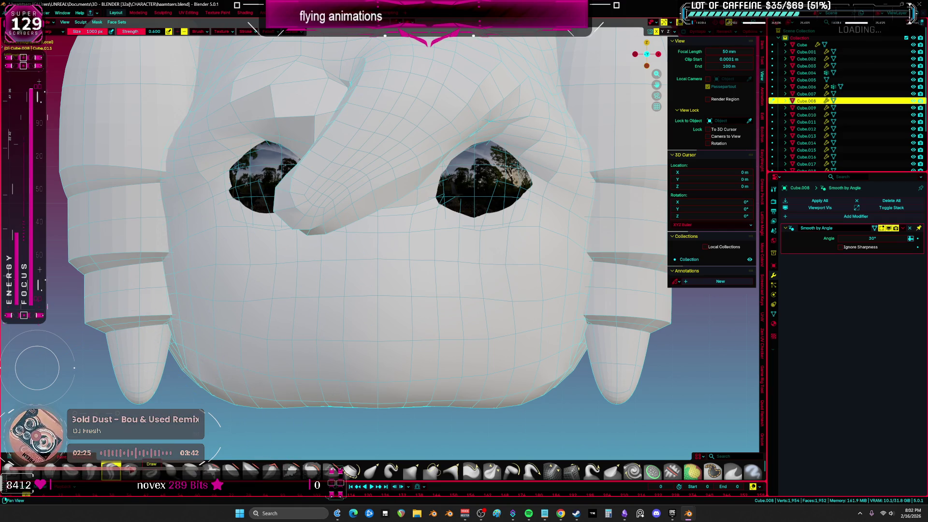
pyautogui.click(131, 471)
pyautogui.moveTo(330, 193); pyautogui.dragTo(475, 283)
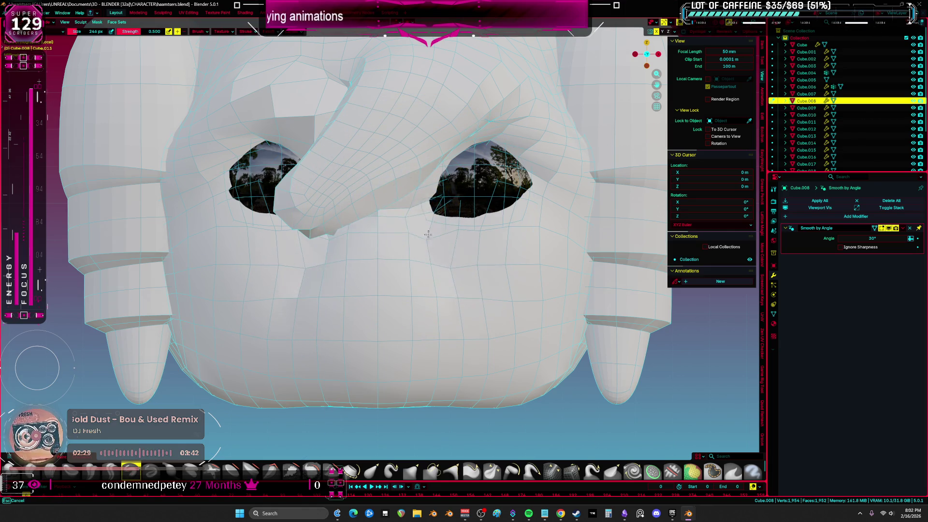
pyautogui.moveTo(458, 246); pyautogui.dragTo(412, 264, button='middle')
pyautogui.moveTo(432, 249)
pyautogui.mouseDown()
pyautogui.moveTo(425, 300)
pyautogui.moveTo(500, 231)
pyautogui.mouseUp()
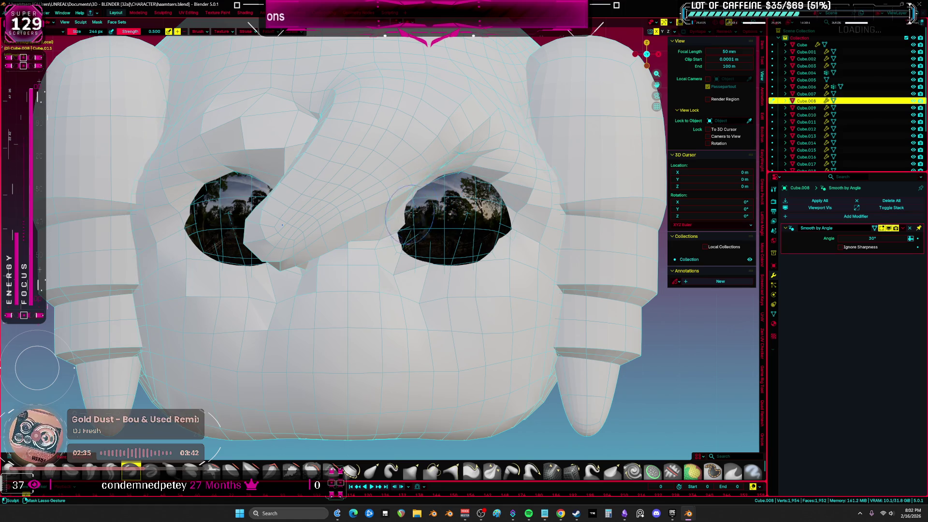
# Step: Reshape the mouth area below the beak, then face the head front-on in Object Mode
pyautogui.moveTo(438, 212); pyautogui.dragTo(422, 215, button='middle')
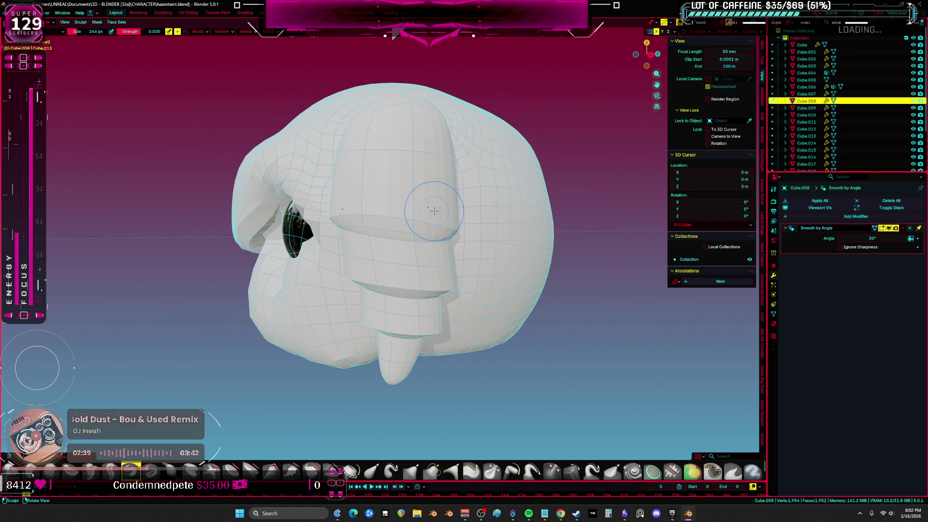
pyautogui.moveTo(340, 266)
pyautogui.mouseDown(button='middle')
pyautogui.moveTo(408, 278)
pyautogui.moveTo(410, 229)
pyautogui.mouseUp(button='middle')
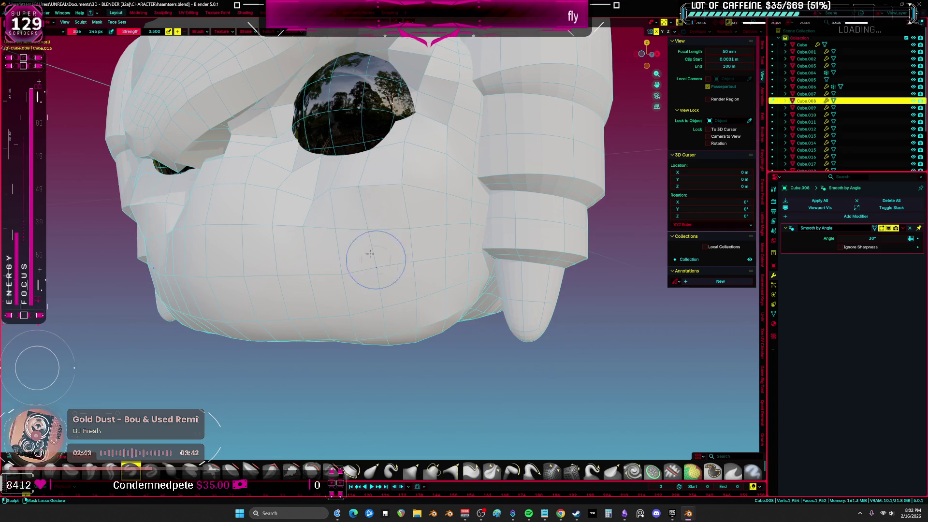
pyautogui.moveTo(374, 254)
pyautogui.mouseDown(button='middle')
pyautogui.moveTo(356, 315)
pyautogui.moveTo(309, 207)
pyautogui.mouseUp(button='middle')
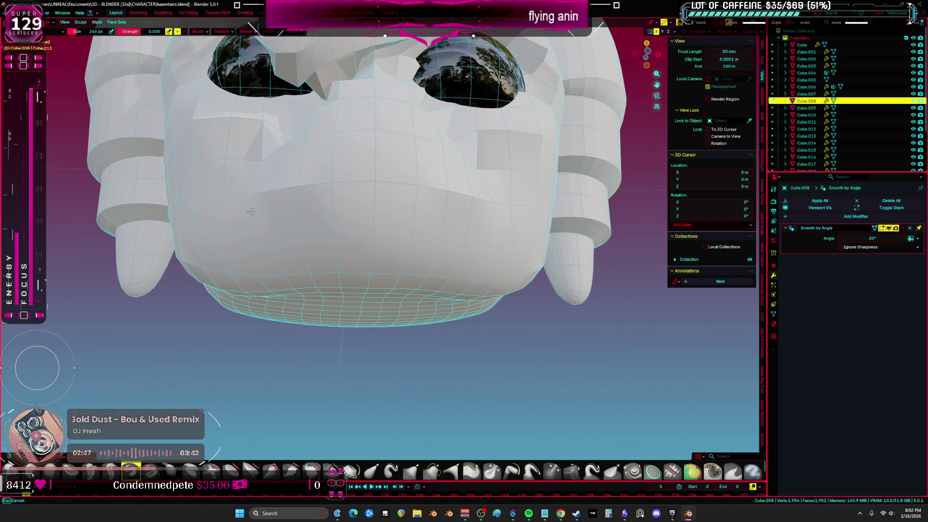
pyautogui.moveTo(305, 203); pyautogui.dragTo(346, 156)
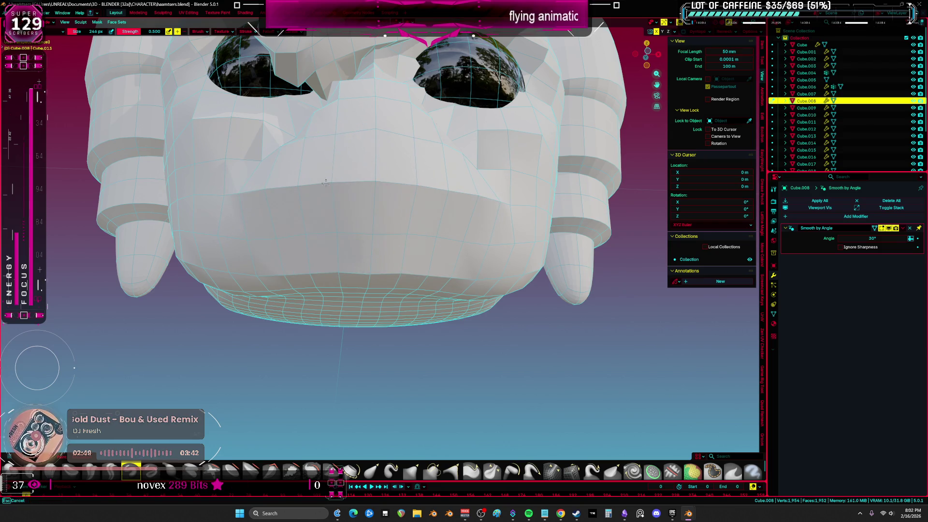
pyautogui.moveTo(326, 182); pyautogui.dragTo(416, 215, button='middle')
pyautogui.hotkey('ctrl', 'Tab')
pyautogui.click(423, 214)
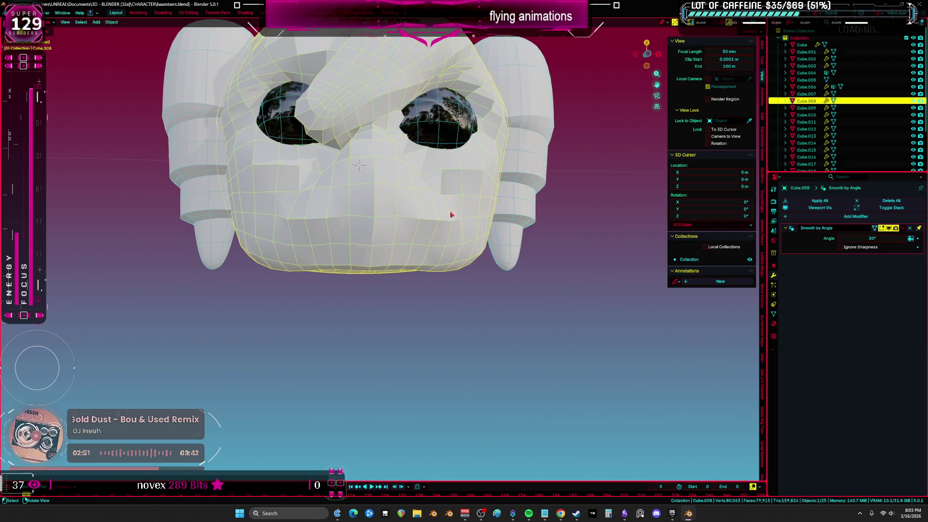
# Step: Replace Smooth by Angle with a level-2 Subdivision modifier and apply it
pyautogui.click(909, 229)
pyautogui.hotkey('ctrl', '2')
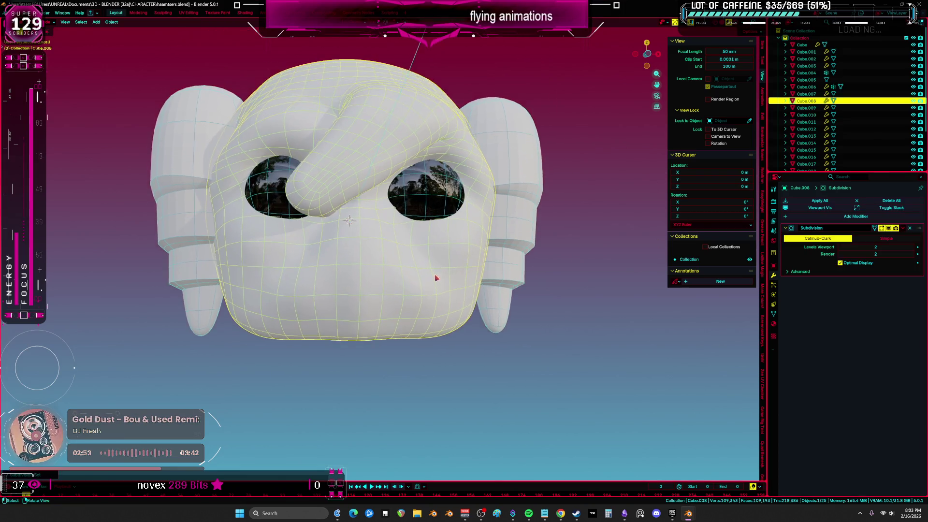
pyautogui.moveTo(435, 275); pyautogui.dragTo(466, 285, button='middle')
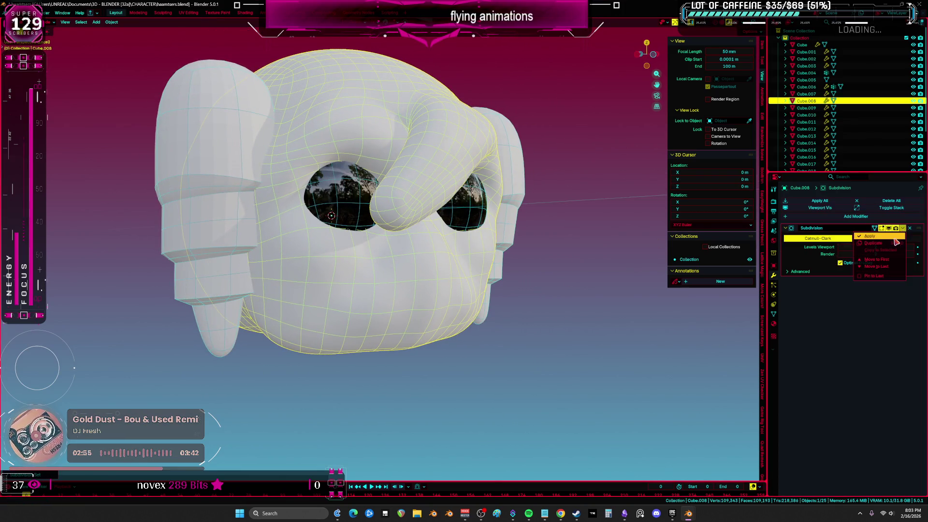
pyautogui.hotkey('ctrl', 'a')
# Step: Resume sculpting the denser head with a resized brush and the wireframe overlay hidden
pyautogui.hotkey('ctrl', 'Tab')
pyautogui.moveTo(377, 291)
pyautogui.mouseDown(button='middle')
pyautogui.moveTo(407, 298)
pyautogui.moveTo(373, 299)
pyautogui.moveTo(395, 296)
pyautogui.mouseUp(button='middle')
pyautogui.press('f')
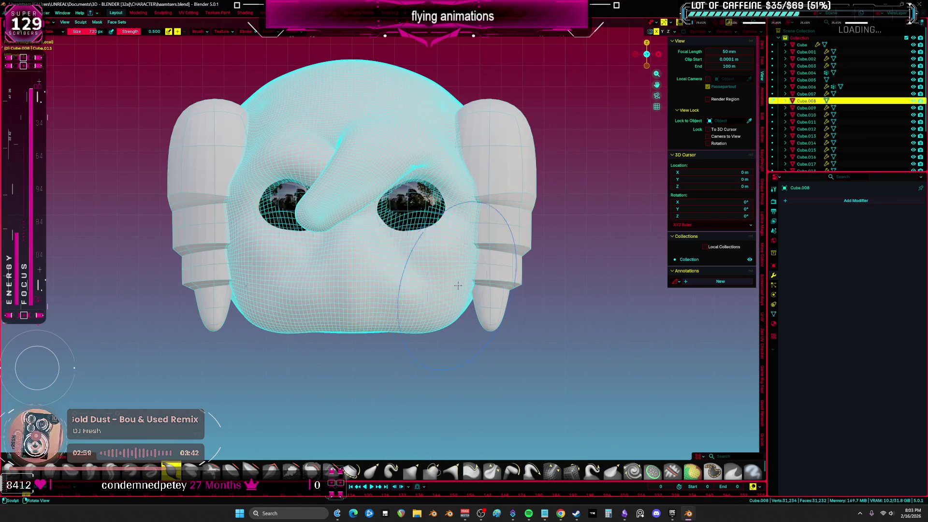
pyautogui.hotkey('shift', 't')
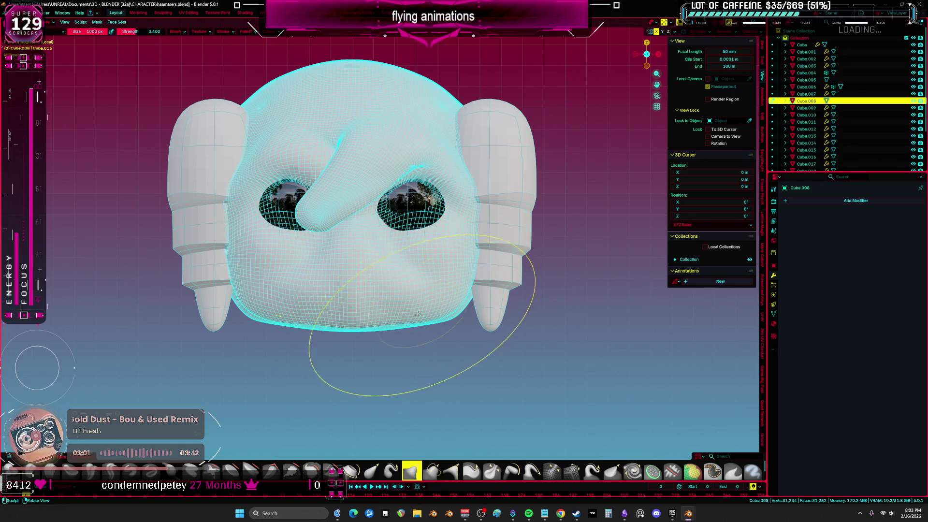
pyautogui.scroll(2, 404, 394)
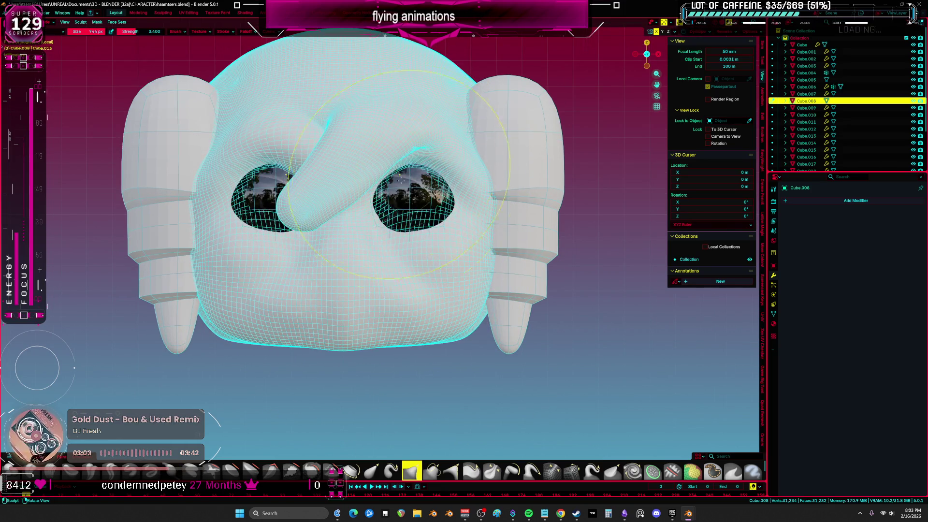
pyautogui.hotkey('alt', 'shift', 'z')
# Step: Push the nose tube toward the lower left and review it from the side
pyautogui.moveTo(394, 190)
pyautogui.mouseDown(button='middle')
pyautogui.moveTo(500, 259)
pyautogui.moveTo(503, 240)
pyautogui.mouseUp(button='middle')
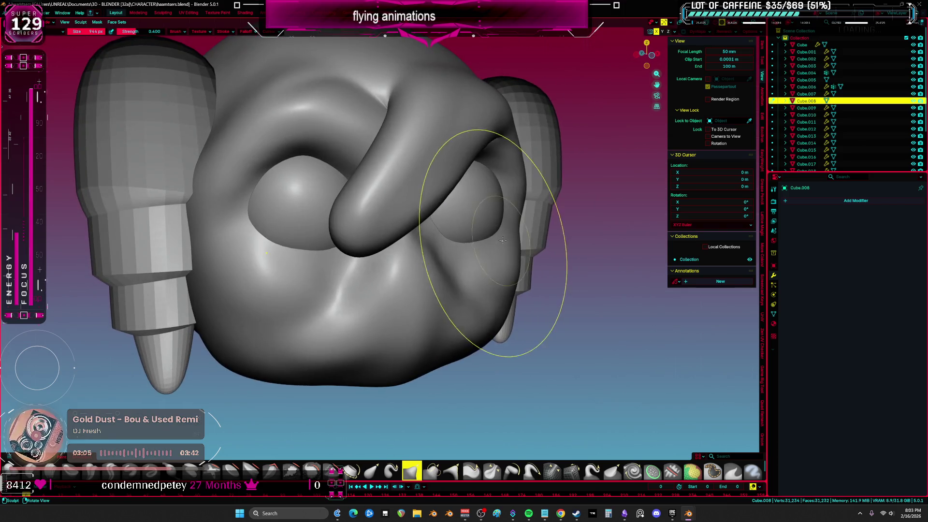
pyautogui.moveTo(442, 201)
pyautogui.mouseDown(button='middle')
pyautogui.moveTo(393, 279)
pyautogui.moveTo(413, 224)
pyautogui.moveTo(382, 223)
pyautogui.mouseUp(button='middle')
pyautogui.moveTo(386, 127); pyautogui.dragTo(320, 176)
pyautogui.moveTo(337, 203)
pyautogui.mouseDown(button='middle')
pyautogui.moveTo(415, 187)
pyautogui.moveTo(243, 201)
pyautogui.mouseUp(button='middle')
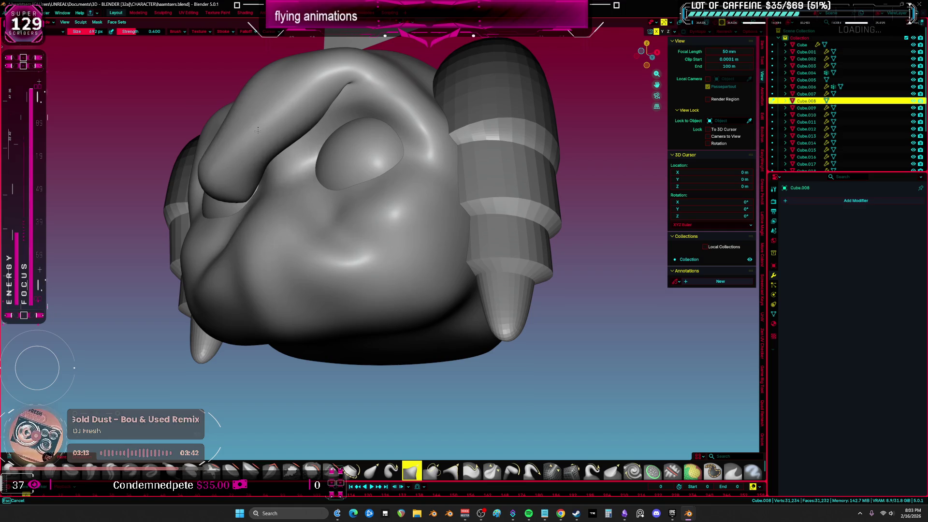
pyautogui.moveTo(263, 145); pyautogui.dragTo(300, 216, button='middle')
# Step: Select all the nose tube's faces in face-select Edit Mode, then return to sculpting
pyautogui.press('Tab')
pyautogui.press('3')
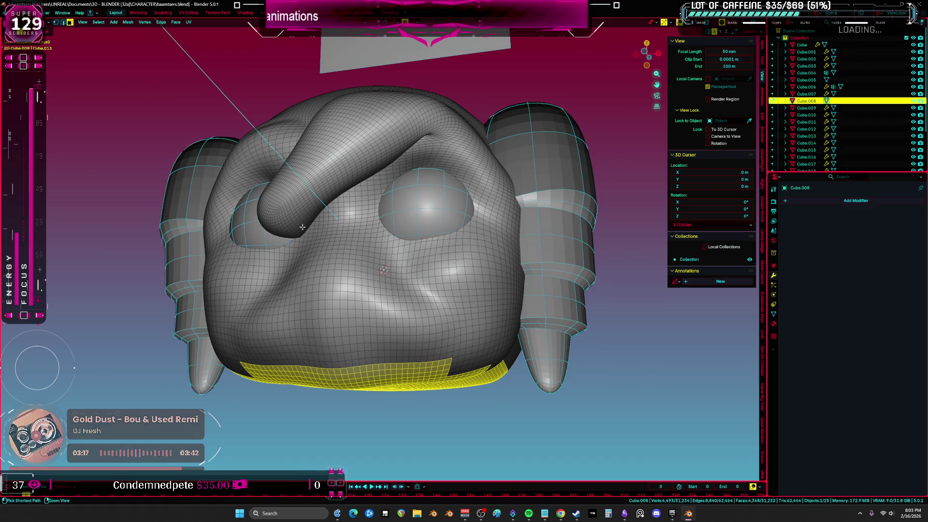
pyautogui.press('ctrl+KP_Add')
pyautogui.click(264, 222)
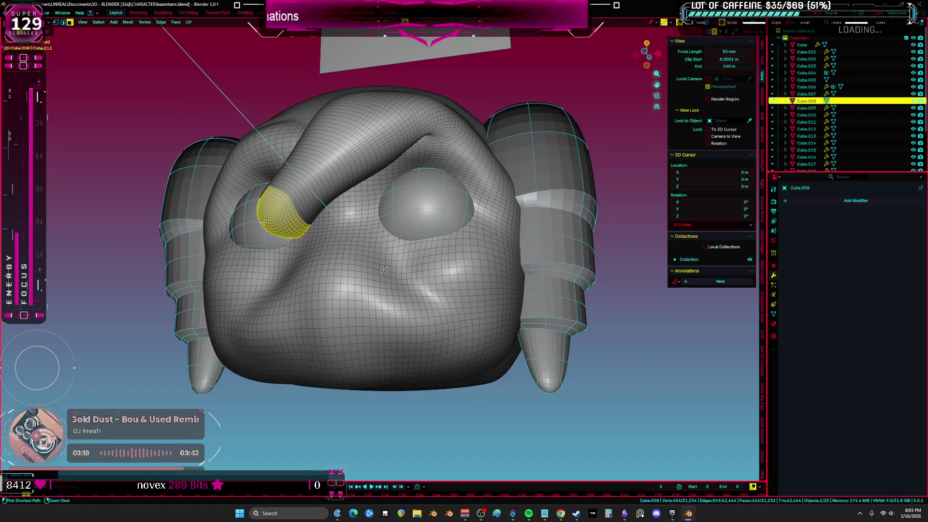
pyautogui.keyDown('ctrl'); pyautogui.keyDown('shift'); pyautogui.click(398, 155); pyautogui.keyUp('shift'); pyautogui.keyUp('ctrl')
pyautogui.hotkey('ctrl', 'Tab')
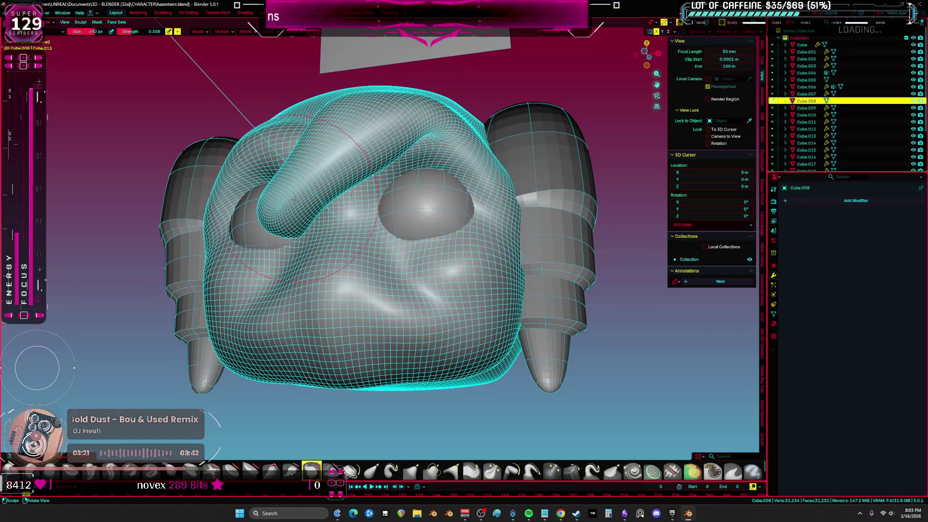
# Step: Set brush strength to 1.000 and grab the tube down into a nose
pyautogui.click(233, 221)
pyautogui.moveTo(271, 213); pyautogui.dragTo(339, 227)
pyautogui.moveTo(339, 227); pyautogui.dragTo(349, 237, button='middle')
# Step: Isolate the nose with Shift+H, slim it, then unhide the face and frame it
pyautogui.press('Tab')
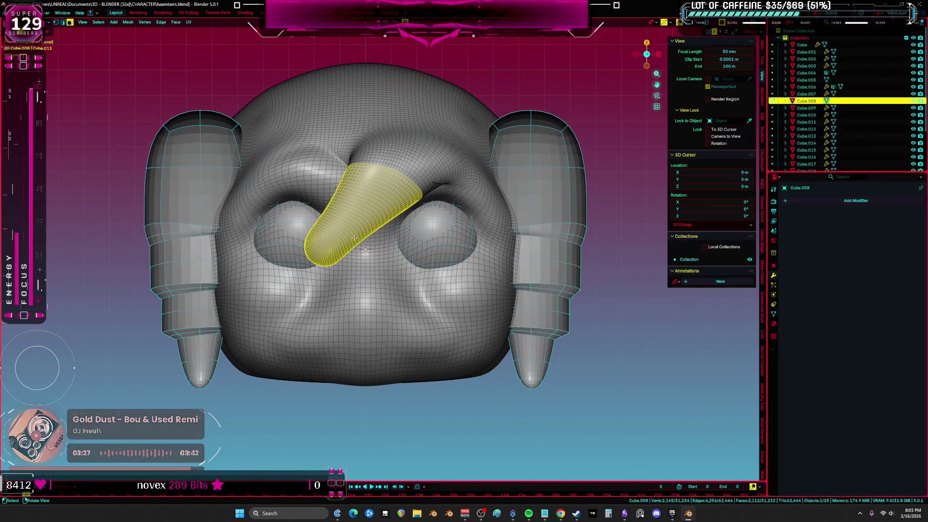
pyautogui.hotkey('shift', 'h')
pyautogui.hotkey('ctrl', 'Tab')
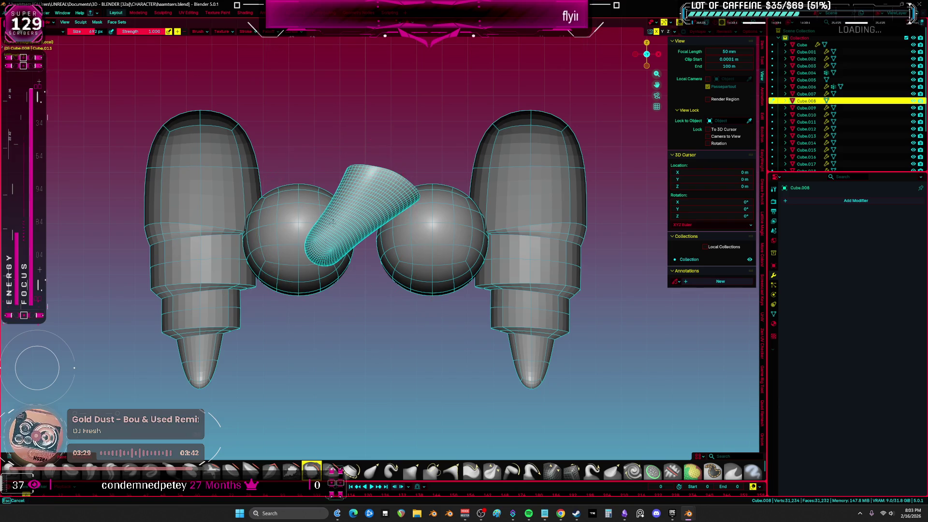
pyautogui.moveTo(327, 232); pyautogui.dragTo(338, 235)
pyautogui.hotkey('alt', 'h')
pyautogui.press('`')
pyautogui.click(378, 198)
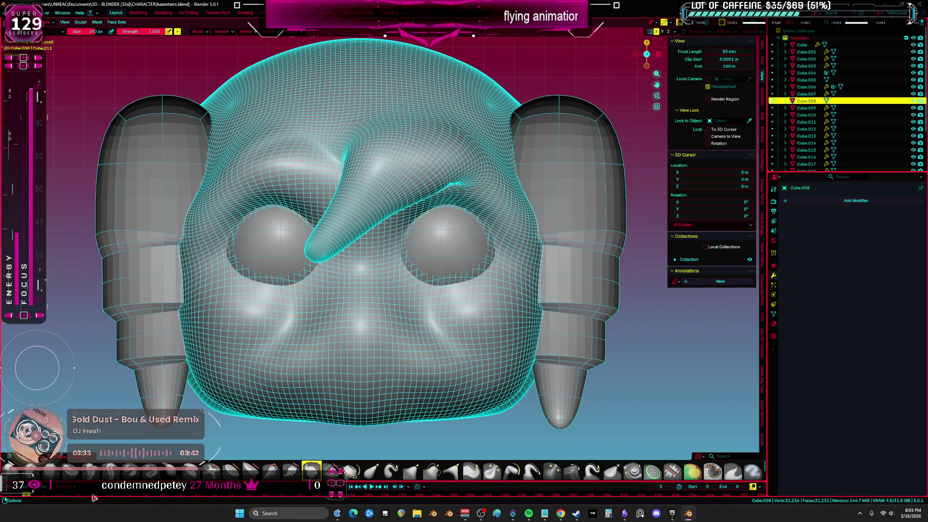
# Step: Shrink the brush to 154 px and raise a ridge down the face between the eyes
pyautogui.press('f')
pyautogui.click(369, 259)
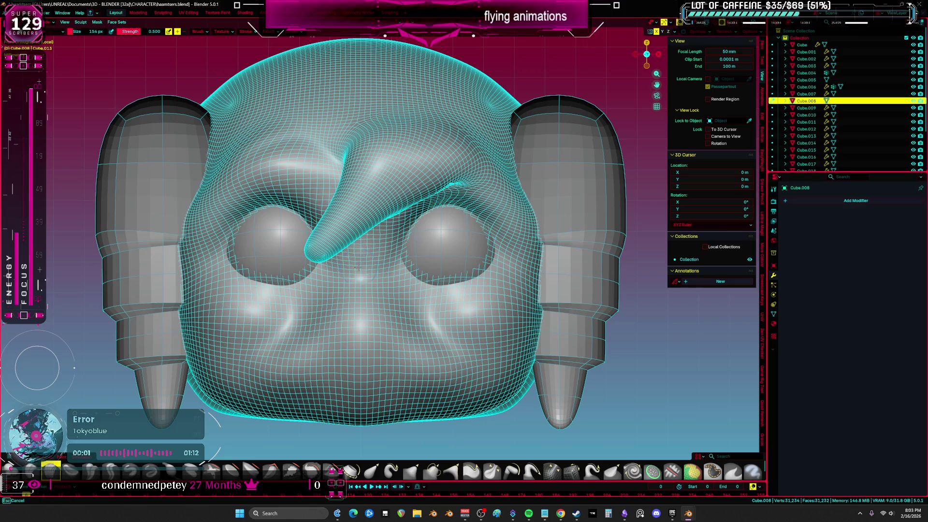
pyautogui.moveTo(369, 260)
pyautogui.mouseDown()
pyautogui.moveTo(362, 286)
pyautogui.moveTo(402, 291)
pyautogui.moveTo(361, 315)
pyautogui.moveTo(348, 342)
pyautogui.mouseUp()
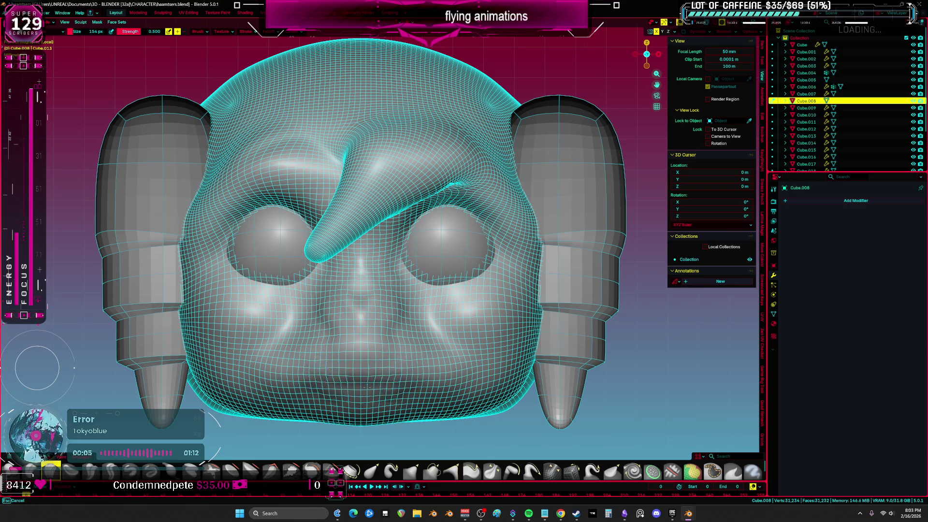
pyautogui.moveTo(358, 363)
pyautogui.mouseDown(button='middle')
pyautogui.moveTo(422, 358)
pyautogui.moveTo(283, 295)
pyautogui.mouseUp(button='middle')
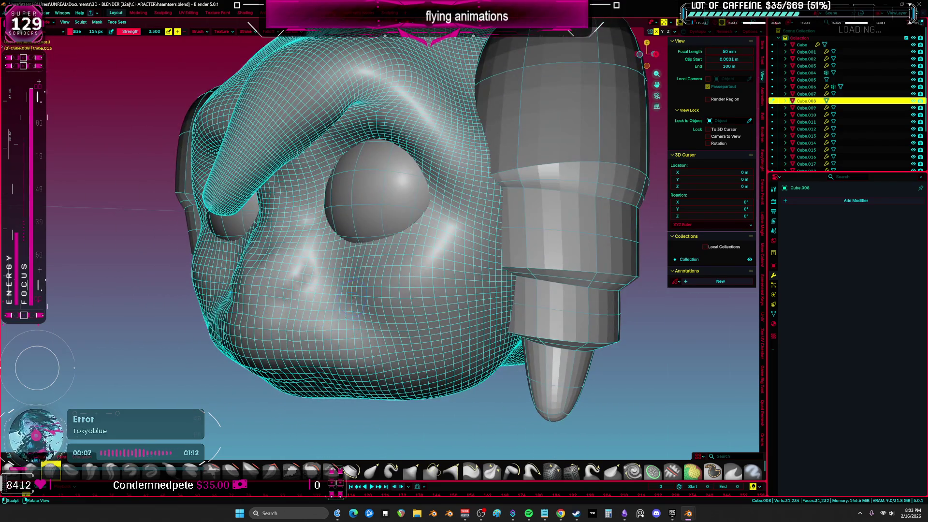
pyautogui.moveTo(436, 237); pyautogui.dragTo(413, 297, button='middle')
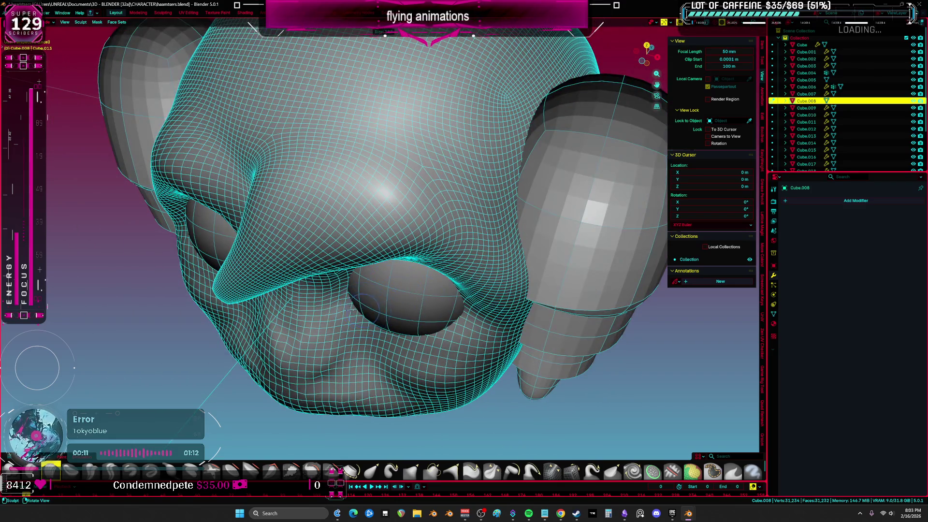
pyautogui.moveTo(353, 302)
pyautogui.mouseDown(button='middle')
pyautogui.moveTo(448, 333)
pyautogui.moveTo(466, 348)
pyautogui.mouseUp(button='middle')
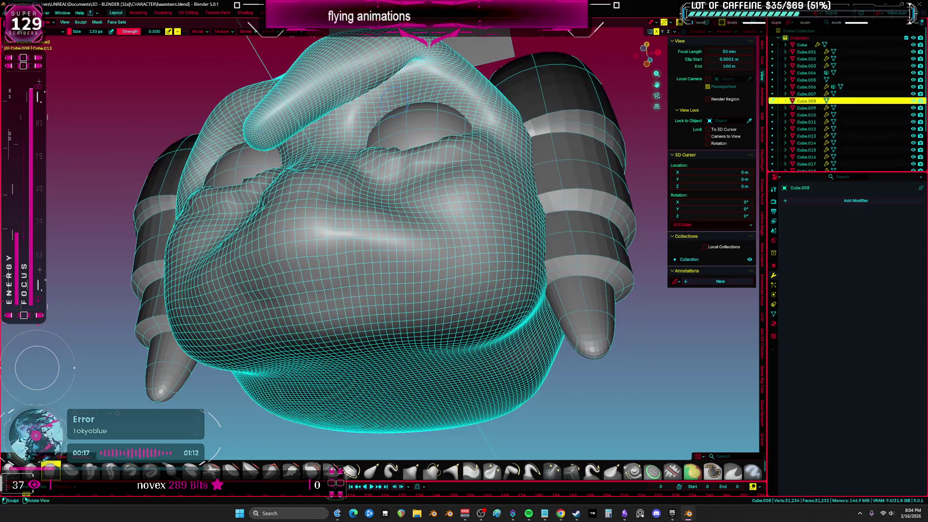
# Step: Build up a bulge on the face and sculpt the lower face
pyautogui.moveTo(361, 110); pyautogui.dragTo(352, 119)
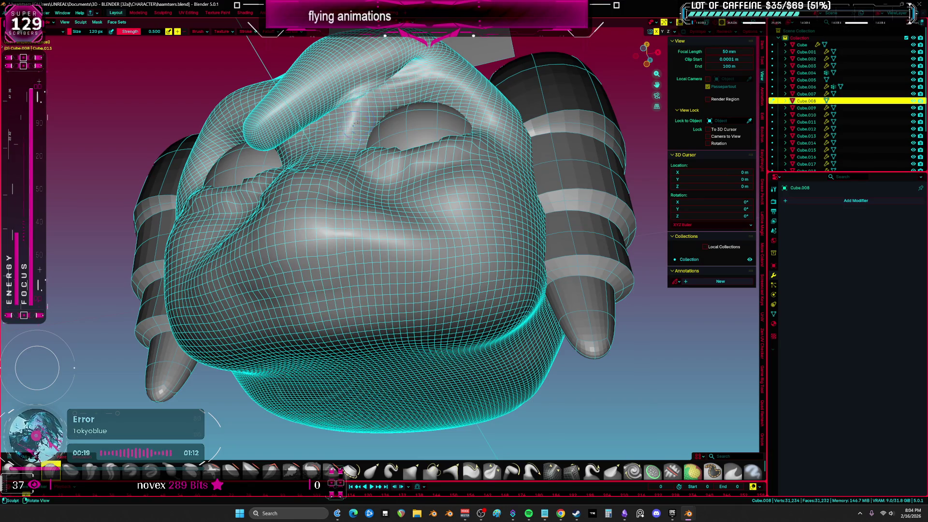
pyautogui.moveTo(452, 97)
pyautogui.mouseDown(button='middle')
pyautogui.moveTo(424, 124)
pyautogui.moveTo(421, 145)
pyautogui.mouseUp(button='middle')
pyautogui.moveTo(420, 145)
pyautogui.mouseDown()
pyautogui.moveTo(426, 159)
pyautogui.moveTo(425, 145)
pyautogui.mouseUp()
pyautogui.moveTo(425, 129)
pyautogui.mouseDown(button='middle')
pyautogui.moveTo(456, 161)
pyautogui.moveTo(424, 220)
pyautogui.moveTo(404, 314)
pyautogui.moveTo(425, 269)
pyautogui.moveTo(454, 407)
pyautogui.mouseUp(button='middle')
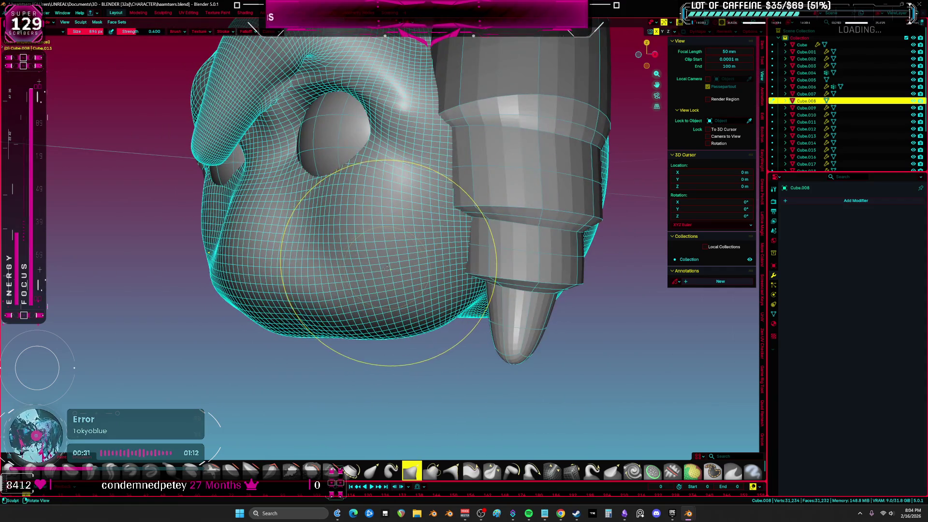
pyautogui.press('KP_1')
pyautogui.keyDown('shift'); pyautogui.moveTo(387, 267); pyautogui.dragTo(387, 267, button='middle'); pyautogui.keyUp('shift')
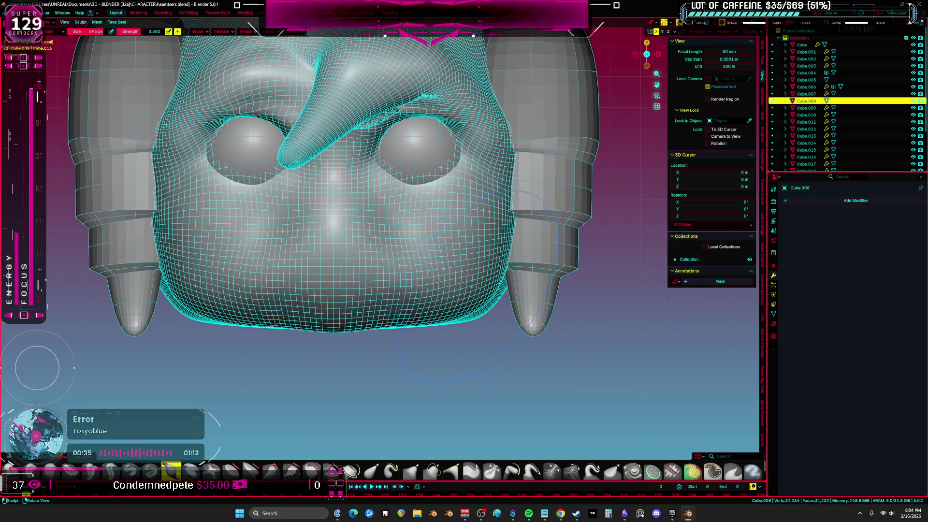
# Step: Sculpt matching cheek bumps with a smaller brush and refine the surface beside the nose
pyautogui.moveTo(480, 287)
pyautogui.mouseDown()
pyautogui.moveTo(425, 270)
pyautogui.moveTo(446, 274)
pyautogui.mouseUp()
pyautogui.press('f')
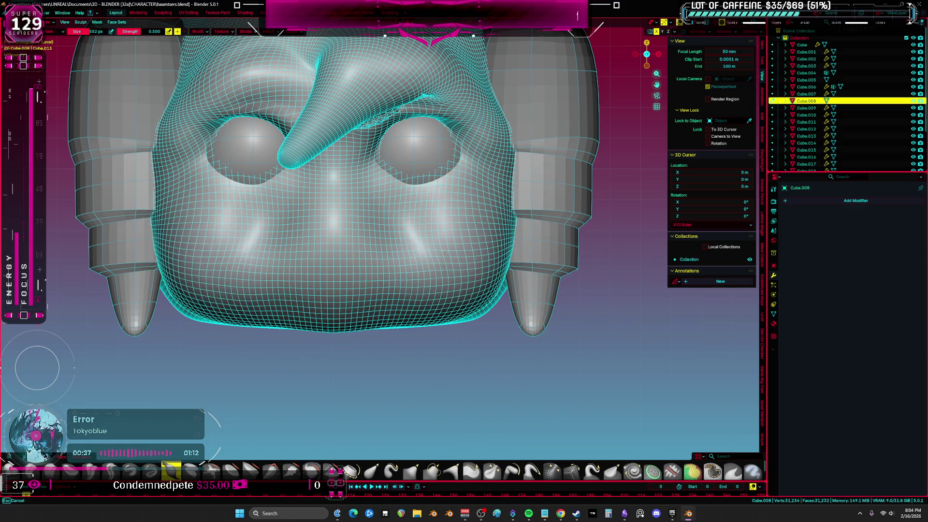
pyautogui.moveTo(445, 275); pyautogui.dragTo(397, 294, button='middle')
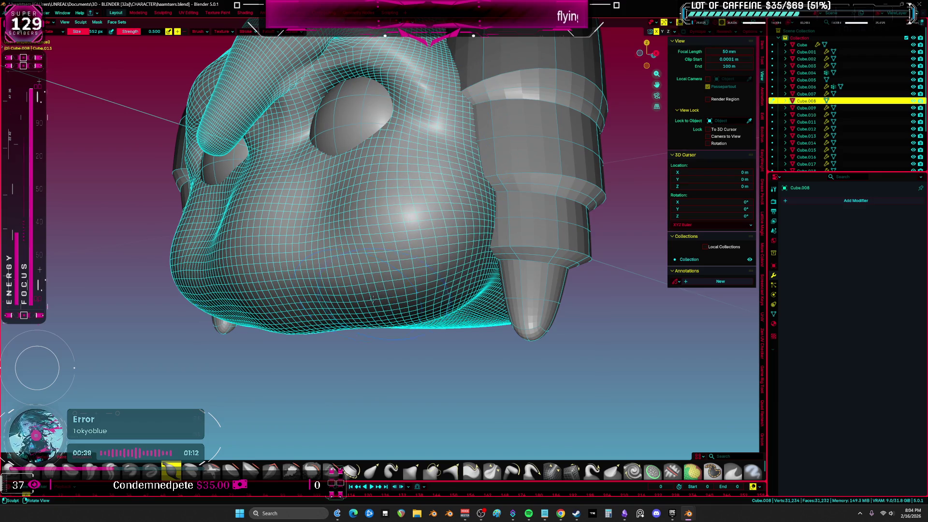
pyautogui.moveTo(244, 265)
pyautogui.mouseDown()
pyautogui.moveTo(232, 218)
pyautogui.moveTo(255, 192)
pyautogui.mouseUp()
pyautogui.moveTo(255, 192); pyautogui.dragTo(321, 184, button='middle')
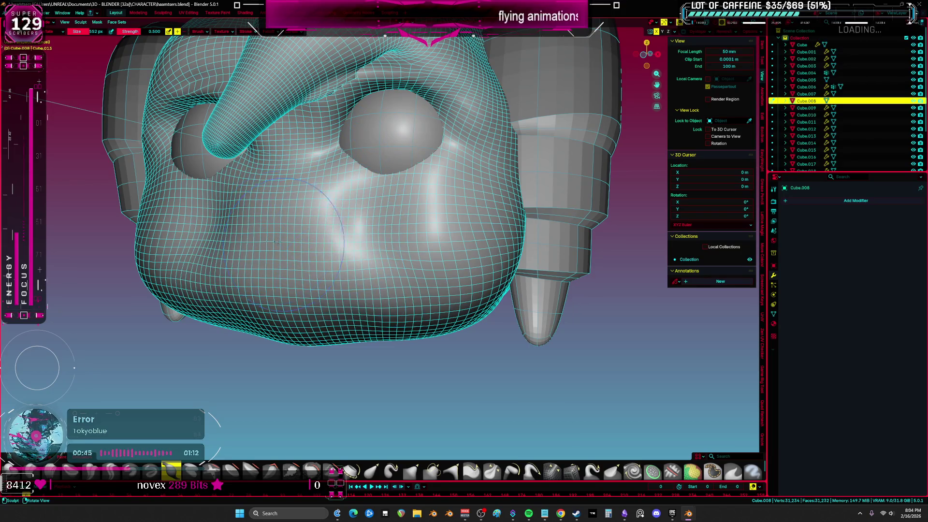
pyautogui.scroll(-3, 334, 319)
pyautogui.moveTo(333, 319); pyautogui.dragTo(376, 316, button='middle')
pyautogui.moveTo(297, 147); pyautogui.dragTo(339, 252, button='middle')
# Step: Switch the viewport to Material Preview and orbit and zoom around the white head
pyautogui.press('z')
pyautogui.click(400, 369)
pyautogui.moveTo(400, 369); pyautogui.dragTo(386, 347, button='middle')
pyautogui.scroll(3, 385, 347)
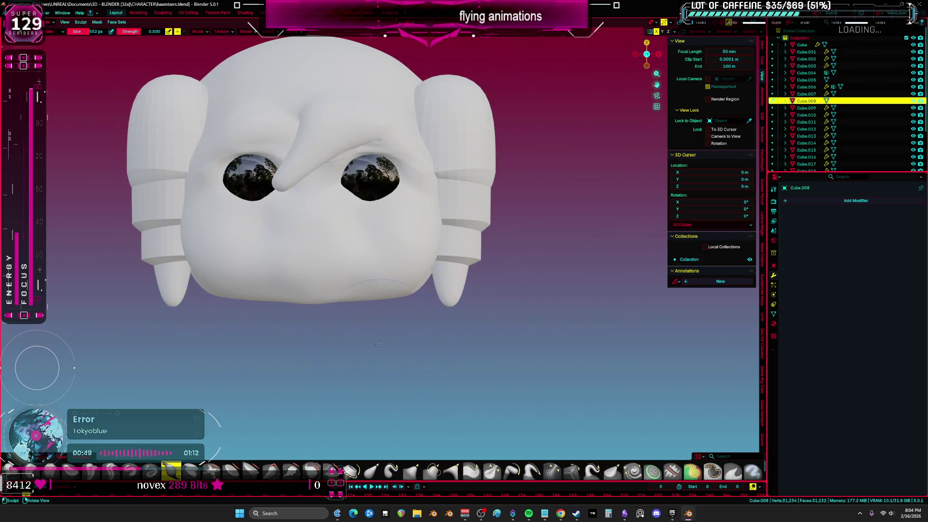
pyautogui.scroll(3, 310, 284)
pyautogui.moveTo(352, 290)
pyautogui.mouseDown(button='middle')
pyautogui.moveTo(265, 307)
pyautogui.moveTo(332, 332)
pyautogui.moveTo(403, 257)
pyautogui.moveTo(403, 283)
pyautogui.mouseUp(button='middle')
pyautogui.scroll(-5, 377, 291)
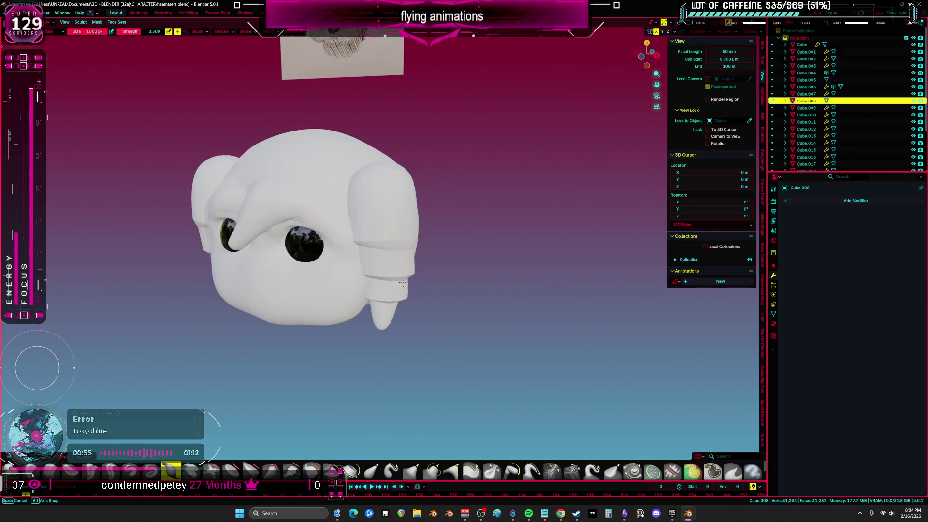
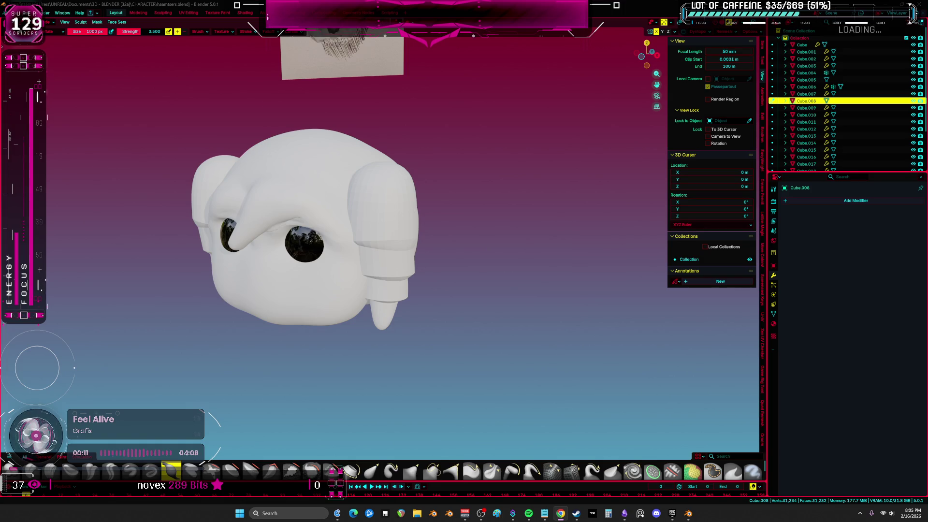
# Step: Shrink the sculpt brush and make a slight face adjustment, checking it from several angles
pyautogui.moveTo(406, 191); pyautogui.dragTo(319, 295, button='middle')
pyautogui.click(321, 301)
pyautogui.moveTo(321, 302); pyautogui.dragTo(317, 307)
pyautogui.moveTo(320, 317)
pyautogui.mouseDown(button='middle')
pyautogui.moveTo(455, 187)
pyautogui.moveTo(435, 261)
pyautogui.moveTo(415, 281)
pyautogui.mouseUp(button='middle')
pyautogui.scroll(5, 379, 213)
pyautogui.moveTo(379, 212)
pyautogui.mouseDown(button='middle')
pyautogui.moveTo(338, 225)
pyautogui.moveTo(276, 145)
pyautogui.moveTo(365, 270)
pyautogui.moveTo(334, 329)
pyautogui.moveTo(317, 312)
pyautogui.mouseUp(button='middle')
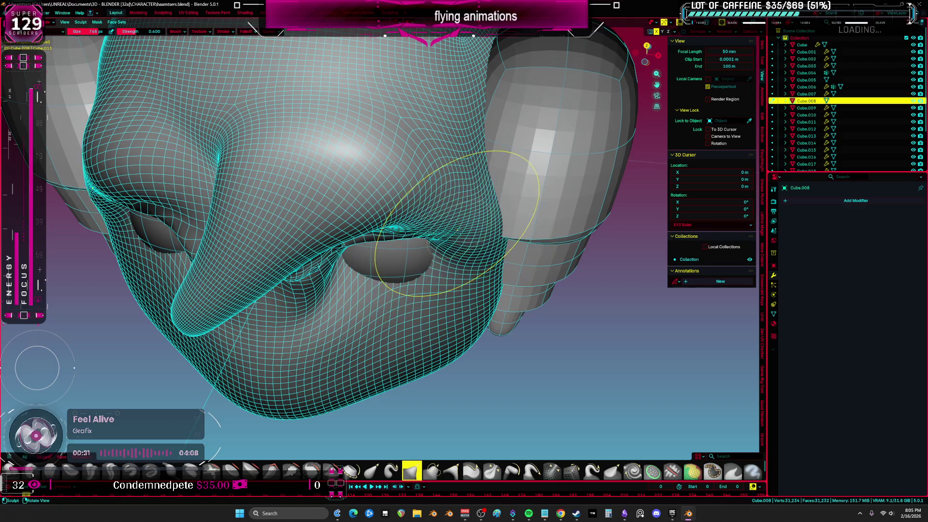
pyautogui.moveTo(436, 269); pyautogui.dragTo(416, 273, button='middle')
pyautogui.moveTo(440, 225); pyautogui.dragTo(424, 227, button='middle')
pyautogui.moveTo(384, 280)
pyautogui.mouseDown(button='middle')
pyautogui.moveTo(406, 243)
pyautogui.moveTo(443, 235)
pyautogui.moveTo(394, 352)
pyautogui.moveTo(404, 155)
pyautogui.mouseUp(button='middle')
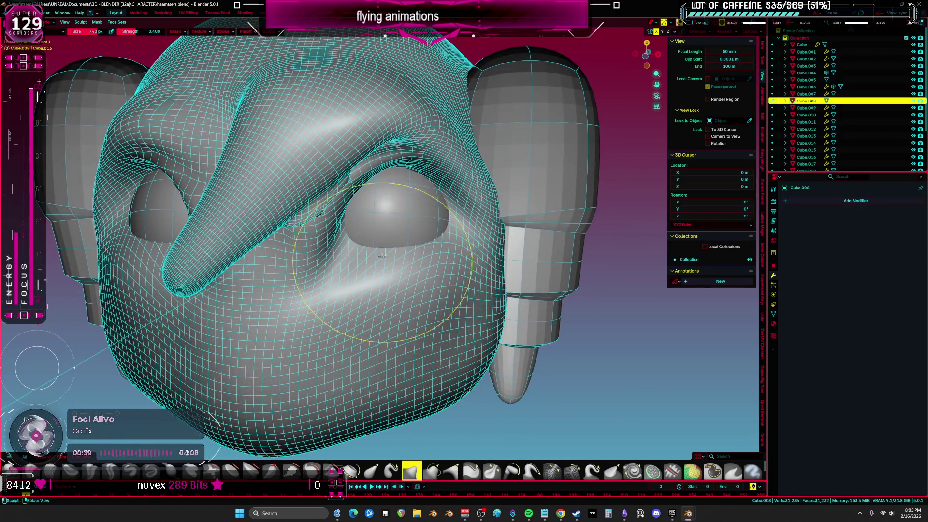
pyautogui.moveTo(383, 342); pyautogui.dragTo(433, 246, button='middle')
pyautogui.moveTo(487, 182); pyautogui.dragTo(468, 276, button='middle')
pyautogui.moveTo(379, 294)
pyautogui.mouseDown(button='middle')
pyautogui.moveTo(396, 270)
pyautogui.moveTo(411, 308)
pyautogui.mouseUp(button='middle')
# Step: Preview the head's materials and compare the face against the reference image
pyautogui.press('z')
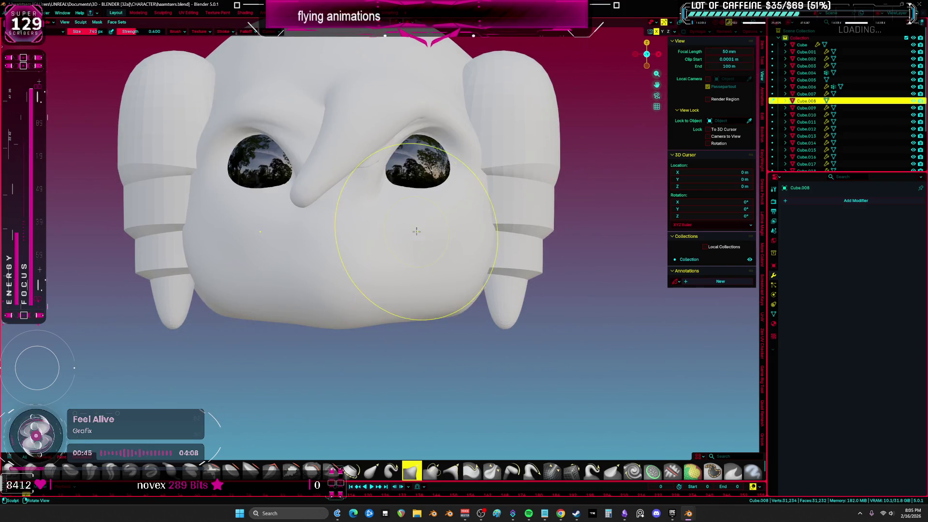
pyautogui.scroll(-3, 487, 270)
pyautogui.moveTo(487, 269)
pyautogui.mouseDown(button='middle')
pyautogui.moveTo(431, 264)
pyautogui.moveTo(482, 278)
pyautogui.moveTo(328, 276)
pyautogui.moveTo(399, 271)
pyautogui.moveTo(435, 306)
pyautogui.moveTo(412, 287)
pyautogui.moveTo(425, 287)
pyautogui.mouseUp(button='middle')
pyautogui.scroll(4, 435, 307)
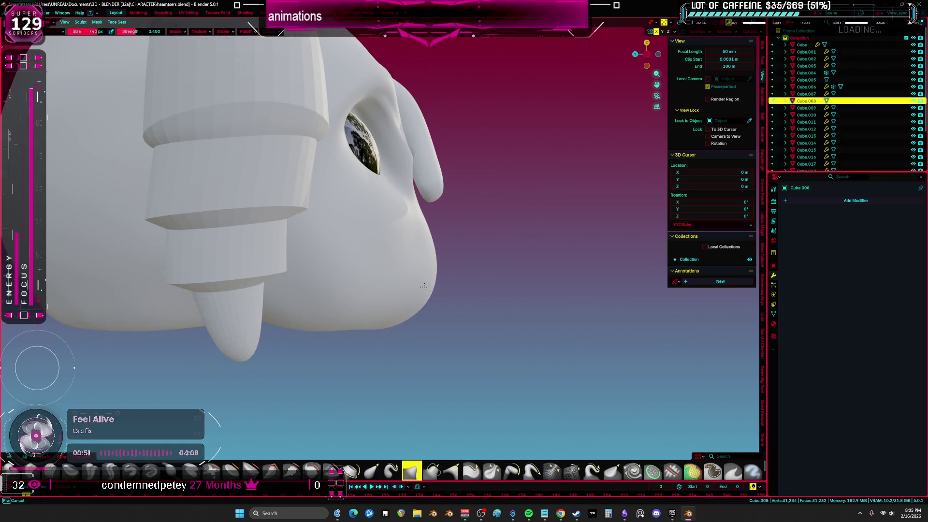
pyautogui.moveTo(362, 309); pyautogui.dragTo(300, 310, button='middle')
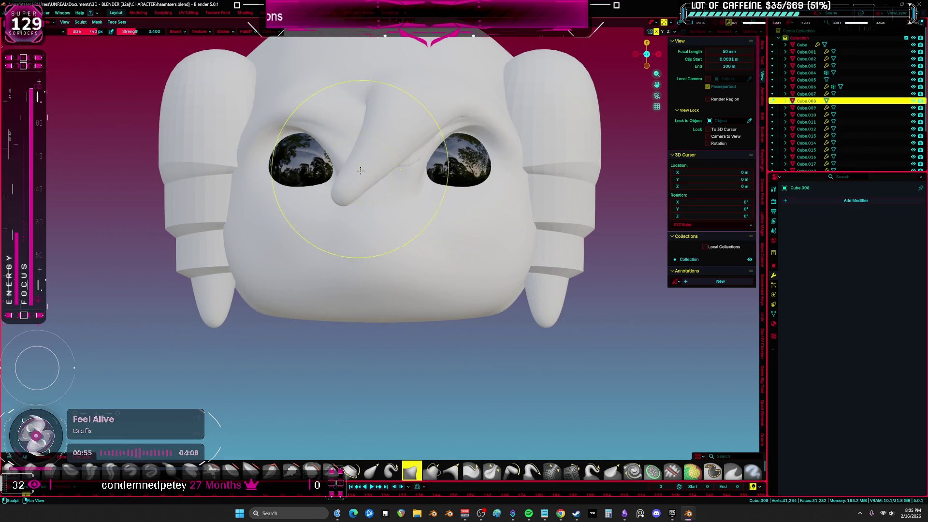
# Step: Return to Object Mode and bring up the Shift+A list of mesh primitives
pyautogui.press('Tab')
pyautogui.press('Tab')
pyautogui.scroll(-3, 290, 227)
pyautogui.hotkey('shift', 'a')
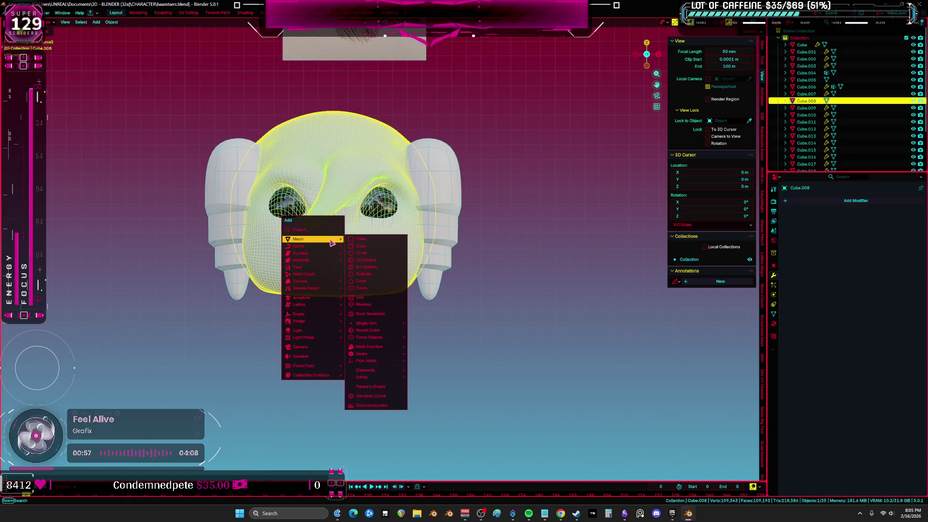
# Step: Add a cube and scale it down to a small block near the hamster's face
pyautogui.click(364, 247)
pyautogui.press('Tab')
pyautogui.scroll(-8, 527, 296)
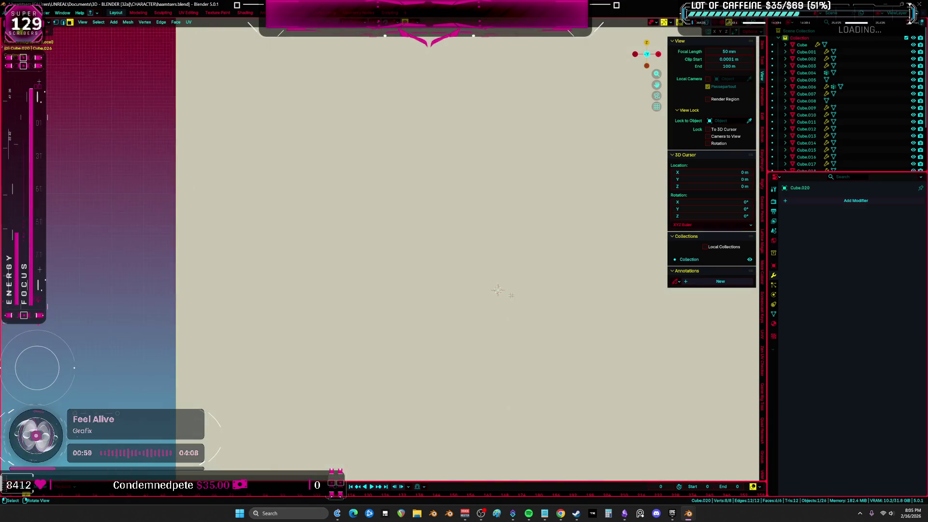
pyautogui.press('KP_Decimal')
pyautogui.press('s')
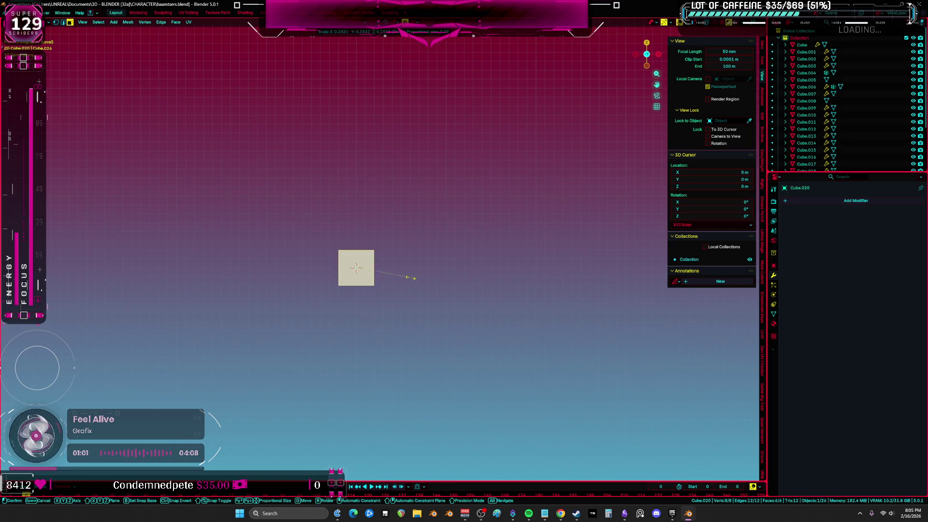
pyautogui.click(418, 274)
pyautogui.press('KP_Decimal')
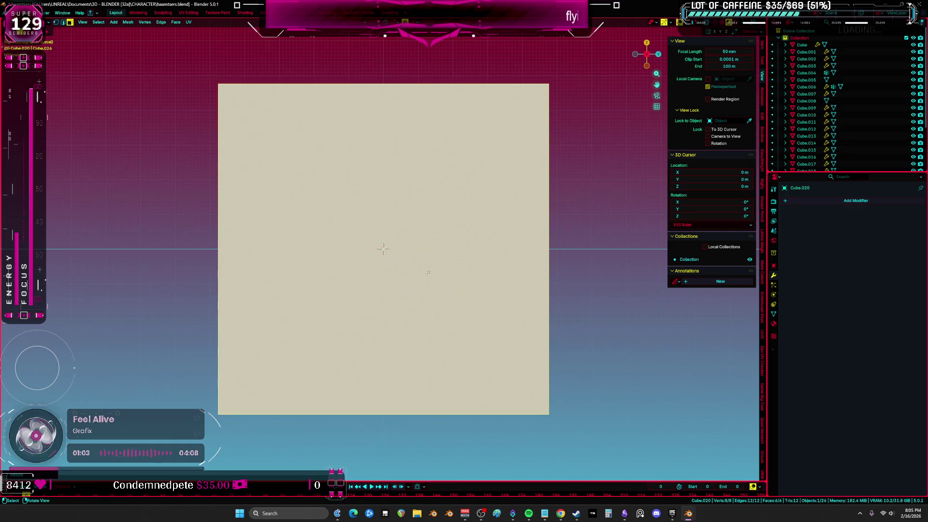
pyautogui.scroll(-6, 473, 300)
pyautogui.scroll(8, 471, 290)
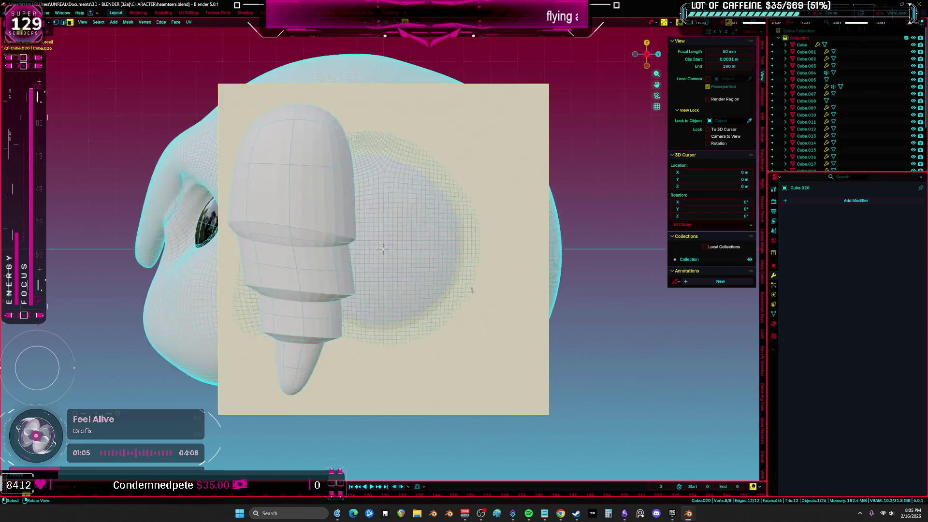
pyautogui.press('KP_1')
pyautogui.hotkey('alt', 'z')
pyautogui.moveTo(484, 300); pyautogui.dragTo(531, 341, button='middle')
pyautogui.scroll(-8, 531, 340)
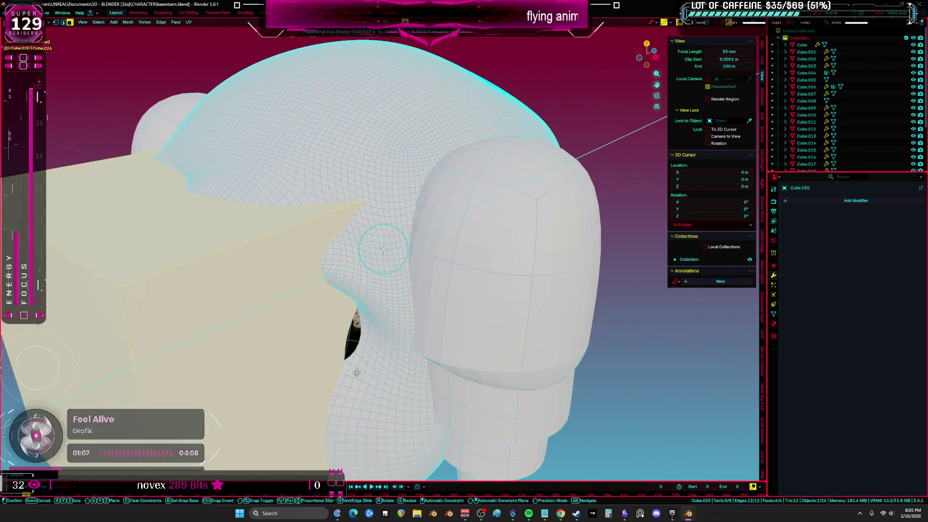
pyautogui.moveTo(673, 369)
pyautogui.mouseDown(button='middle')
pyautogui.moveTo(508, 333)
pyautogui.moveTo(441, 331)
pyautogui.moveTo(425, 309)
pyautogui.moveTo(412, 227)
pyautogui.mouseUp(button='middle')
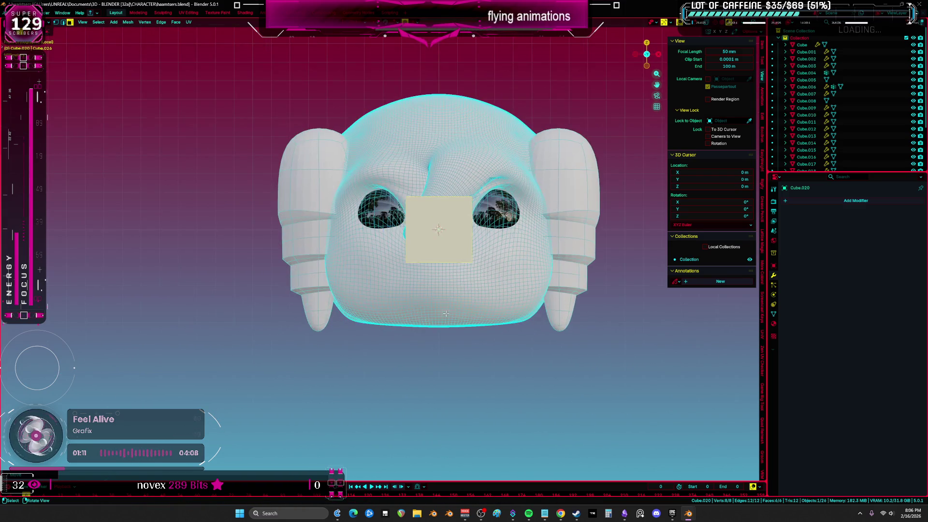
pyautogui.scroll(5, 412, 222)
# Step: Inset the cube's front face deeply, delete the centre face, and extrude the remaining thin rim
pyautogui.press('i')
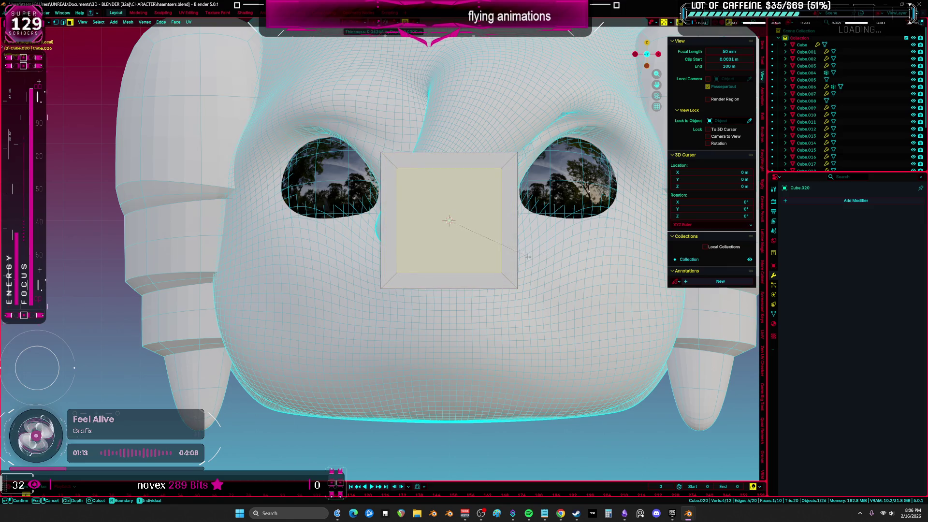
pyautogui.click(475, 228)
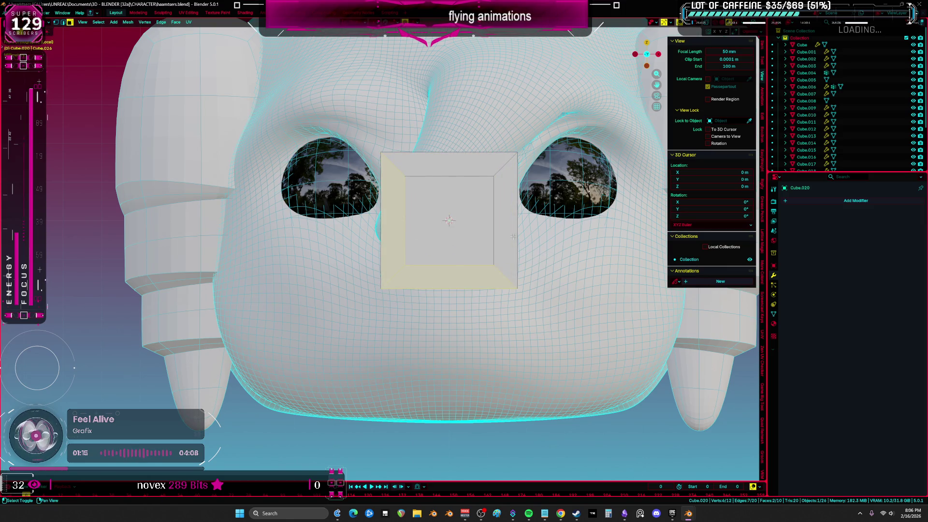
pyautogui.hotkey('ctrl', 'i')
pyautogui.press('x')
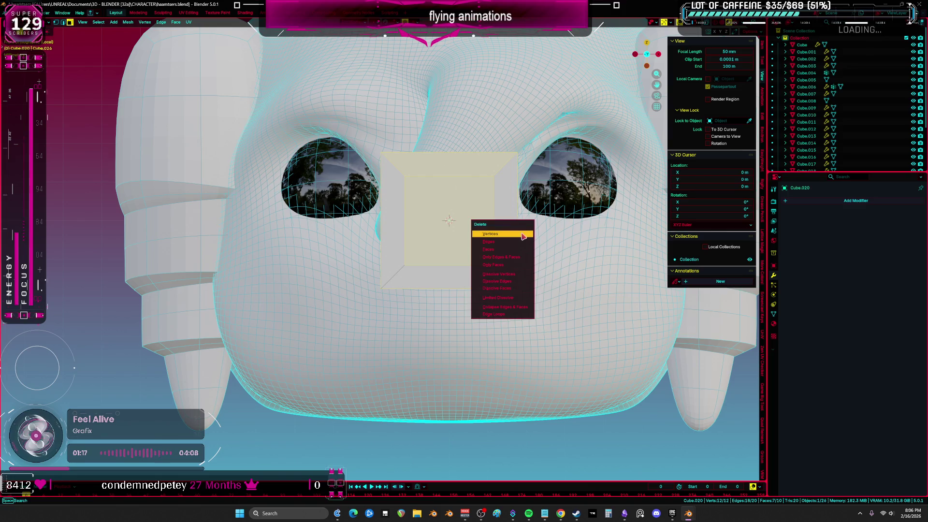
pyautogui.click(516, 249)
pyautogui.moveTo(515, 249); pyautogui.dragTo(356, 322, button='middle')
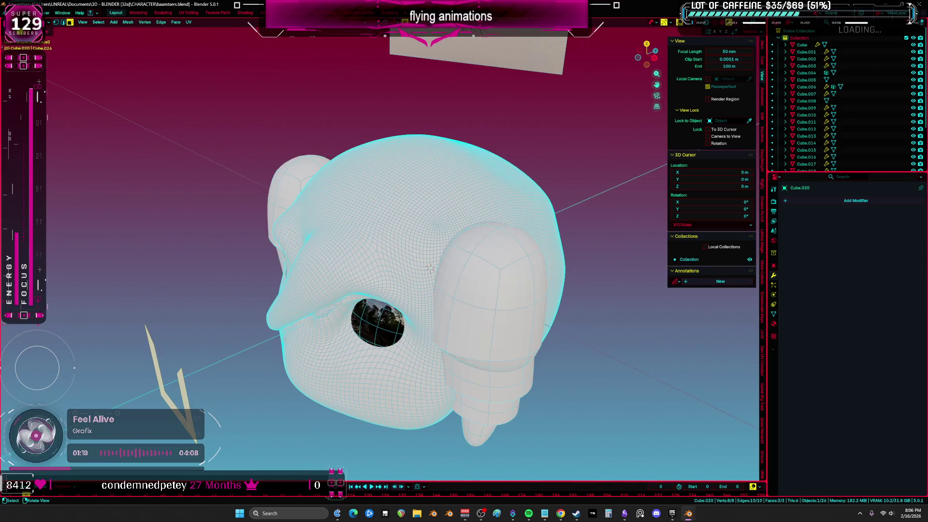
pyautogui.press('e')
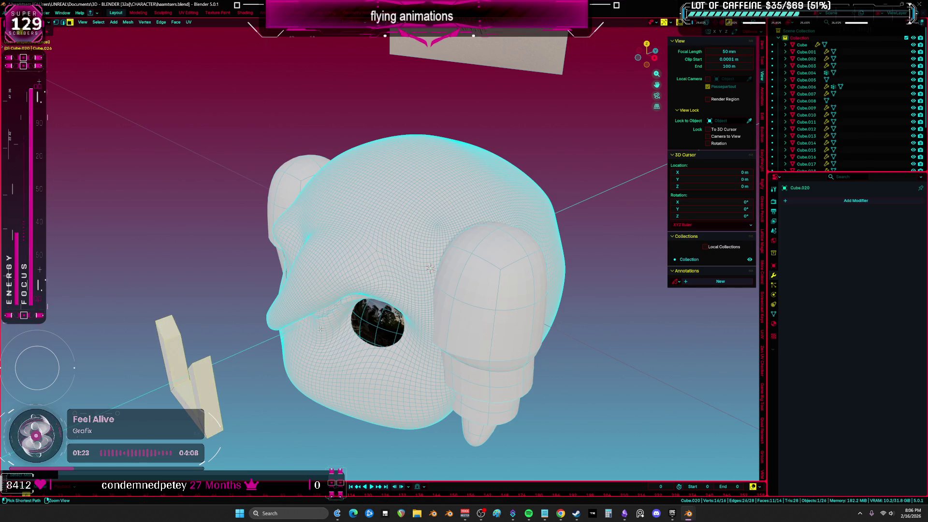
pyautogui.press('KP_1')
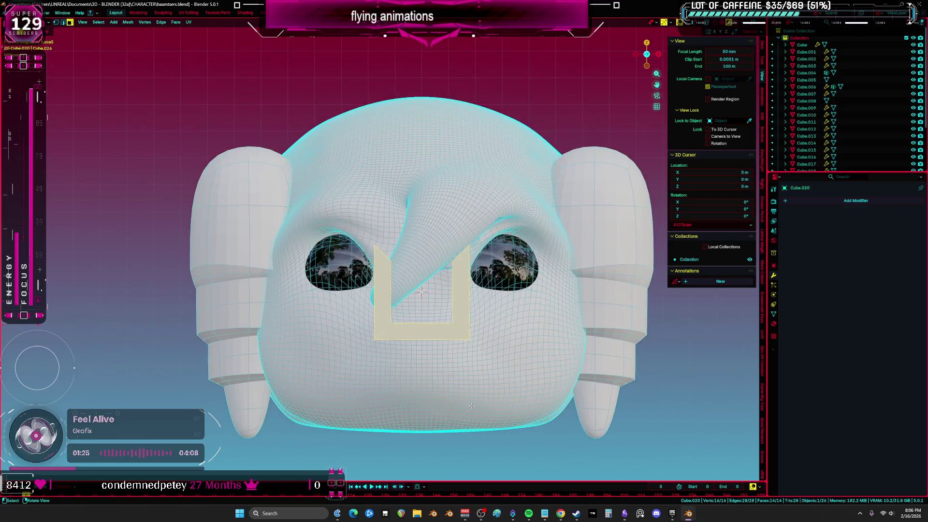
pyautogui.scroll(-3, 320, 329)
# Step: Scale the selected faces along Z and rotate them into a U shape
pyautogui.press('s')
pyautogui.press('z')
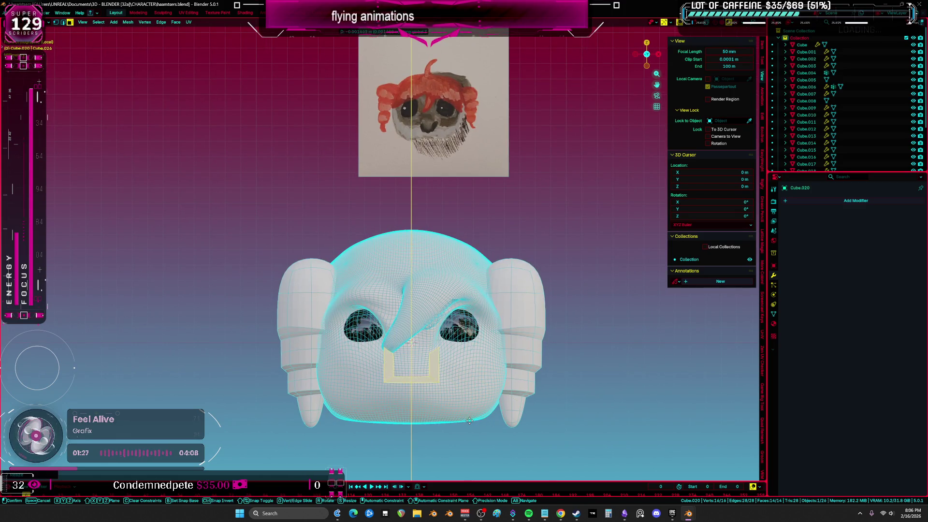
pyautogui.scroll(3, 494, 382)
pyautogui.press('r')
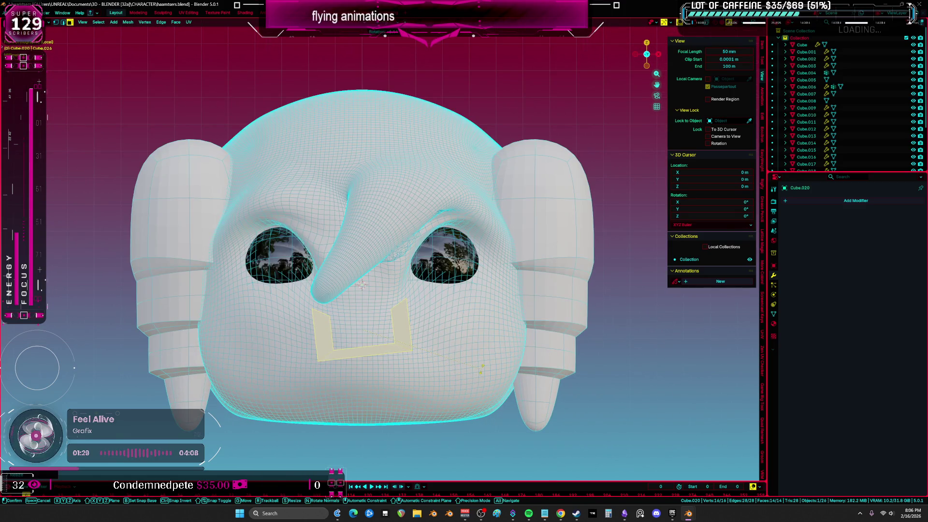
pyautogui.click(361, 285)
pyautogui.moveTo(361, 285)
pyautogui.mouseDown(button='middle')
pyautogui.moveTo(401, 305)
pyautogui.moveTo(274, 314)
pyautogui.moveTo(302, 314)
pyautogui.moveTo(352, 285)
pyautogui.mouseUp(button='middle')
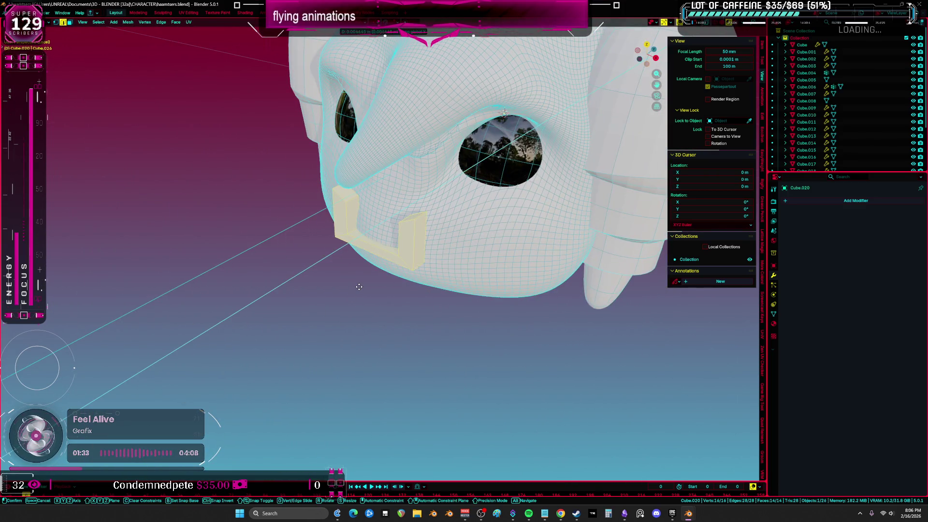
pyautogui.press('KP_1')
pyautogui.scroll(5, 355, 288)
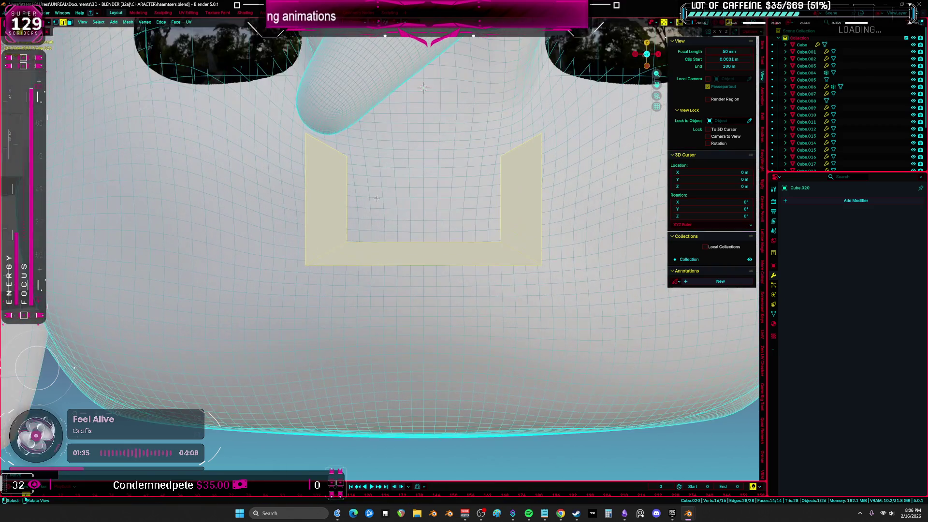
# Step: Loop-cut the U, move its faces down-left, bevel the bottom corners round, then enter Sculpt Mode
pyautogui.hotkey('ctrl', 'r')
pyautogui.click(422, 240)
pyautogui.moveTo(422, 240); pyautogui.dragTo(403, 315, button='middle')
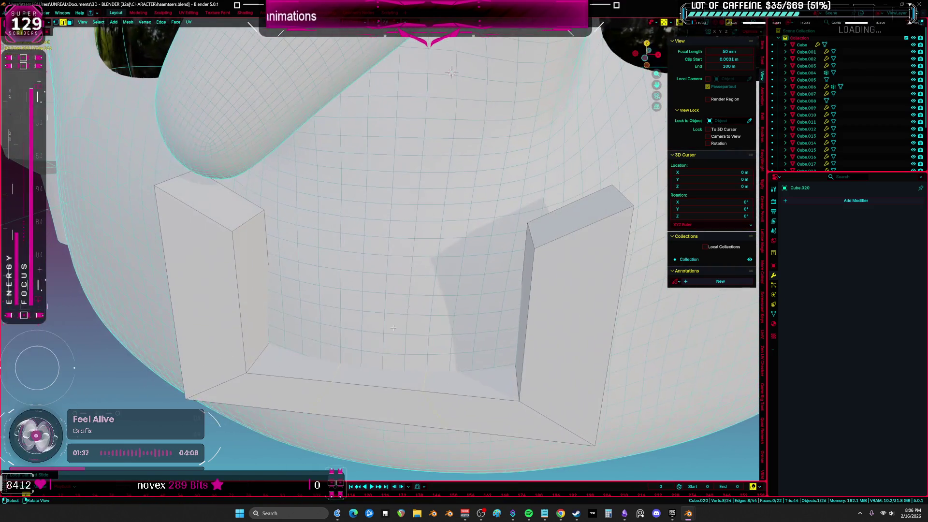
pyautogui.press('g')
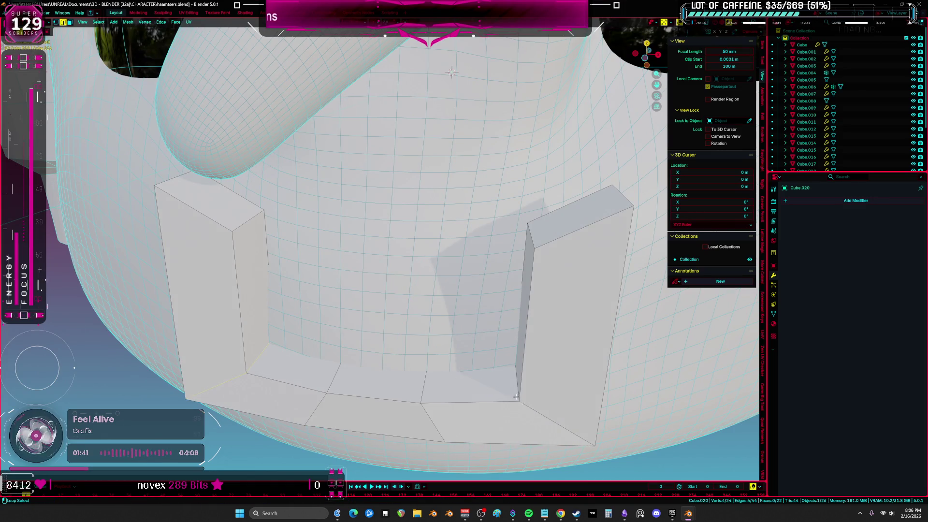
pyautogui.moveTo(513, 392); pyautogui.dragTo(527, 387, button='middle')
pyautogui.hotkey('ctrl', 'b')
pyautogui.click(554, 384)
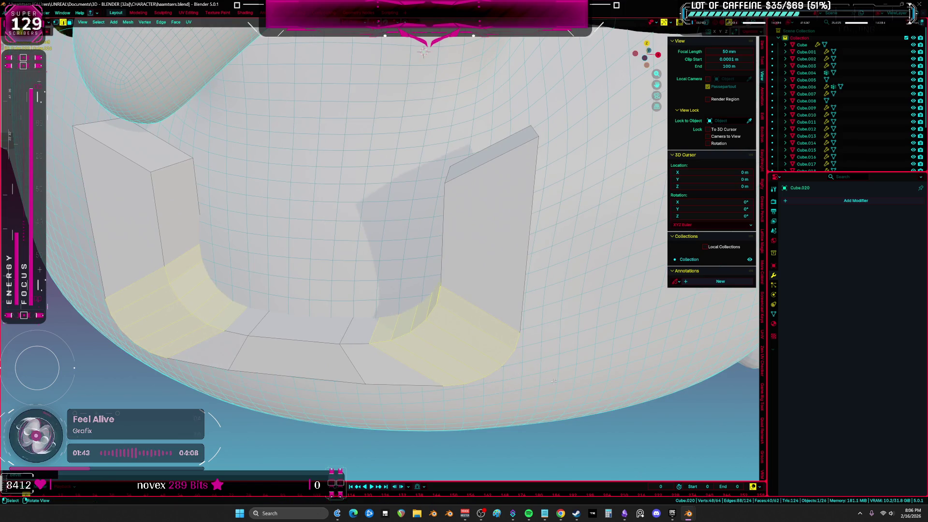
pyautogui.scroll(-5, 555, 384)
pyautogui.press('KP_1')
pyautogui.hotkey('ctrl', 'Tab')
pyautogui.scroll(3, 428, 305)
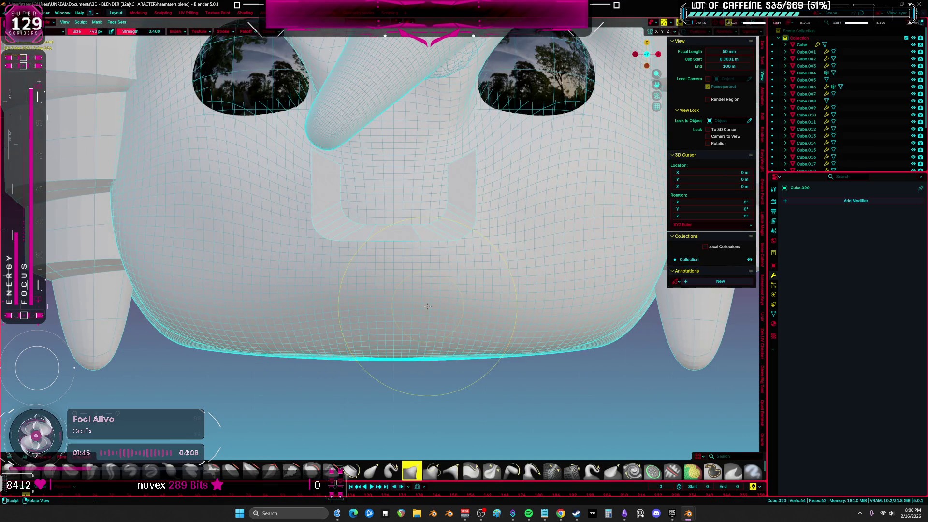
# Step: Give the mouth piece a material, trying Material.003 and pink Material.002 before settling on grey Material.004
pyautogui.press('Tab')
pyautogui.click(774, 323)
pyautogui.click(814, 232)
pyautogui.click(788, 231)
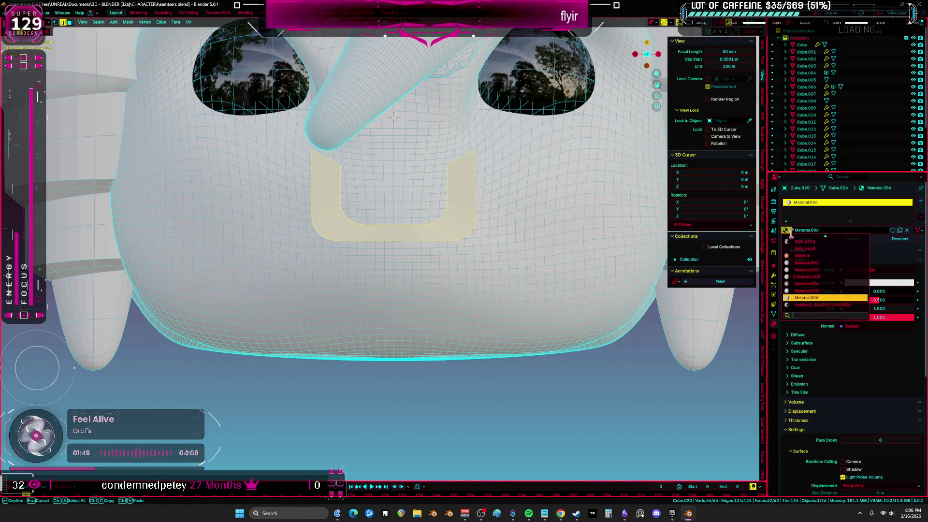
pyautogui.click(808, 277)
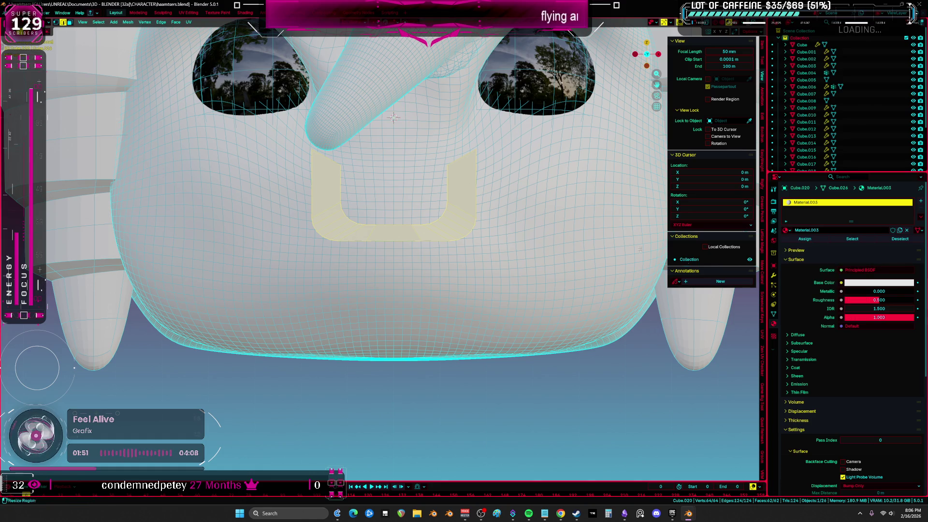
pyautogui.click(787, 230)
pyautogui.click(817, 286)
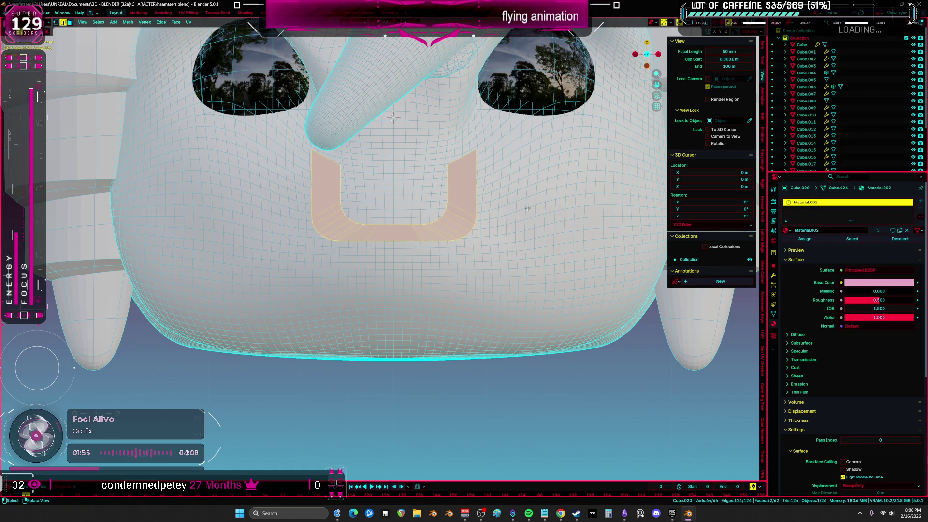
pyautogui.click(787, 231)
pyautogui.click(817, 295)
# Step: Switch the mouth piece to sculpting and back into Edit Mode
pyautogui.moveTo(416, 285)
pyautogui.mouseDown(button='middle')
pyautogui.moveTo(434, 296)
pyautogui.moveTo(404, 150)
pyautogui.mouseUp(button='middle')
pyautogui.hotkey('ctrl', 'Tab')
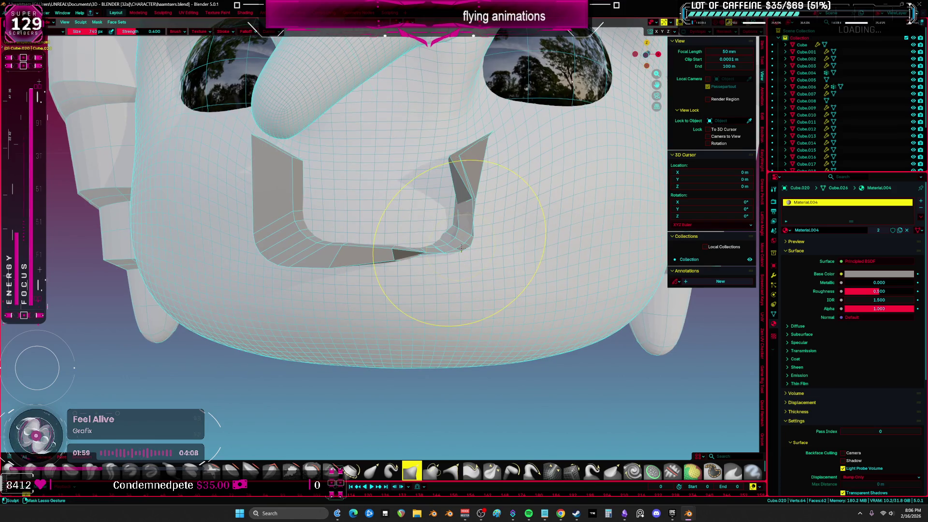
pyautogui.press('Tab')
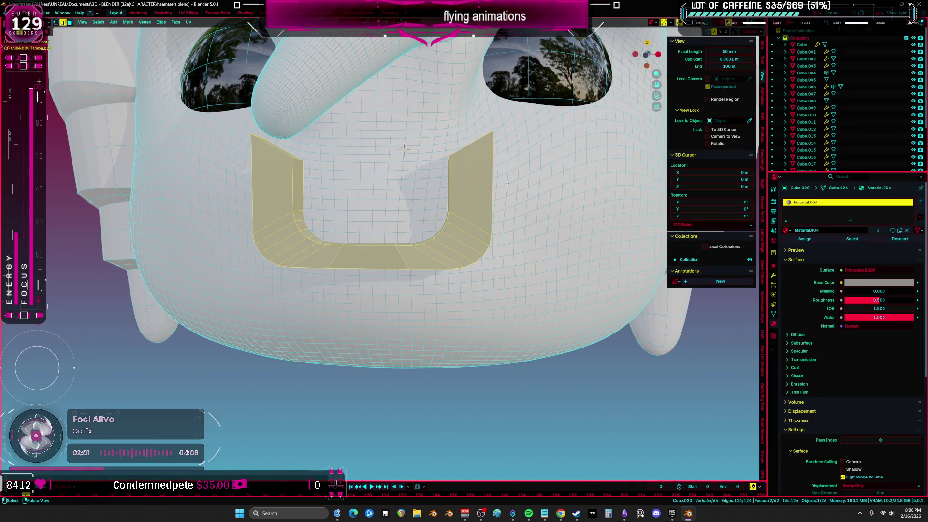
# Step: Return the mouth piece to Sculpt Mode and lower brush strength to about 0.198
pyautogui.hotkey('ctrl', 'Tab')
pyautogui.rightClick(430, 254)
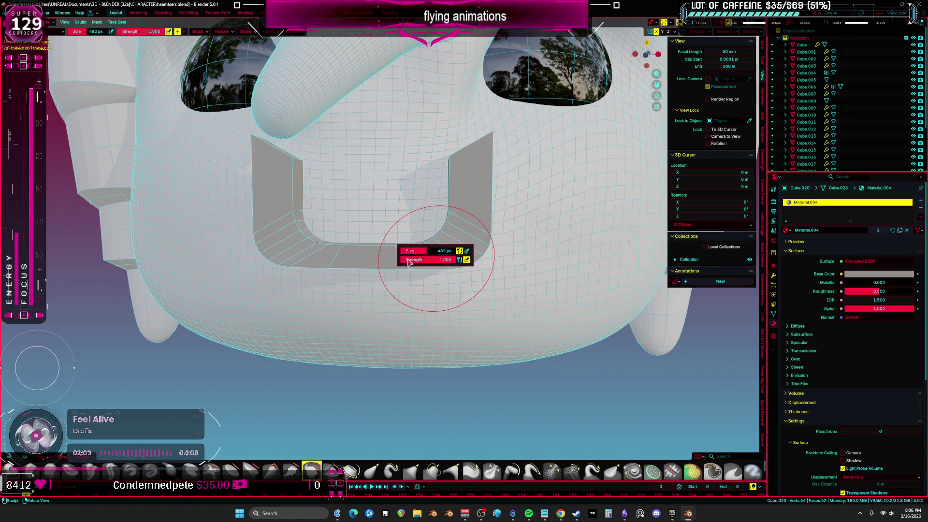
pyautogui.moveTo(414, 265); pyautogui.dragTo(370, 265)
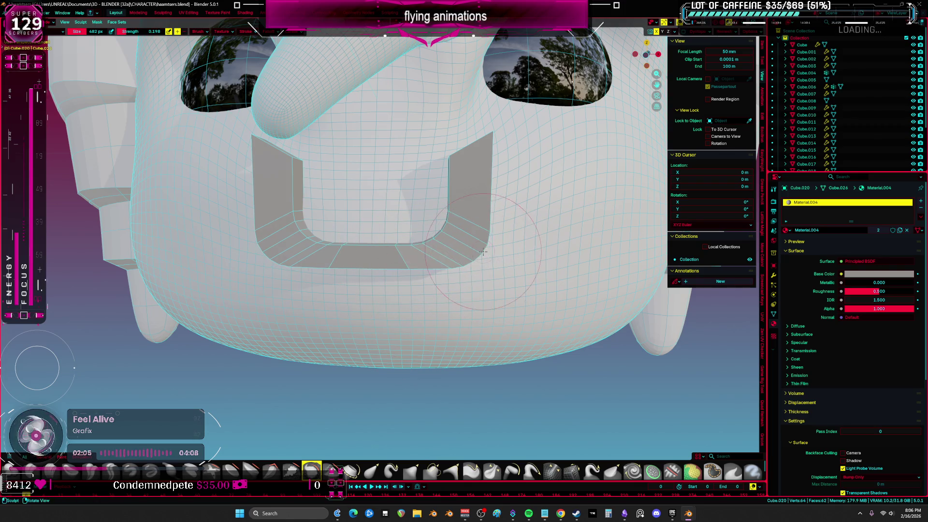
# Step: Bend the mouth's top corners inward and down, raise the lower curve, then exit to Object Mode
pyautogui.moveTo(479, 250); pyautogui.dragTo(477, 206)
pyautogui.moveTo(487, 140); pyautogui.dragTo(472, 167)
pyautogui.scroll(-6, 508, 177)
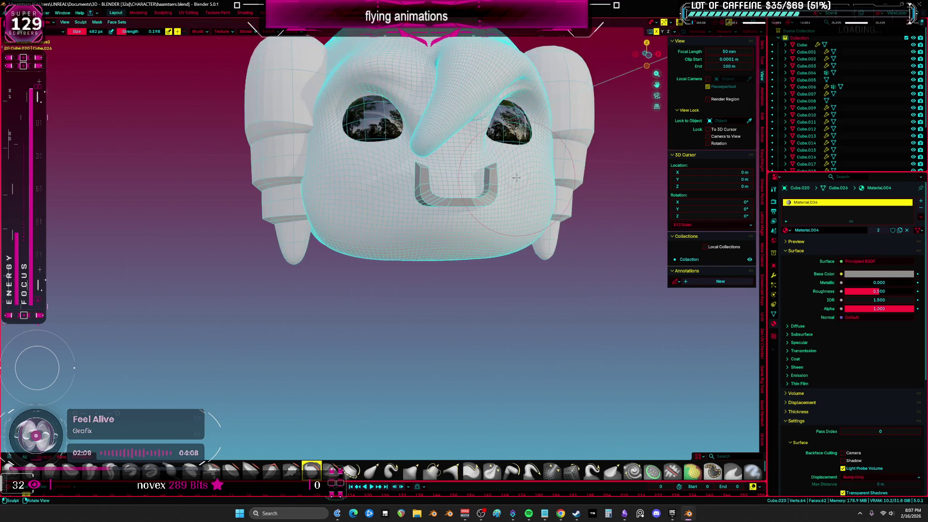
pyautogui.scroll(8, 426, 188)
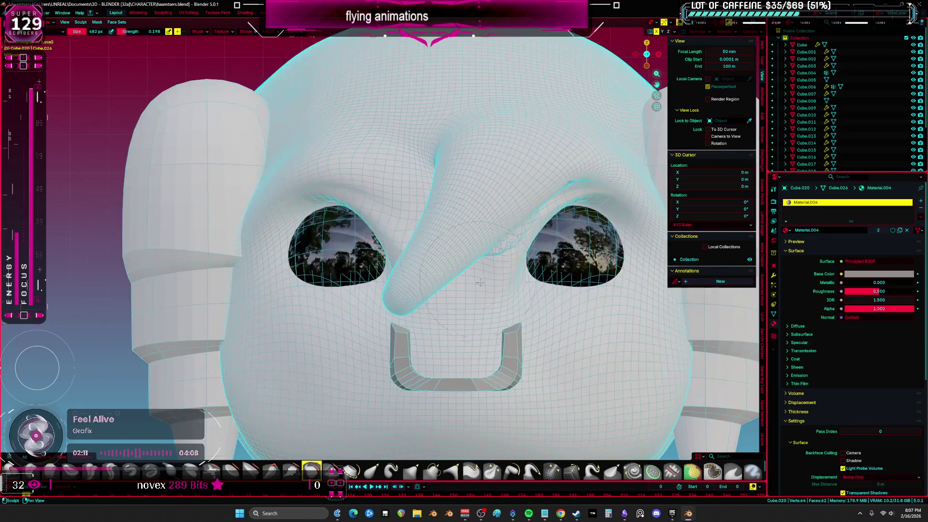
pyautogui.moveTo(495, 378); pyautogui.dragTo(482, 360)
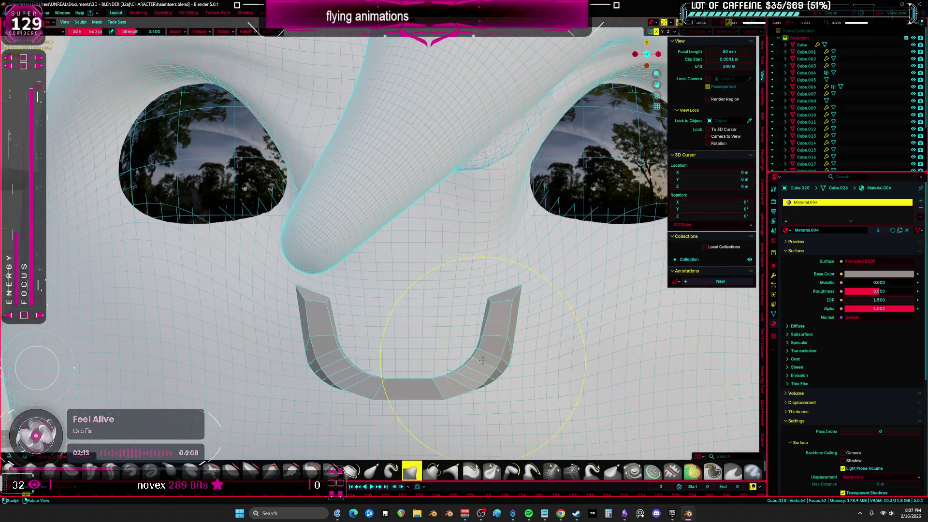
pyautogui.scroll(4, 510, 302)
pyautogui.scroll(-2, 493, 324)
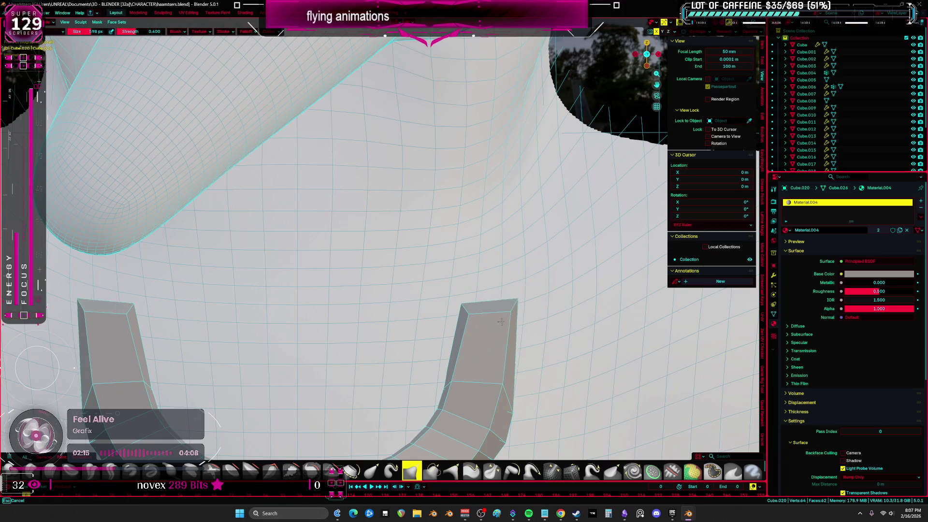
pyautogui.scroll(-5, 493, 324)
pyautogui.hotkey('ctrl', 'Tab')
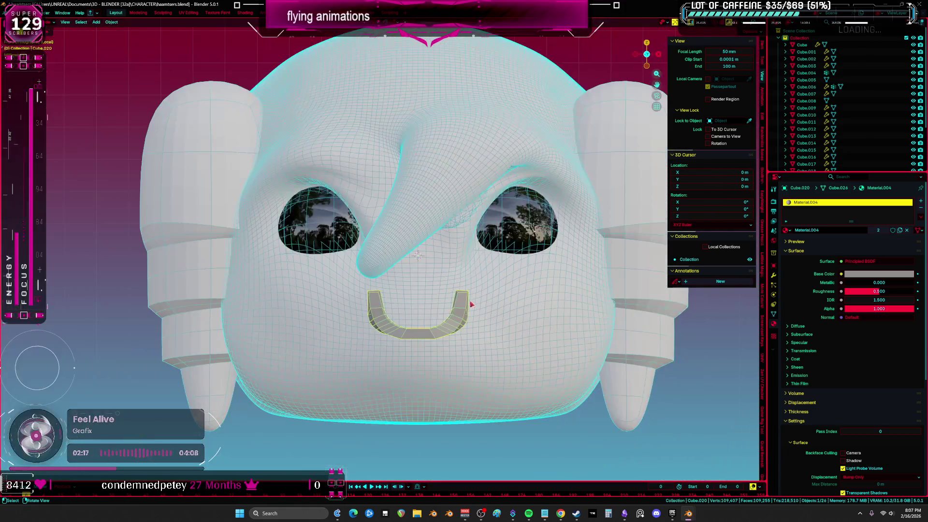
# Step: Switch to material preview, select the head mesh and enter Edit Mode
pyautogui.press('z')
pyautogui.scroll(-5, 587, 289)
pyautogui.moveTo(489, 350)
pyautogui.mouseDown(button='middle')
pyautogui.moveTo(526, 357)
pyautogui.moveTo(476, 294)
pyautogui.mouseUp(button='middle')
pyautogui.click(474, 293)
pyautogui.press('Tab')
pyautogui.scroll(4, 460, 241)
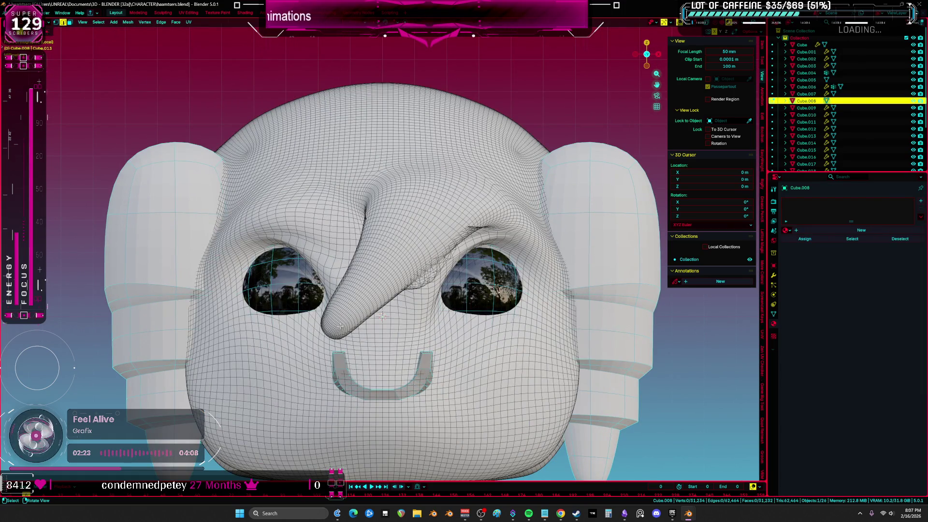
# Step: Grow a vertex selection over the nose, hide the rest of the head, and enter Sculpt Mode
pyautogui.press('1')
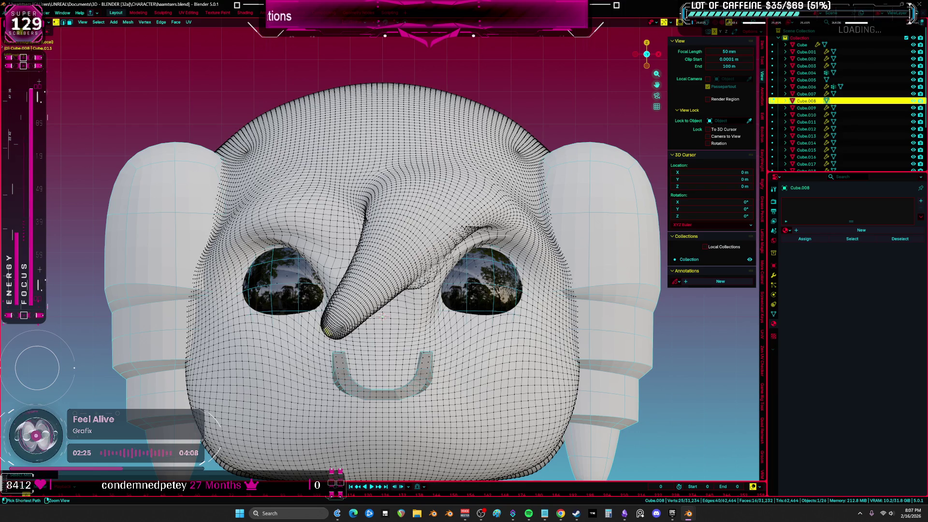
pyautogui.press('ctrl+KP_Add')
pyautogui.press('ctrl+KP_Add')
pyautogui.press('ctrl+KP_Add')
pyautogui.hotkey('ctrl', 'i')
pyautogui.press('h')
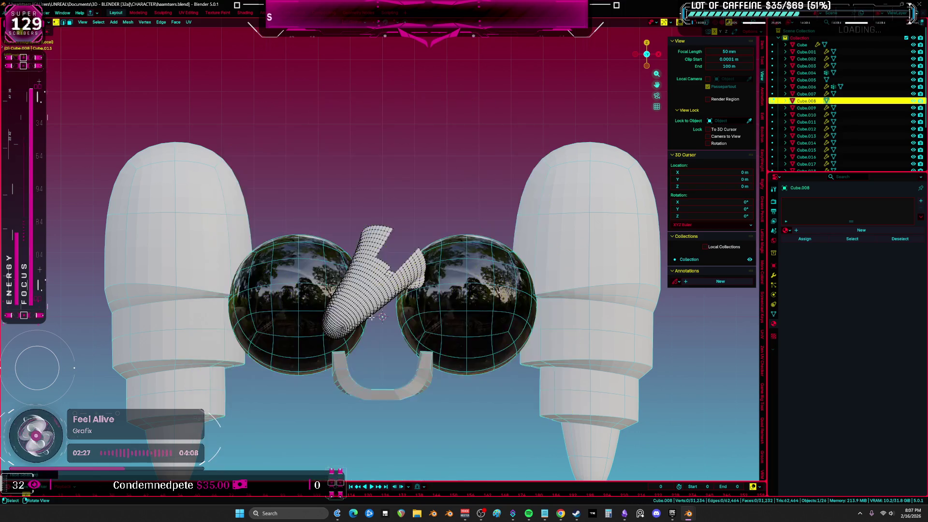
pyautogui.hotkey('ctrl', 'Tab')
pyautogui.scroll(3, 414, 442)
# Step: With a grab-type brush at 252 px, pull the nose tip down-left toward the mouth
pyautogui.click(393, 477)
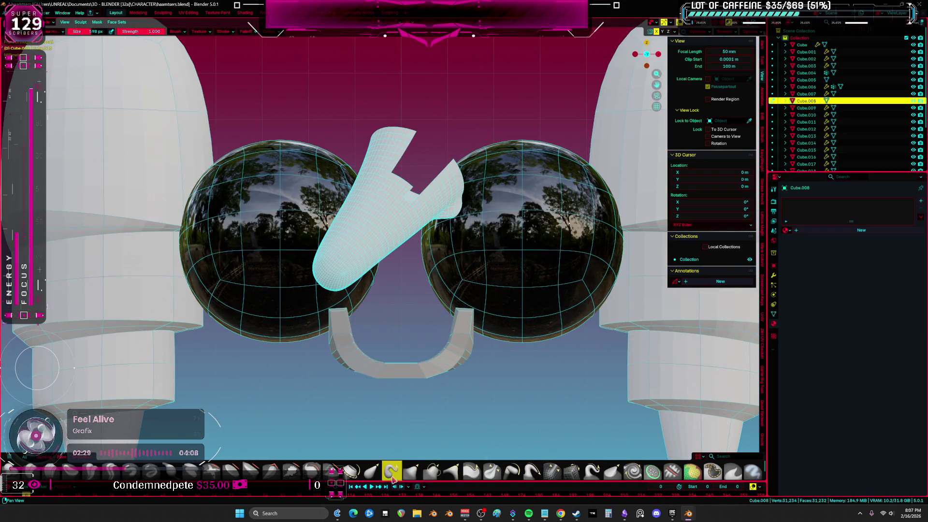
pyautogui.moveTo(323, 280)
pyautogui.mouseDown()
pyautogui.moveTo(280, 310)
pyautogui.moveTo(290, 291)
pyautogui.mouseUp()
pyautogui.scroll(-3, 290, 290)
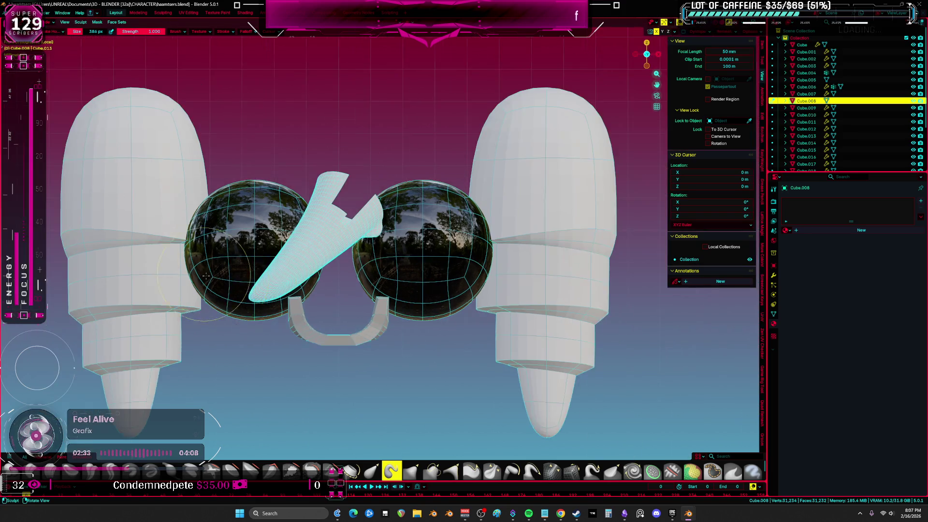
pyautogui.click(304, 265)
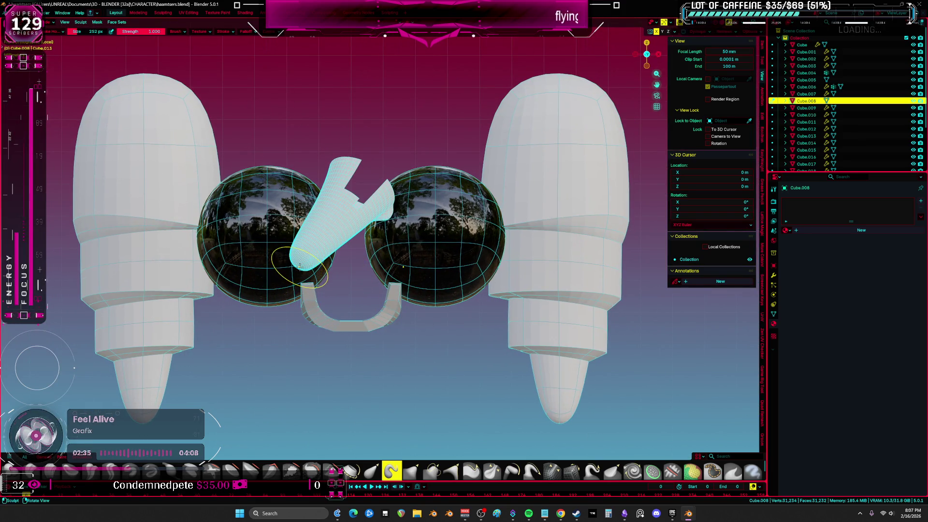
pyautogui.moveTo(294, 263)
pyautogui.mouseDown()
pyautogui.moveTo(256, 286)
pyautogui.moveTo(198, 289)
pyautogui.mouseUp()
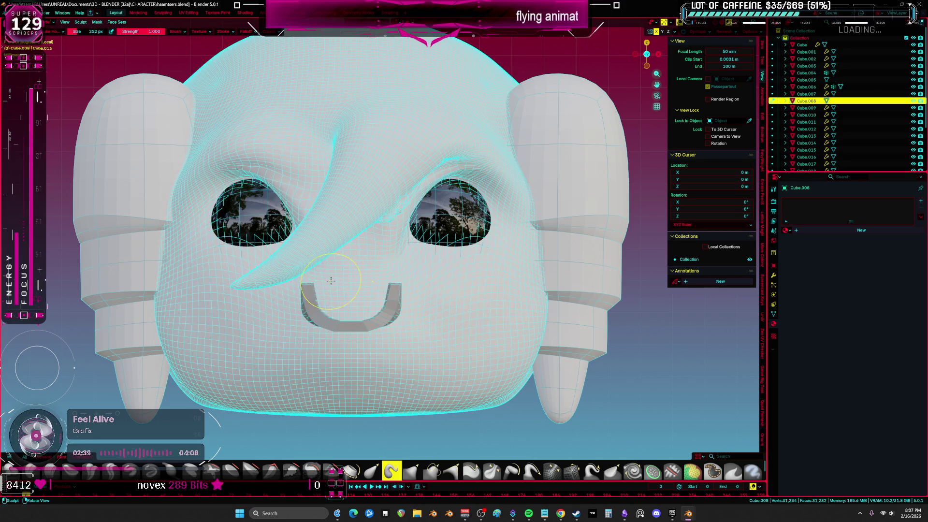
pyautogui.press('Tab')
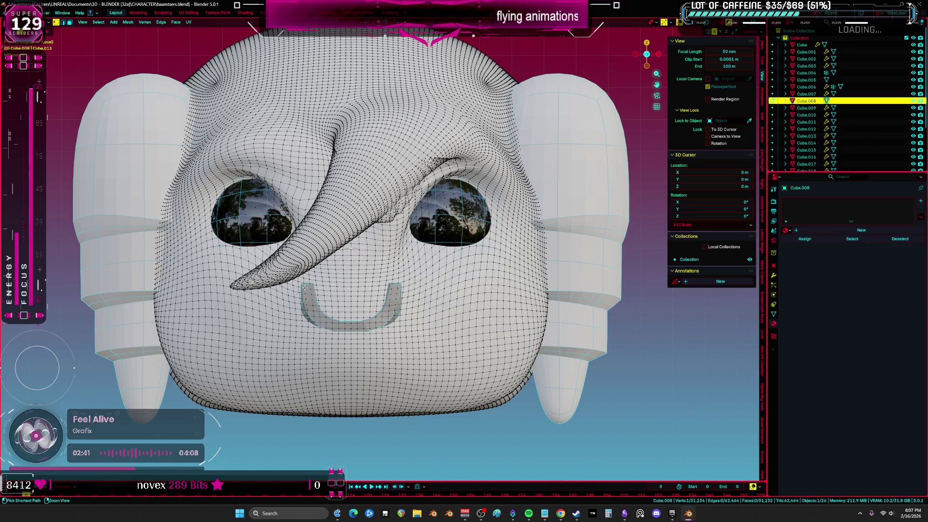
# Step: Select the whole linked nose, then add the upper head to the selection in wireframe view
pyautogui.click(252, 285)
pyautogui.press('ctrl+KP_Add')
pyautogui.press('ctrl+KP_Add')
pyautogui.press('ctrl+KP_Add')
pyautogui.press('ctrl+KP_Add')
pyautogui.press('ctrl+KP_Add')
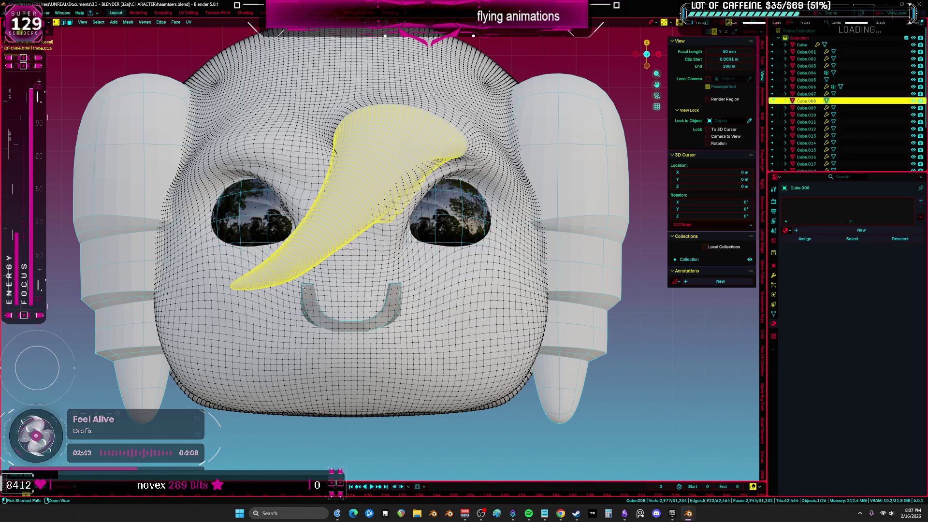
pyautogui.press('z')
pyautogui.moveTo(291, 187); pyautogui.dragTo(278, 189, button='middle')
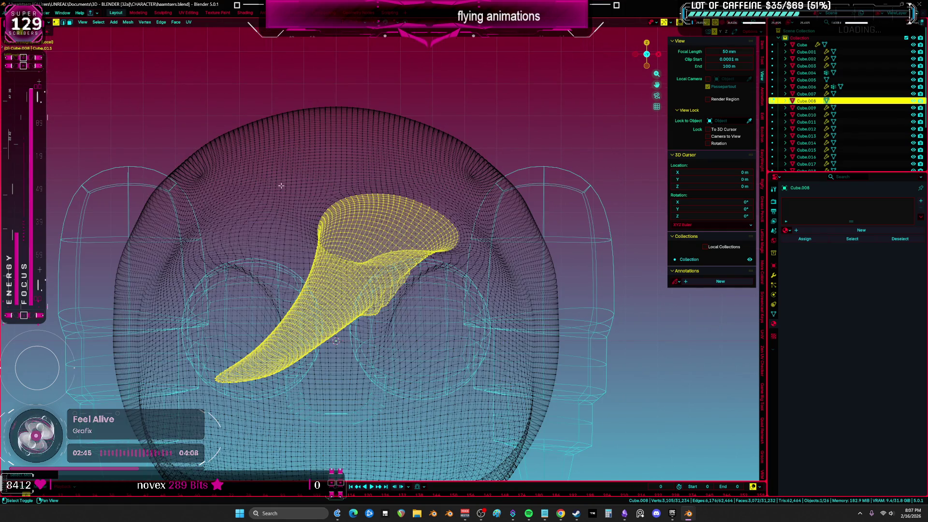
pyautogui.moveTo(308, 142)
pyautogui.keyDown('shift'); pyautogui.mouseDown()
pyautogui.moveTo(391, 146)
pyautogui.moveTo(471, 195)
pyautogui.moveTo(498, 239)
pyautogui.moveTo(440, 181)
pyautogui.moveTo(46, 118)
pyautogui.mouseUp(); pyautogui.keyUp('shift')
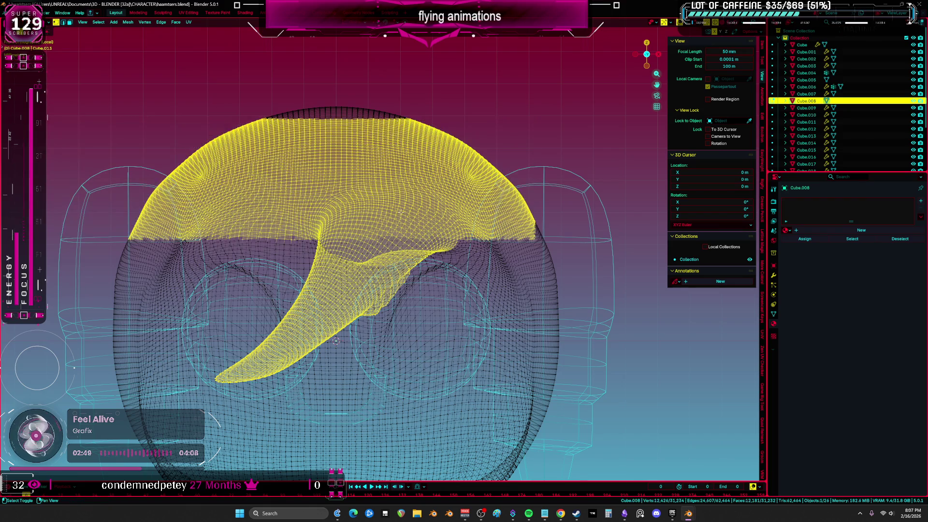
pyautogui.hotkey('shift', 'z')
pyautogui.scroll(-2, 428, 218)
pyautogui.scroll(-2, 428, 218)
# Step: Restore material preview shading and return to sculpting the head in perspective
pyautogui.press('z')
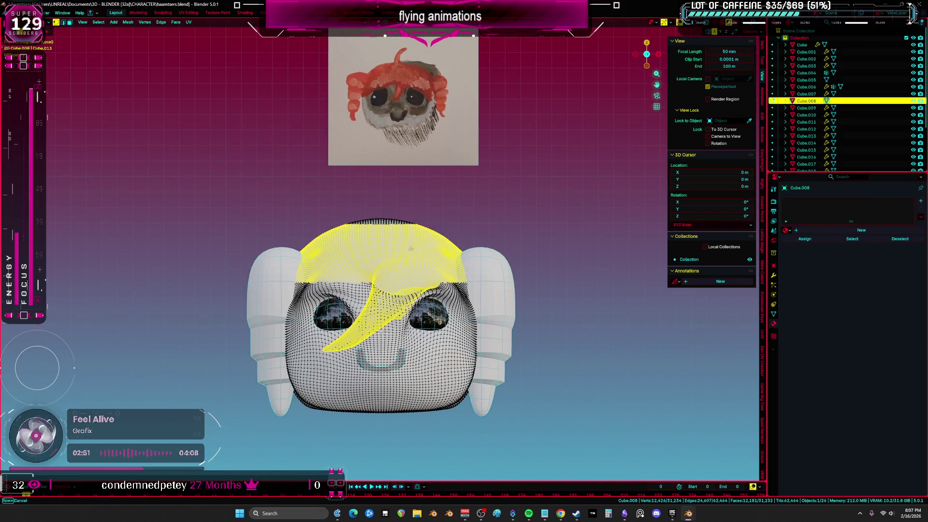
pyautogui.keyDown('shift'); pyautogui.moveTo(428, 218); pyautogui.dragTo(438, 218, button='middle'); pyautogui.keyUp('shift')
pyautogui.scroll(5, 439, 217)
pyautogui.press('b')
pyautogui.hotkey('ctrl', 'Tab')
pyautogui.moveTo(312, 238)
pyautogui.mouseDown(button='middle')
pyautogui.moveTo(328, 264)
pyautogui.moveTo(330, 245)
pyautogui.mouseUp(button='middle')
# Step: In solid shading, sculpt brow ridges, a bulge at the ear join, and deep forehead creases
pyautogui.press('z')
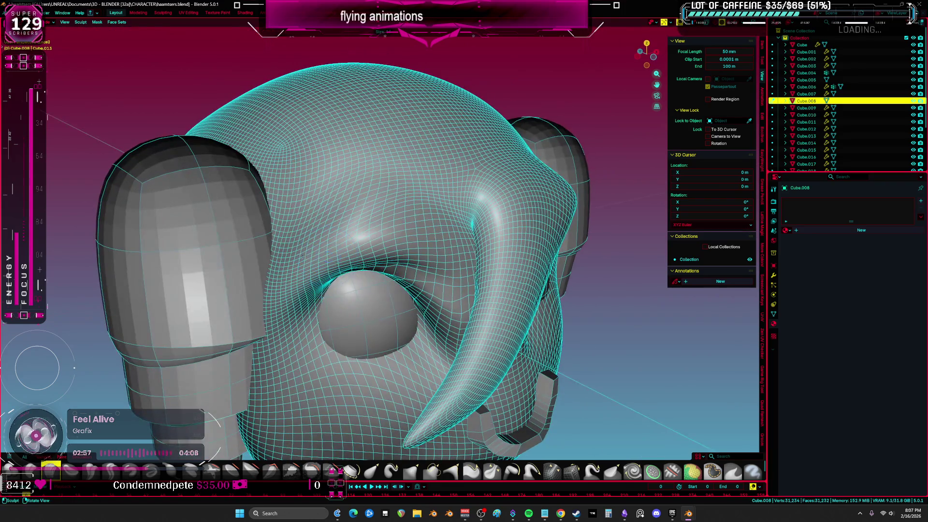
pyautogui.moveTo(330, 246)
pyautogui.mouseDown()
pyautogui.moveTo(297, 247)
pyautogui.moveTo(232, 314)
pyautogui.mouseUp()
pyautogui.moveTo(268, 216)
pyautogui.mouseDown()
pyautogui.moveTo(257, 145)
pyautogui.moveTo(244, 191)
pyautogui.moveTo(290, 145)
pyautogui.mouseUp()
pyautogui.moveTo(290, 145); pyautogui.dragTo(252, 252, button='middle')
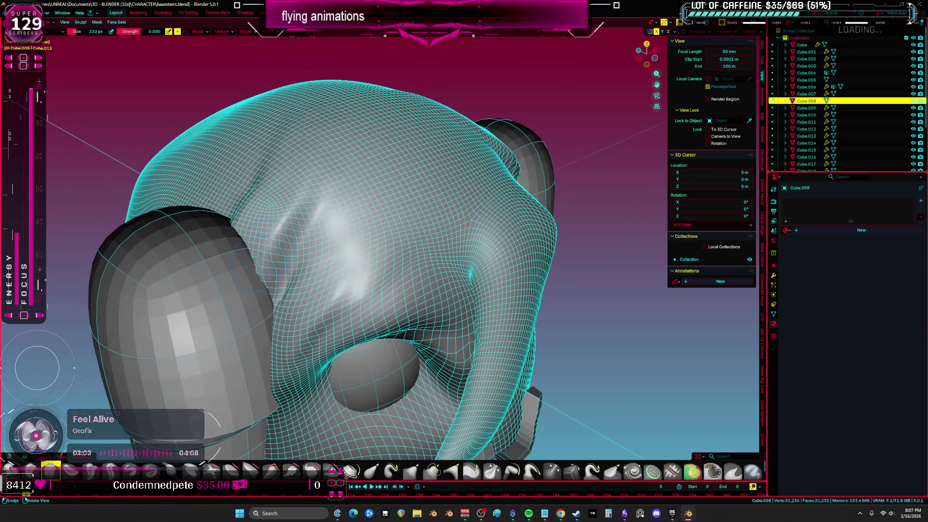
pyautogui.moveTo(314, 204); pyautogui.dragTo(194, 300)
pyautogui.moveTo(329, 290)
pyautogui.mouseDown()
pyautogui.moveTo(387, 208)
pyautogui.moveTo(444, 194)
pyautogui.moveTo(449, 237)
pyautogui.moveTo(484, 218)
pyautogui.moveTo(450, 271)
pyautogui.mouseUp()
pyautogui.moveTo(450, 271); pyautogui.dragTo(440, 237, button='middle')
pyautogui.moveTo(440, 237)
pyautogui.mouseDown()
pyautogui.moveTo(457, 242)
pyautogui.moveTo(449, 252)
pyautogui.mouseUp()
pyautogui.moveTo(450, 252); pyautogui.dragTo(350, 291, button='middle')
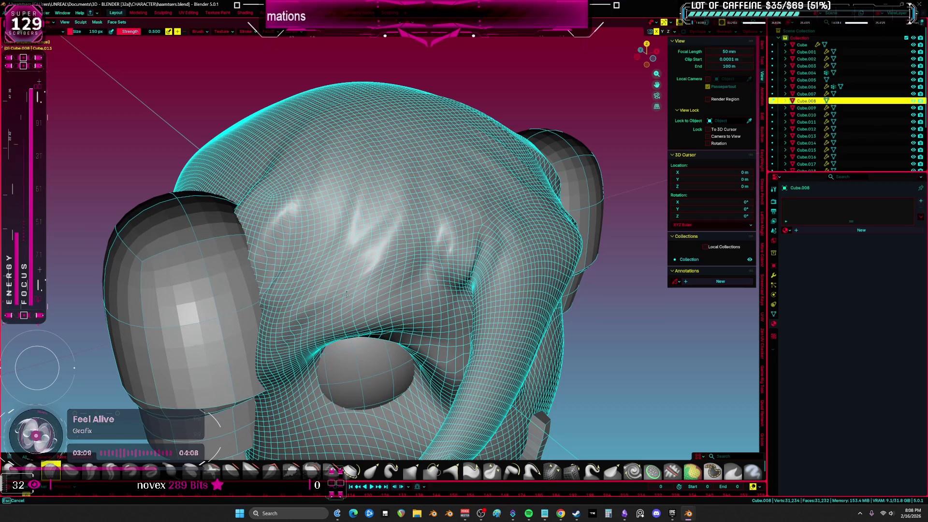
# Step: Carve crease bands over the back and sides of the head, then lower brush strength to 0.25
pyautogui.moveTo(425, 211); pyautogui.dragTo(348, 256, button='middle')
pyautogui.moveTo(339, 261); pyautogui.dragTo(309, 300)
pyautogui.moveTo(309, 300); pyautogui.dragTo(328, 271, button='middle')
pyautogui.moveTo(362, 290); pyautogui.dragTo(387, 319)
pyautogui.moveTo(387, 319)
pyautogui.mouseDown(button='middle')
pyautogui.moveTo(335, 254)
pyautogui.moveTo(290, 281)
pyautogui.mouseUp(button='middle')
pyautogui.moveTo(194, 290)
pyautogui.mouseDown()
pyautogui.moveTo(300, 300)
pyautogui.moveTo(283, 278)
pyautogui.moveTo(329, 290)
pyautogui.moveTo(314, 329)
pyautogui.mouseUp()
pyautogui.moveTo(314, 329); pyautogui.dragTo(375, 244, button='middle')
pyautogui.moveTo(244, 270)
pyautogui.mouseDown()
pyautogui.moveTo(203, 290)
pyautogui.moveTo(193, 271)
pyautogui.moveTo(346, 256)
pyautogui.mouseUp()
pyautogui.moveTo(346, 255); pyautogui.dragTo(309, 268, button='middle')
pyautogui.moveTo(272, 277); pyautogui.dragTo(291, 235)
pyautogui.moveTo(292, 235)
pyautogui.mouseDown(button='middle')
pyautogui.moveTo(362, 203)
pyautogui.moveTo(414, 163)
pyautogui.moveTo(462, 192)
pyautogui.moveTo(364, 238)
pyautogui.moveTo(387, 286)
pyautogui.moveTo(435, 309)
pyautogui.mouseUp(button='middle')
pyautogui.scroll(3, 439, 172)
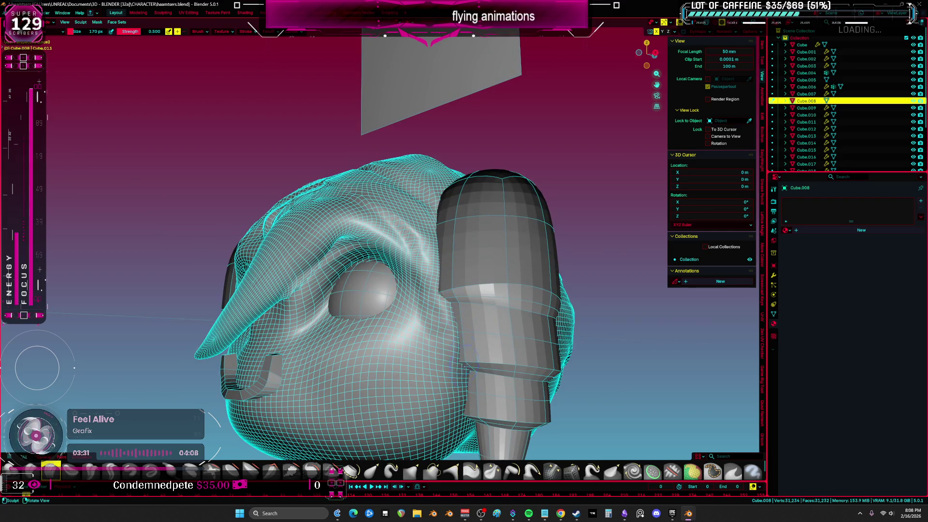
pyautogui.moveTo(456, 343)
pyautogui.mouseDown(button='middle')
pyautogui.moveTo(341, 293)
pyautogui.moveTo(323, 273)
pyautogui.mouseUp(button='middle')
pyautogui.click(91, 470)
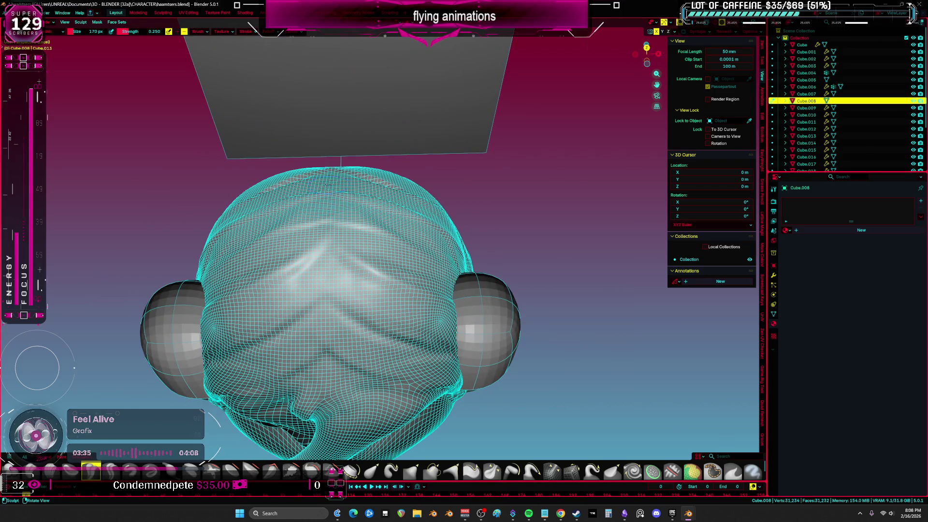
# Step: Lightly reshape the forehead, then switch to a brush at 0.600 strength
pyautogui.moveTo(310, 300); pyautogui.dragTo(337, 239)
pyautogui.press('[')
pyautogui.press('[')
pyautogui.press('[')
pyautogui.hotkey('ctrl', 'z')
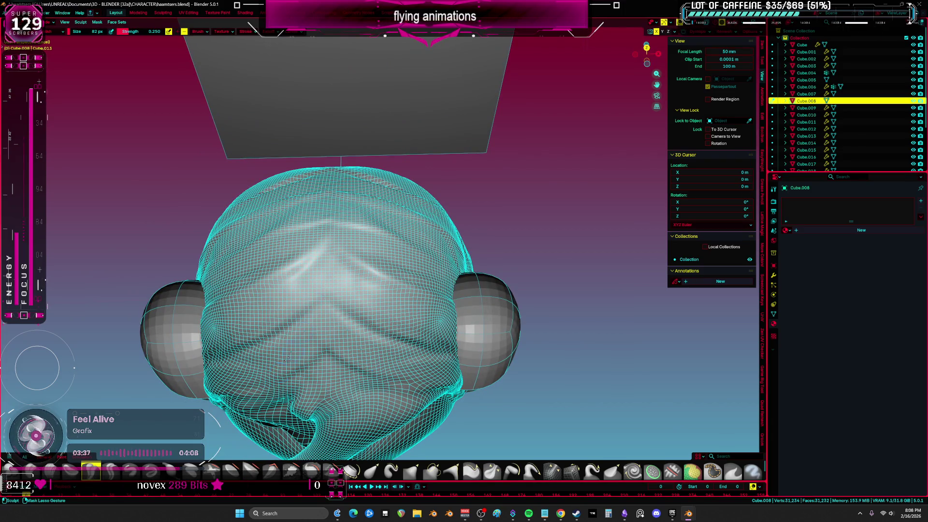
pyautogui.click(111, 470)
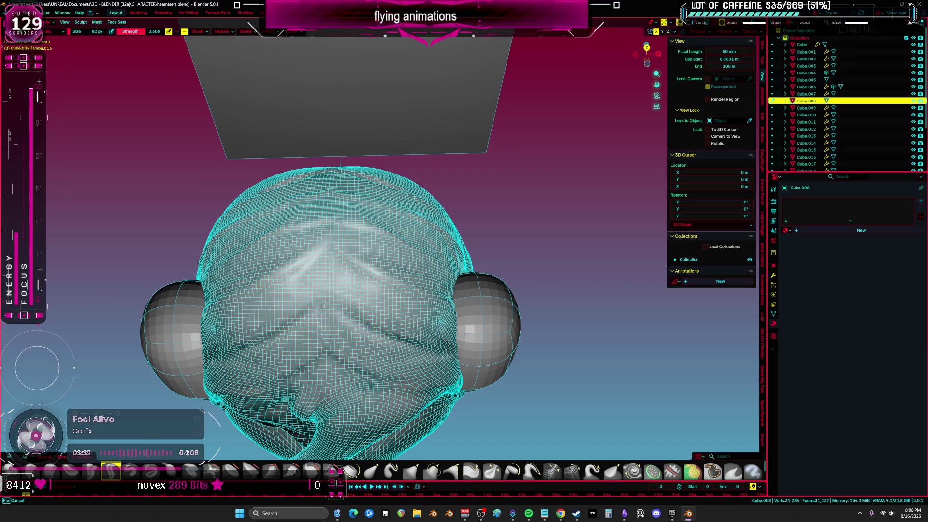
pyautogui.moveTo(329, 313); pyautogui.dragTo(335, 308, button='middle')
# Step: In Edit Mode, select the head's center edge loop and push it along its normals
pyautogui.press('Tab')
pyautogui.hotkey('alt', 'a')
pyautogui.moveTo(342, 251); pyautogui.dragTo(323, 118, button='middle')
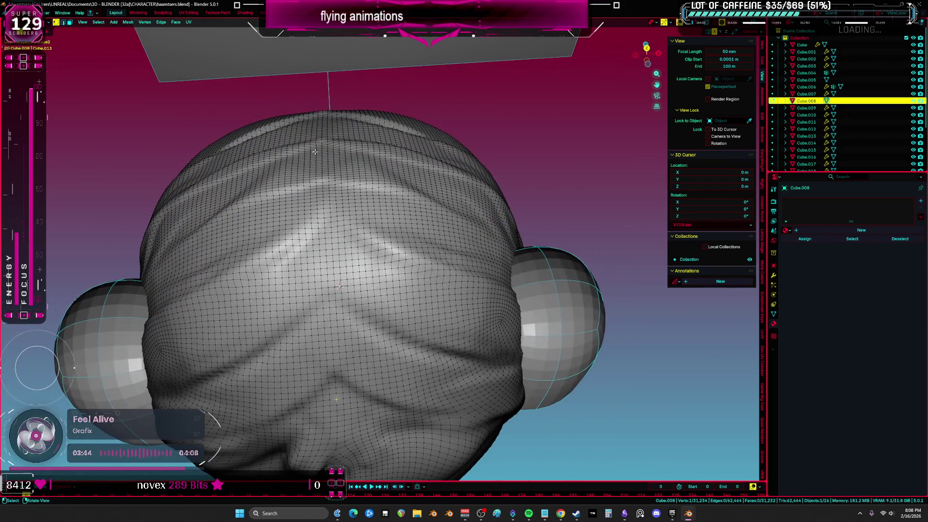
pyautogui.keyDown('alt'); pyautogui.click(323, 117); pyautogui.keyUp('alt')
pyautogui.hotkey('alt', 's')
pyautogui.click(340, 287)
pyautogui.moveTo(340, 286)
pyautogui.mouseDown(button='middle')
pyautogui.moveTo(454, 424)
pyautogui.moveTo(367, 271)
pyautogui.mouseUp(button='middle')
pyautogui.scroll(2, 367, 270)
# Step: Grow the center loop into a band, scale it thin into a seam, and return to Sculpt Mode
pyautogui.hotkey('alt', 's')
pyautogui.press('Escape')
pyautogui.press('ctrl+KP_Add')
pyautogui.press('ctrl+KP_Add')
pyautogui.press('s')
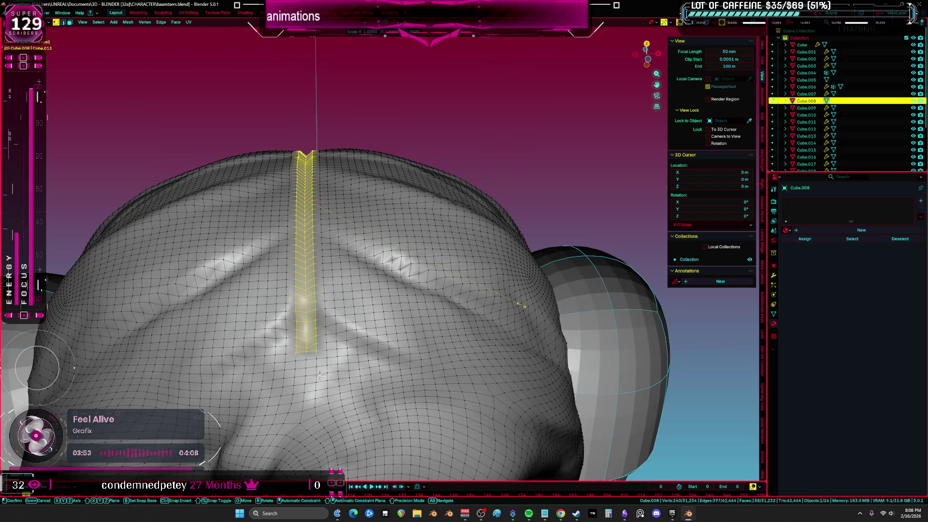
pyautogui.click(364, 232)
pyautogui.hotkey('ctrl', 'Tab')
pyautogui.click(367, 267)
pyautogui.moveTo(368, 268)
pyautogui.mouseDown(button='middle')
pyautogui.moveTo(368, 315)
pyautogui.moveTo(518, 191)
pyautogui.mouseUp(button='middle')
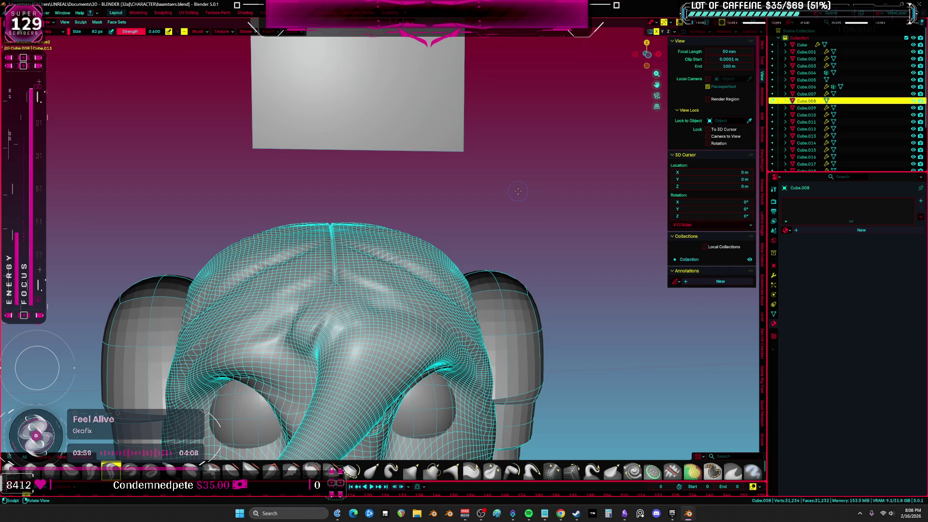
# Step: Compare the head sculpt in Material Preview against solid shading
pyautogui.moveTo(517, 191)
pyautogui.mouseDown(button='middle')
pyautogui.moveTo(495, 254)
pyautogui.moveTo(488, 208)
pyautogui.moveTo(477, 232)
pyautogui.mouseUp(button='middle')
pyautogui.press('z')
pyautogui.click(467, 282)
pyautogui.press('z')
pyautogui.click(520, 283)
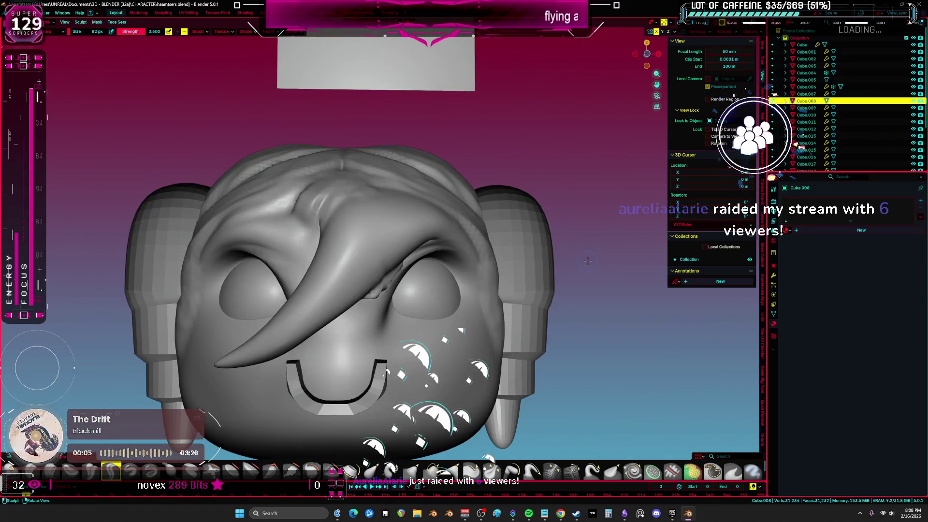
pyautogui.press('z')
# Step: Inspect the eye area up close, restore material shading, and swing toward the other hamster sculpts
pyautogui.moveTo(586, 262); pyautogui.dragTo(296, 173, button='middle')
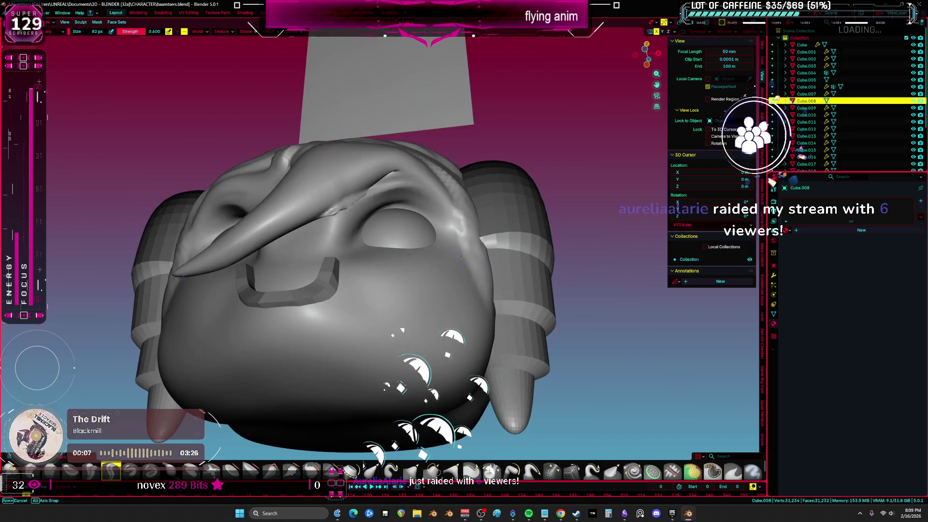
pyautogui.scroll(5, 296, 174)
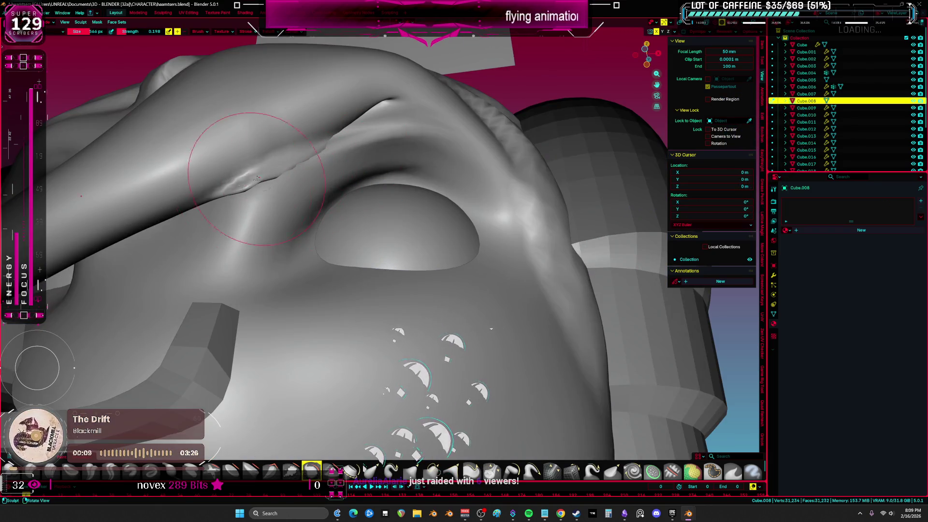
pyautogui.scroll(-6, 296, 173)
pyautogui.moveTo(329, 193)
pyautogui.mouseDown(button='middle')
pyautogui.moveTo(361, 210)
pyautogui.moveTo(362, 304)
pyautogui.mouseUp(button='middle')
pyautogui.press('z')
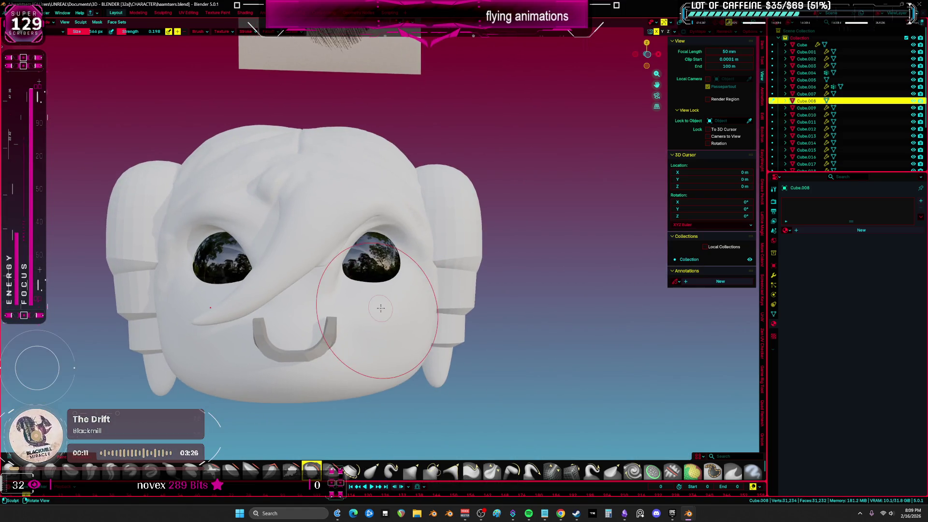
pyautogui.press('z')
pyautogui.press('z')
pyautogui.scroll(-3, 494, 312)
pyautogui.moveTo(494, 312); pyautogui.dragTo(501, 336, button='middle')
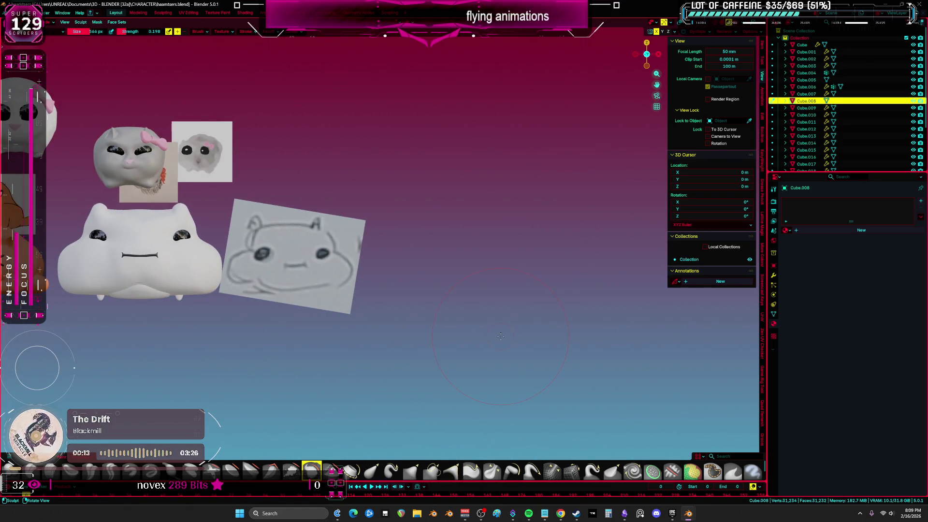
pyautogui.keyDown('shift'); pyautogui.moveTo(397, 295); pyautogui.dragTo(436, 291, button='middle'); pyautogui.keyUp('shift')
pyautogui.scroll(3, 462, 280)
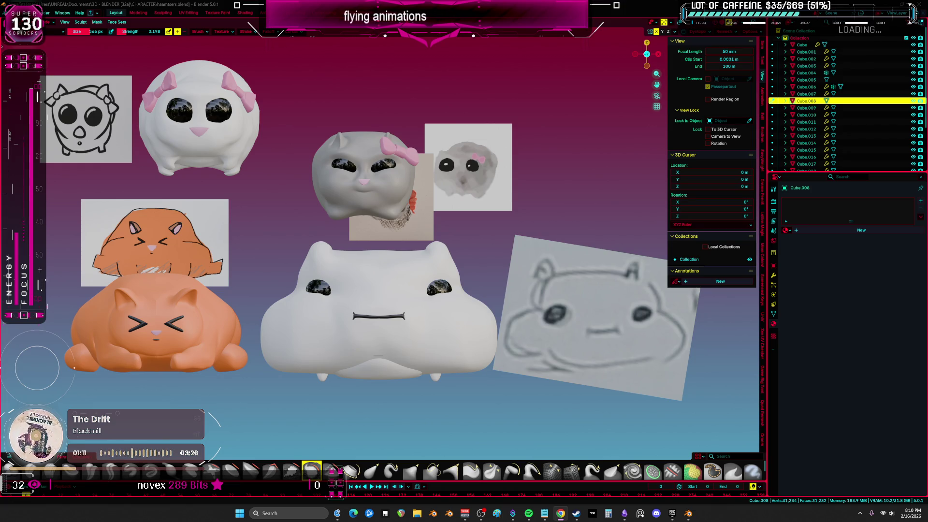
pyautogui.keyDown('shift'); pyautogui.moveTo(680, 173); pyautogui.dragTo(667, 212, button='middle'); pyautogui.keyUp('shift')
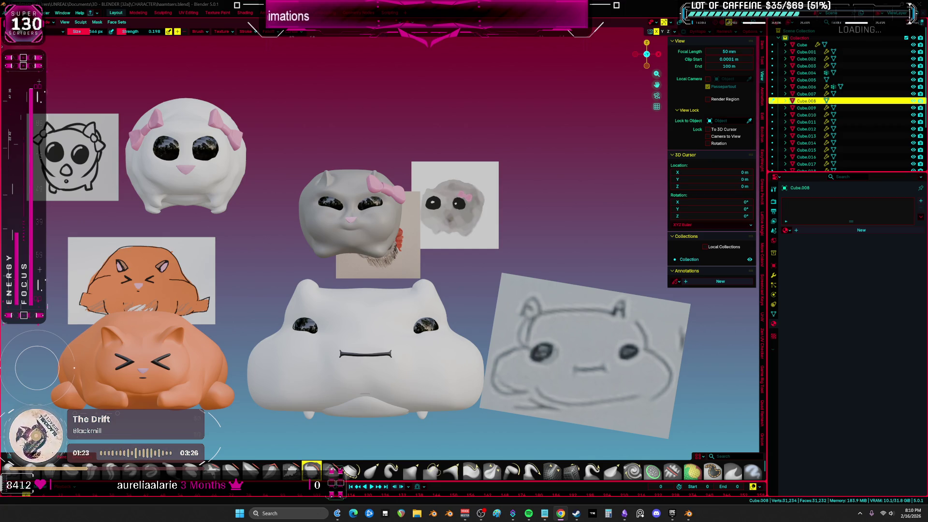
pyautogui.moveTo(294, 240)
pyautogui.mouseDown(button='middle')
pyautogui.moveTo(557, 289)
pyautogui.moveTo(676, 283)
pyautogui.mouseUp(button='middle')
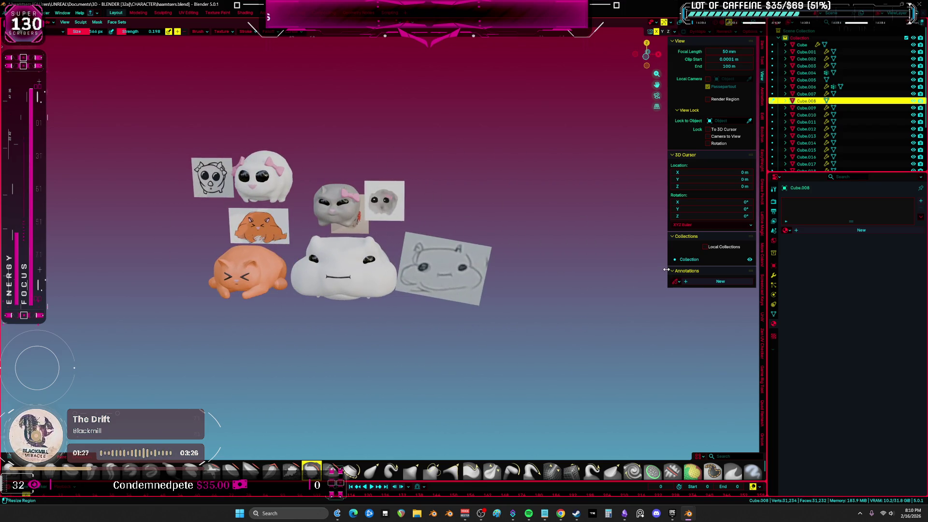
pyautogui.moveTo(387, 267); pyautogui.dragTo(290, 260, button='middle')
pyautogui.hotkey('ctrl', 'Tab')
# Step: Select the white hamster body and slide it to the right along X
pyautogui.hotkey('shift', 'z')
pyautogui.hotkey('shift', 'z')
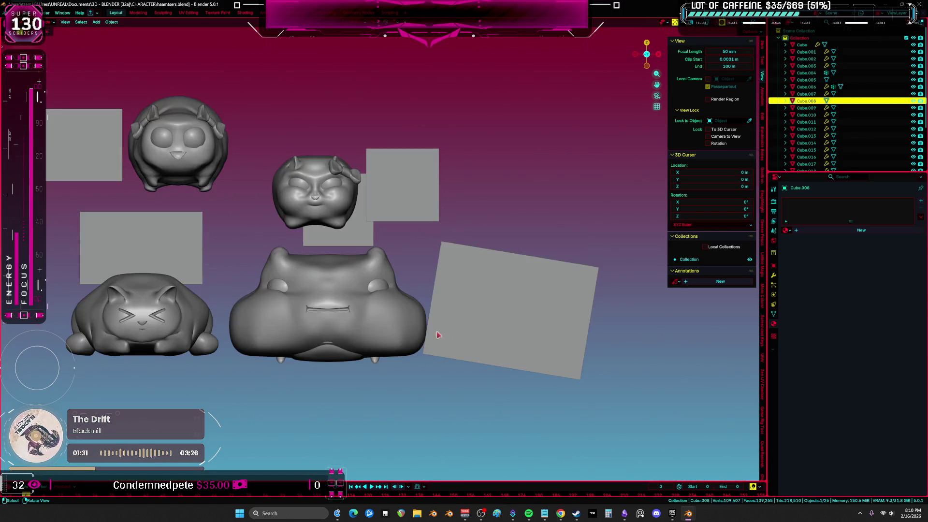
pyautogui.click(346, 314)
pyautogui.hotkey('shift', 'z')
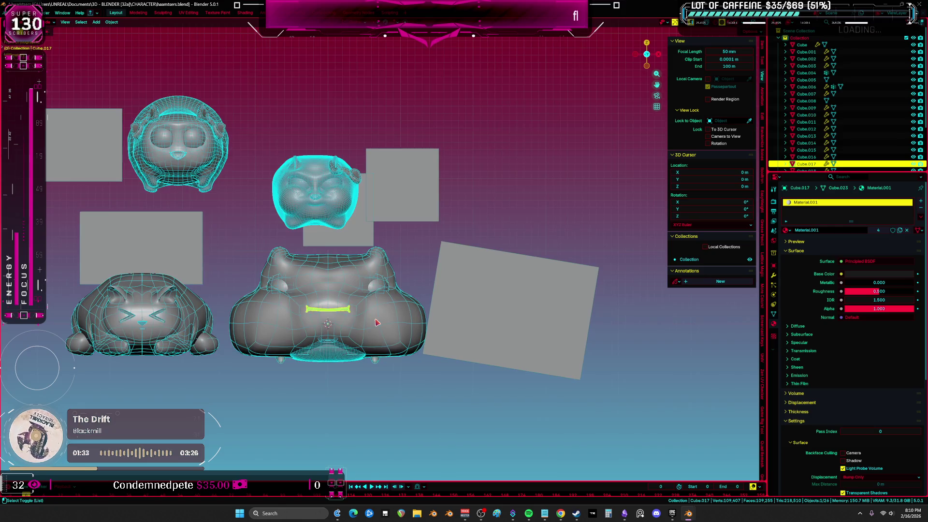
pyautogui.keyDown('shift'); pyautogui.click(387, 328); pyautogui.keyUp('shift')
pyautogui.keyDown('shift'); pyautogui.click(346, 317); pyautogui.keyUp('shift')
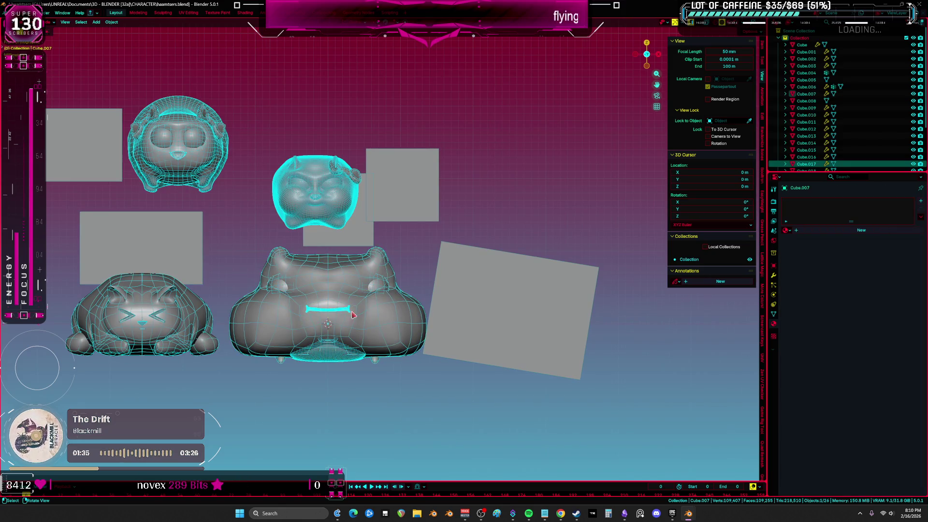
pyautogui.keyDown('shift'); pyautogui.click(386, 286); pyautogui.keyUp('shift')
pyautogui.press('g')
pyautogui.press('x')
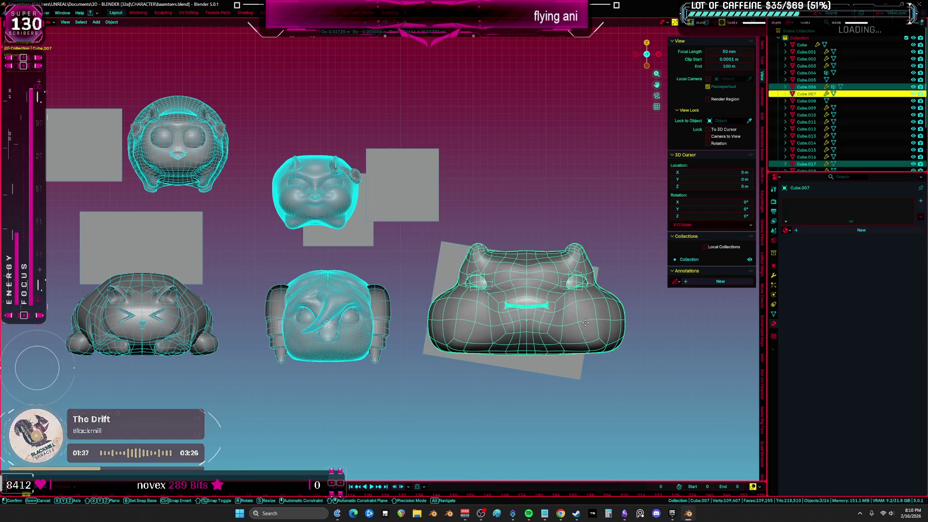
pyautogui.click(591, 328)
# Step: Raise the white body along Z to uncover the eared head, shown in material preview
pyautogui.press('g')
pyautogui.press('z')
pyautogui.click(591, 227)
pyautogui.press('z')
pyautogui.click(452, 320)
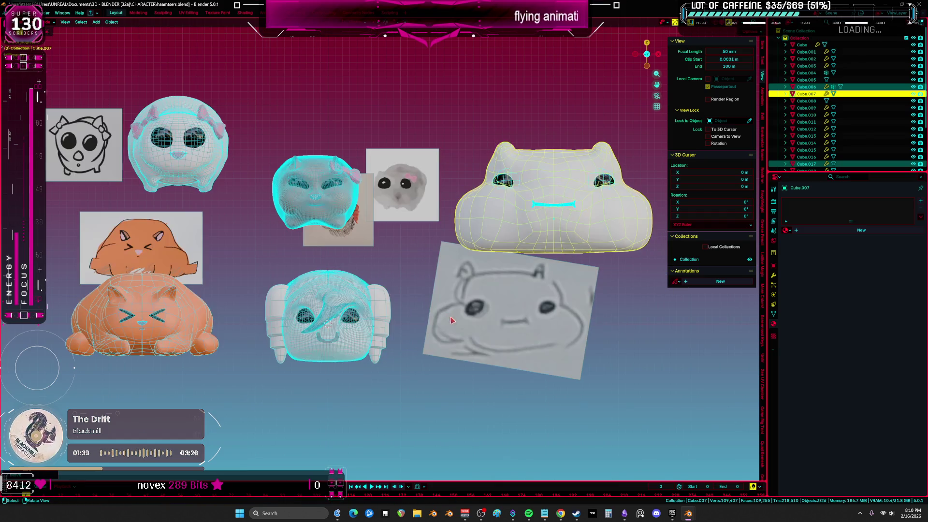
# Step: Move the IMG_4468 drawing up and left beside the head, then select its side pieces
pyautogui.click(359, 227)
pyautogui.press('g')
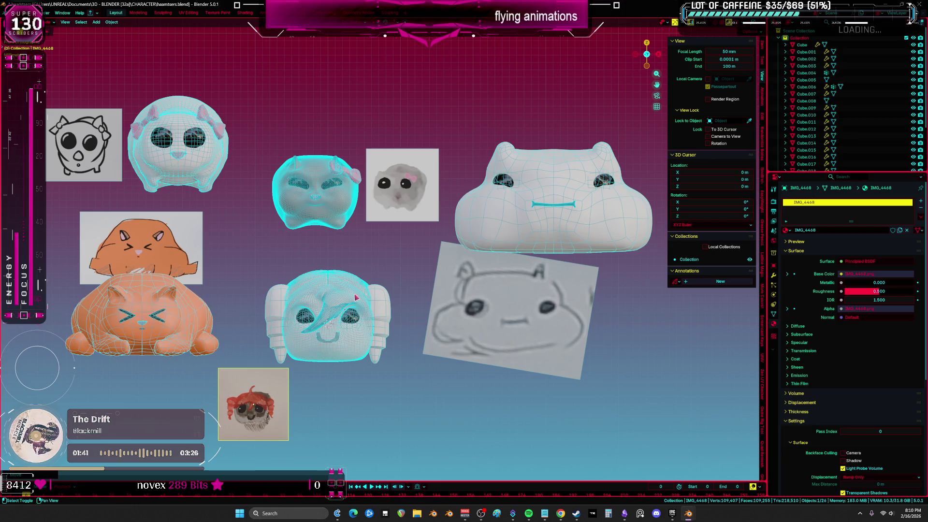
pyautogui.click(302, 219)
pyautogui.hotkey('shift', 'z')
pyautogui.hotkey('shift', 'z')
pyautogui.scroll(3, 376, 332)
pyautogui.click(458, 300)
pyautogui.hotkey('ctrl', 'space')
pyautogui.hotkey('ctrl', 'space')
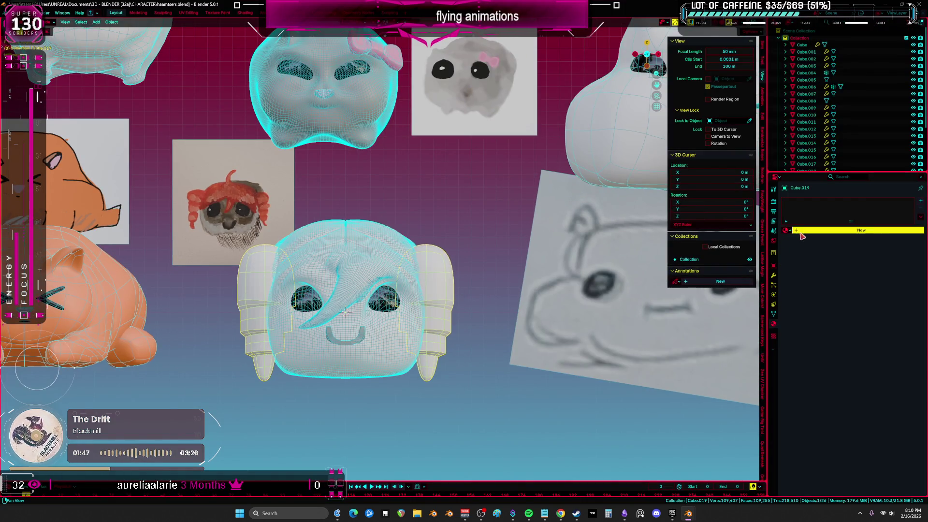
# Step: Assign Material.007 to the side pieces and eyedrop the drawing's hair red as its base colour
pyautogui.click(788, 231)
pyautogui.click(790, 231)
pyautogui.click(855, 275)
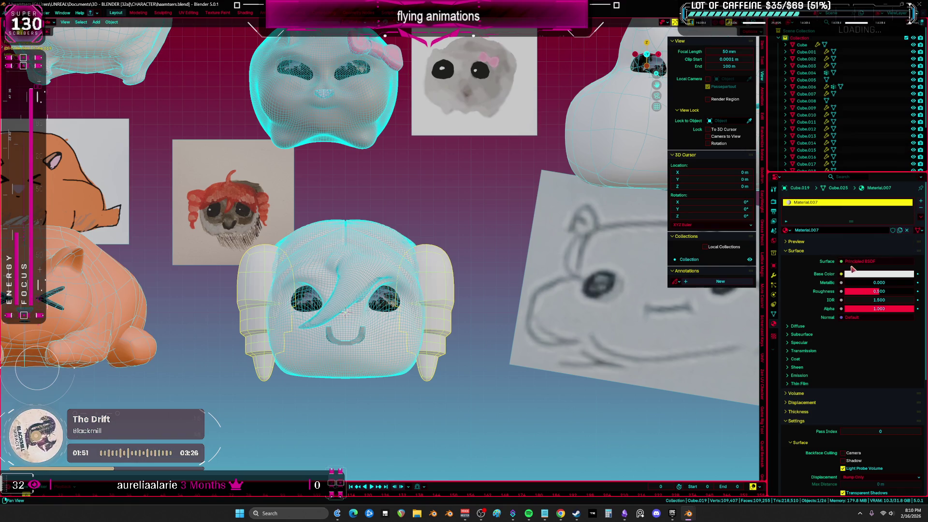
pyautogui.click(860, 277)
pyautogui.click(911, 264)
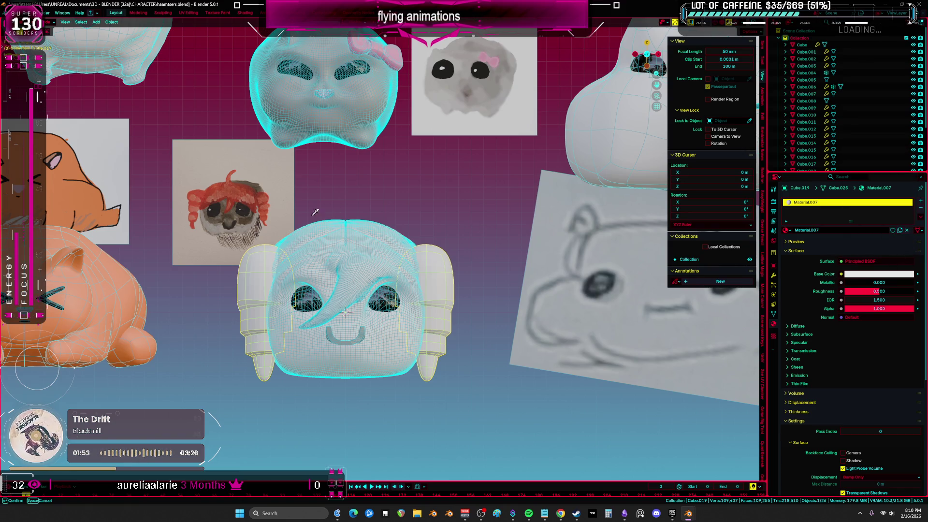
pyautogui.click(244, 192)
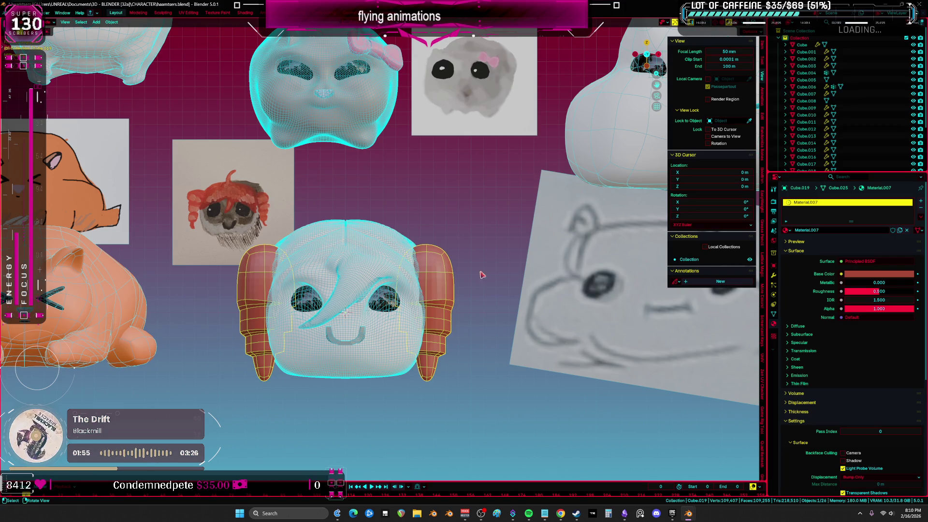
pyautogui.click(362, 257)
pyautogui.click(453, 284)
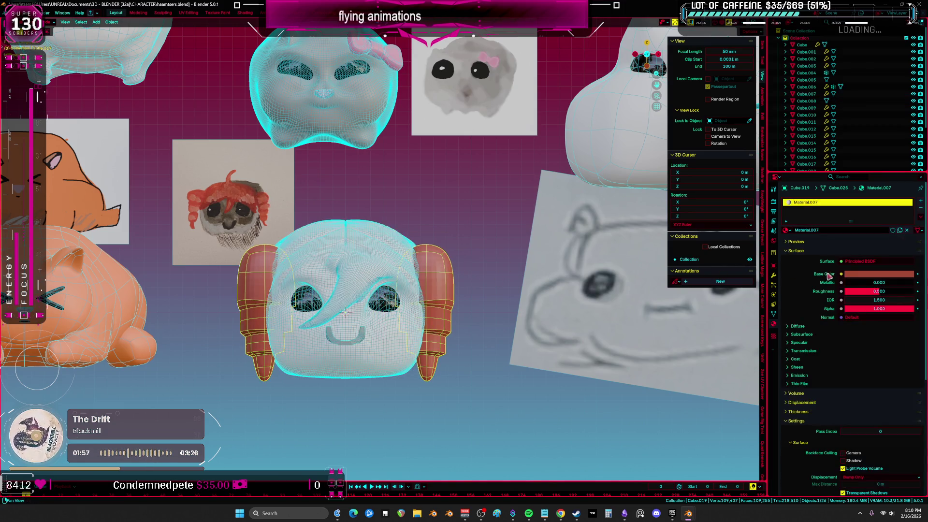
pyautogui.click(877, 275)
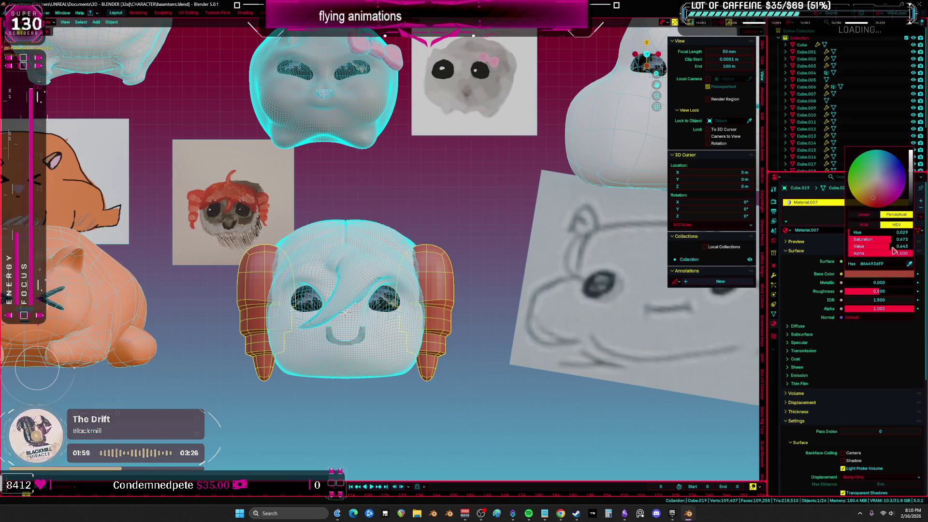
pyautogui.click(910, 263)
pyautogui.moveTo(249, 208); pyautogui.dragTo(249, 194)
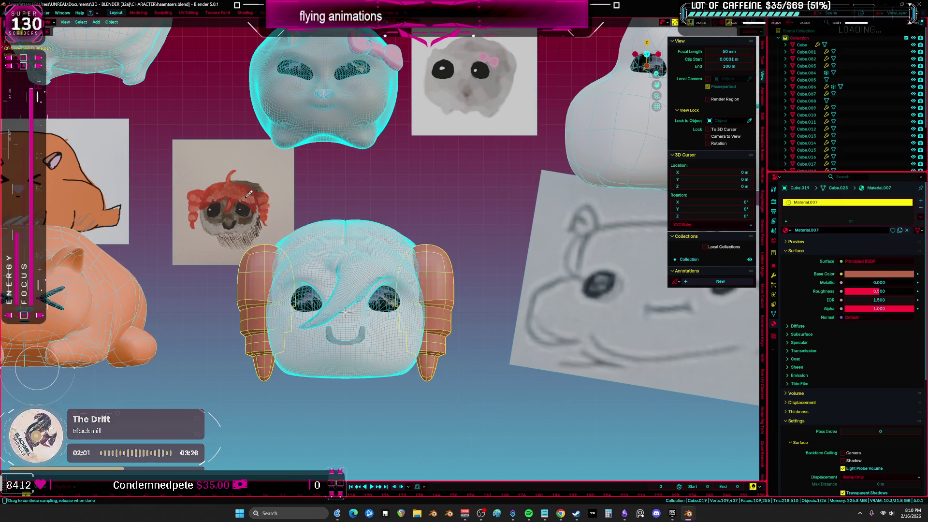
# Step: Open the head in Edit Mode and select the whole curled hair strand
pyautogui.click(367, 242)
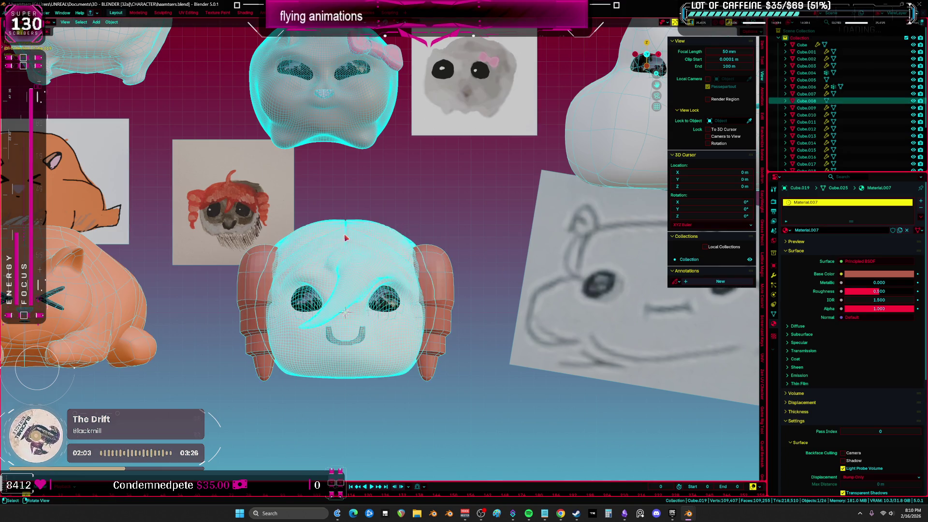
pyautogui.press('Tab')
pyautogui.scroll(2, 369, 283)
pyautogui.click(335, 198)
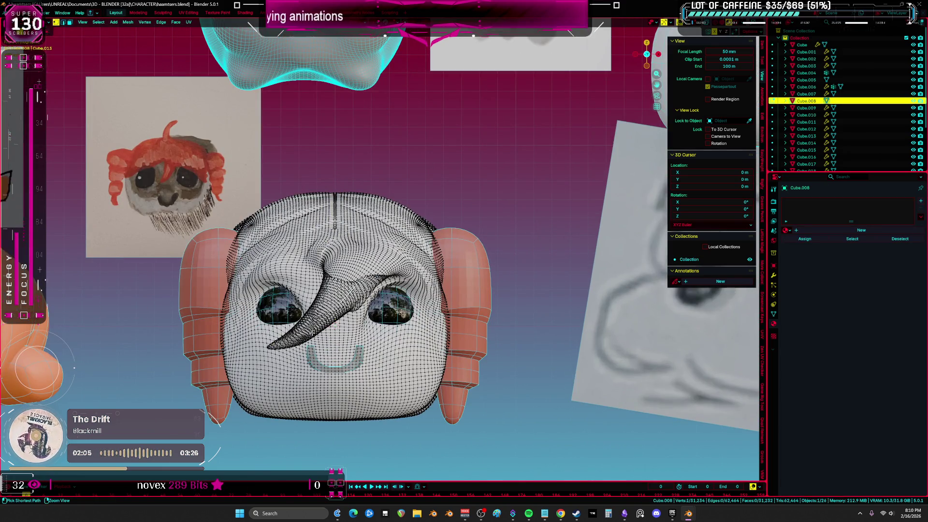
pyautogui.press('ctrl+KP_Add')
pyautogui.press('ctrl+KP_Add')
pyautogui.press('ctrl+KP_Add')
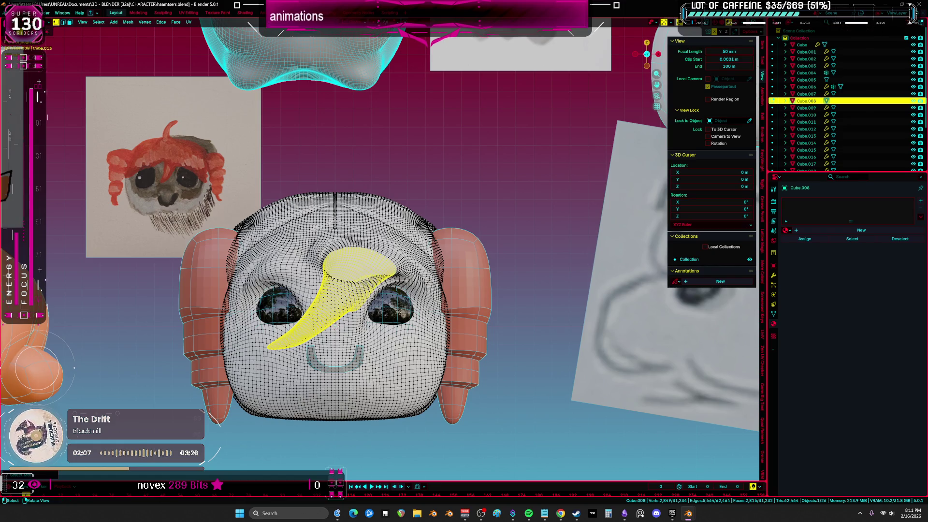
# Step: Add the head's top faces to the hair selection and create a second material slot
pyautogui.hotkey('shift', 'z')
pyautogui.moveTo(144, 180)
pyautogui.mouseDown()
pyautogui.moveTo(505, 274)
pyautogui.moveTo(563, 279)
pyautogui.mouseUp()
pyautogui.hotkey('shift', 'z')
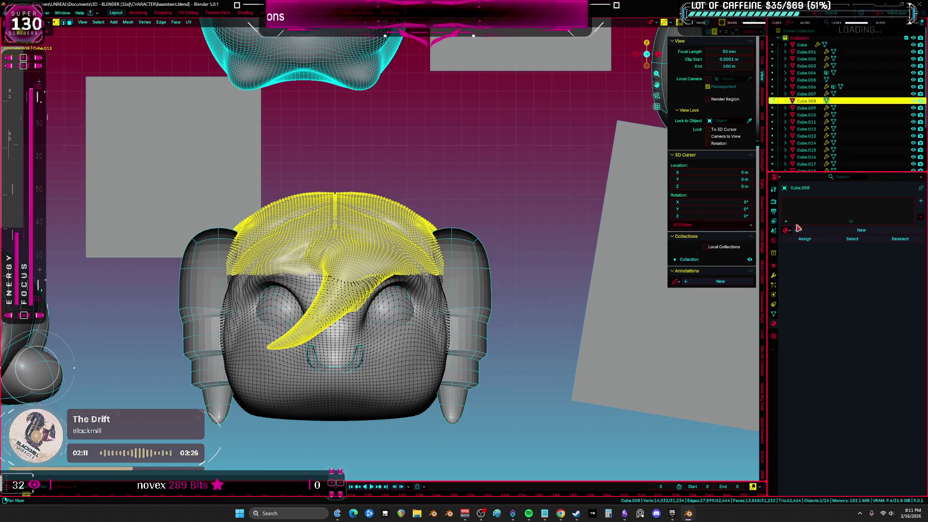
pyautogui.click(811, 232)
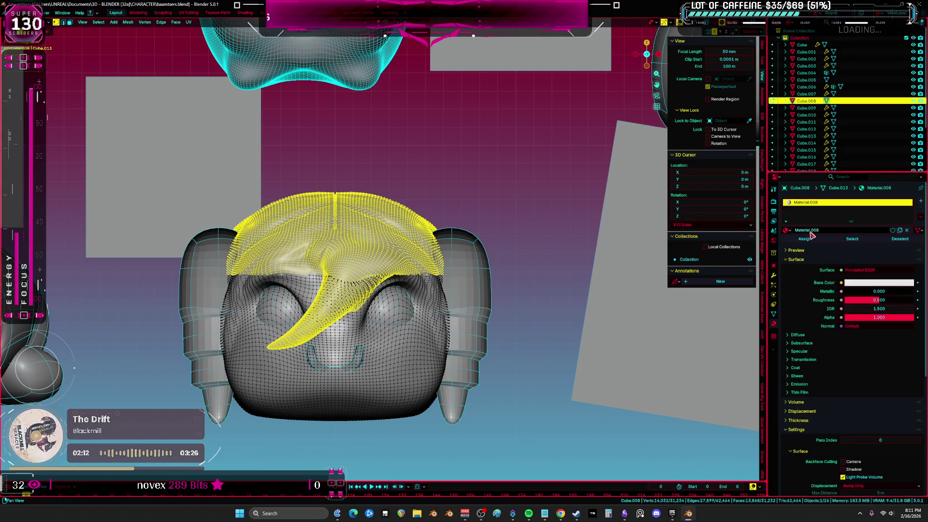
pyautogui.click(921, 203)
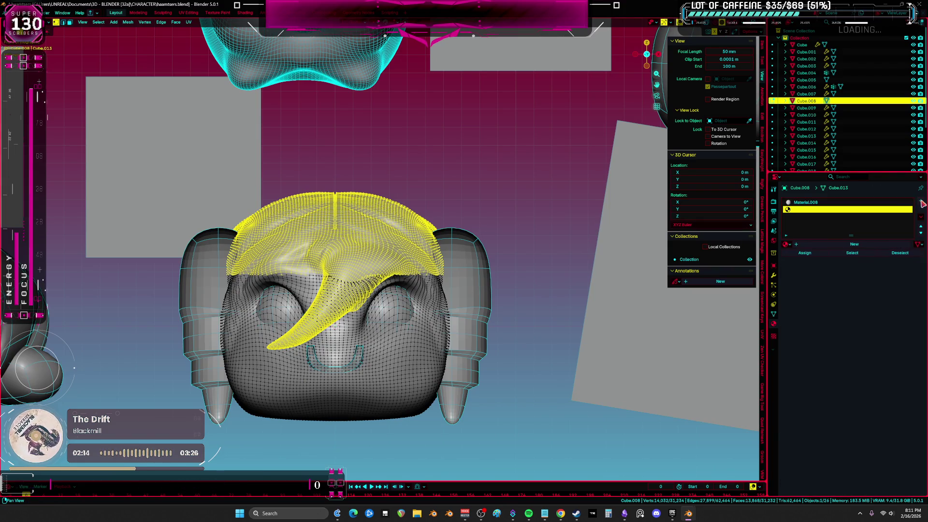
pyautogui.click(802, 245)
# Step: Give the slot the existing orange Material, preview it, and return to Object Mode
pyautogui.click(786, 244)
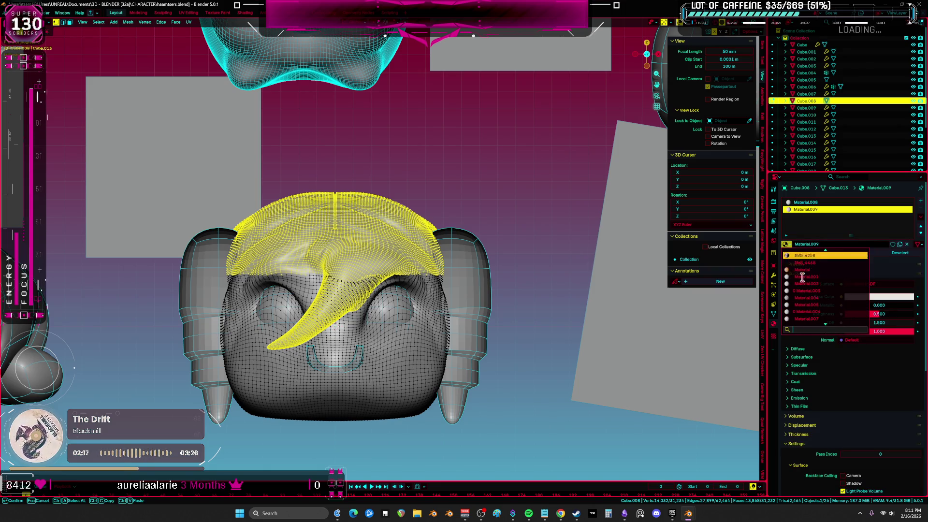
pyautogui.click(802, 277)
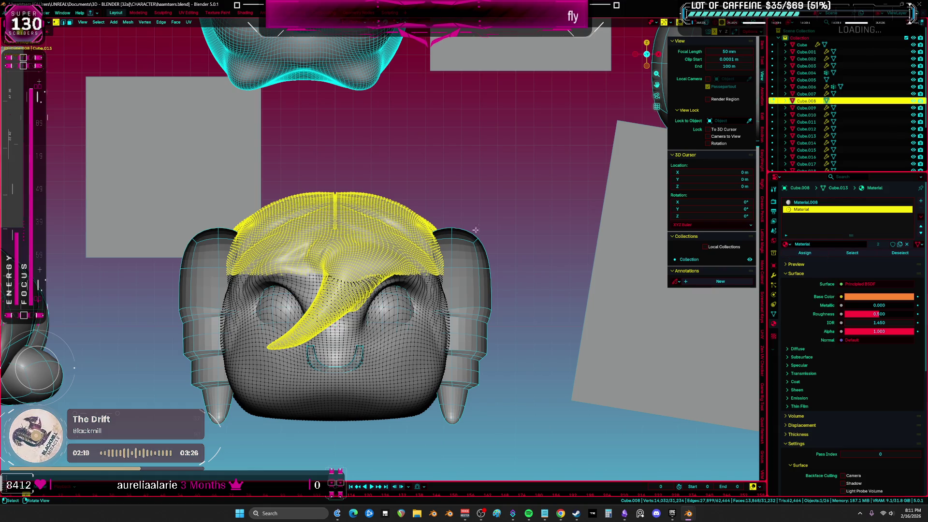
pyautogui.press('z')
pyautogui.click(388, 367)
pyautogui.scroll(-5, 402, 305)
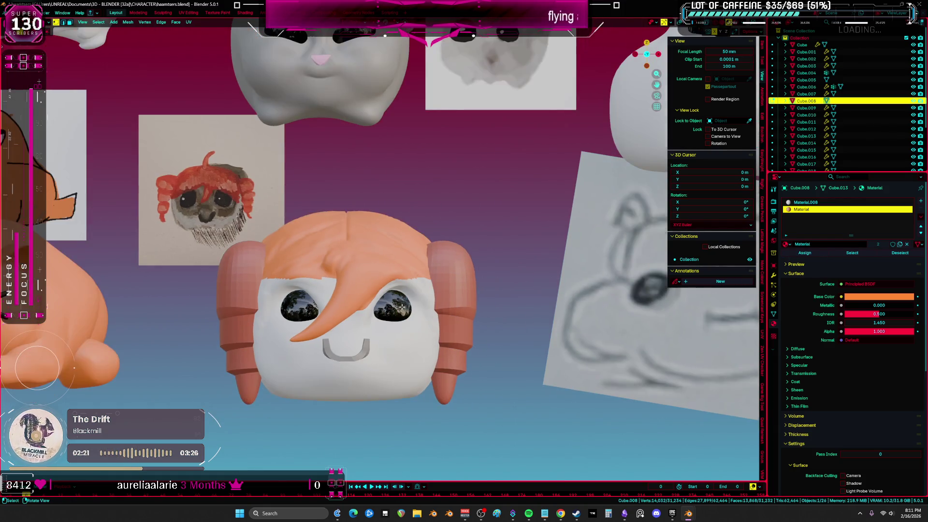
pyautogui.press('Tab')
pyautogui.scroll(3, 404, 340)
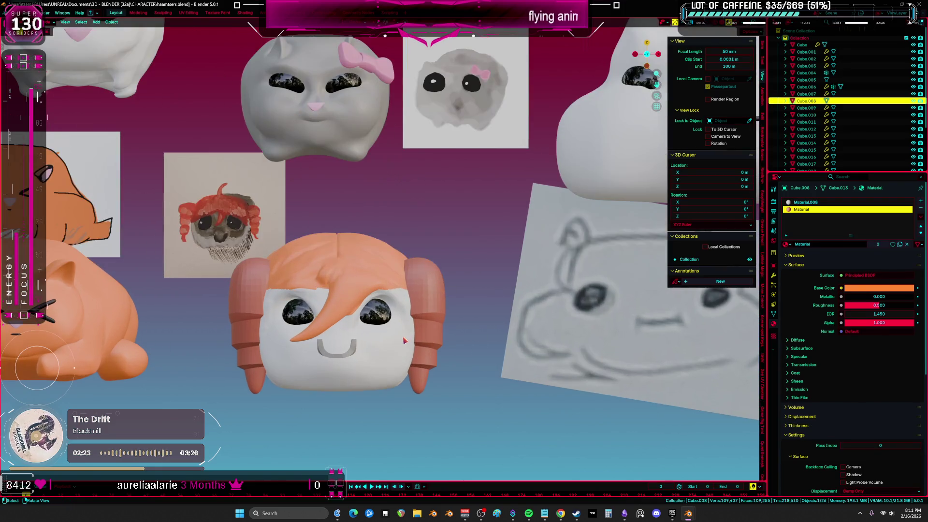
# Step: Select the mouth and try darker colour, then Material.002, Material.008 and Material.007 on it
pyautogui.click(353, 351)
pyautogui.click(860, 276)
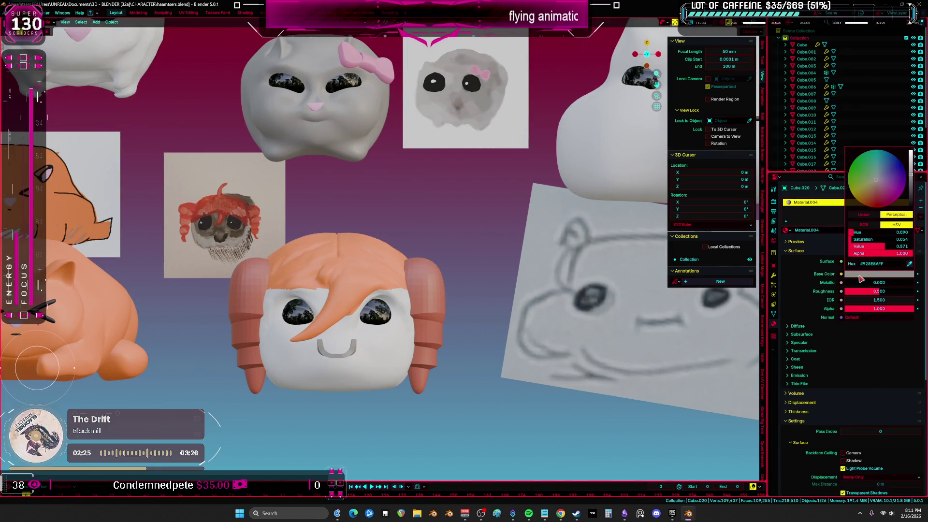
pyautogui.moveTo(912, 184)
pyautogui.mouseDown()
pyautogui.moveTo(912, 207)
pyautogui.moveTo(912, 185)
pyautogui.mouseUp()
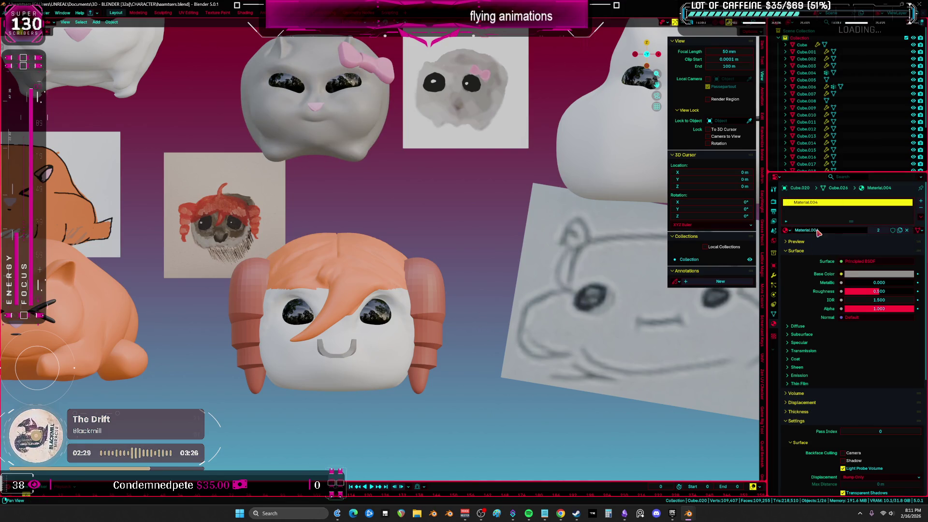
pyautogui.click(787, 231)
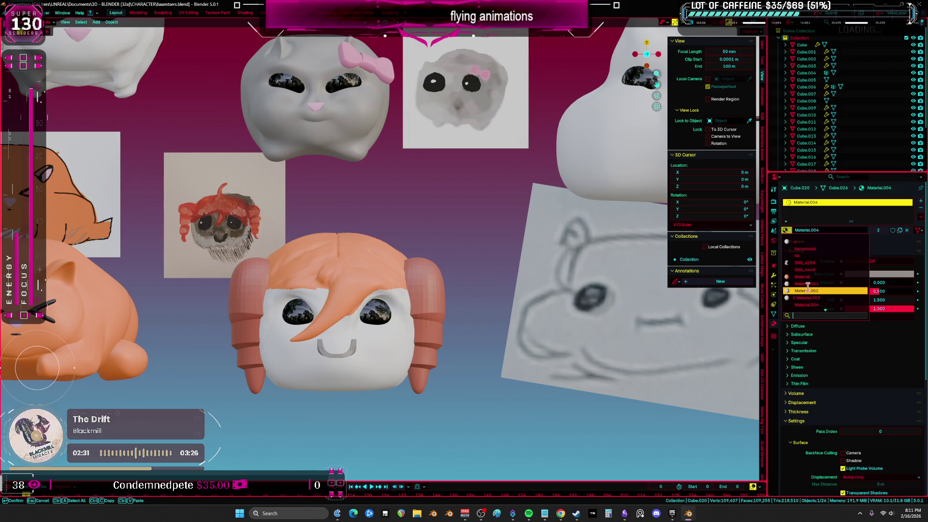
pyautogui.click(809, 291)
pyautogui.click(787, 230)
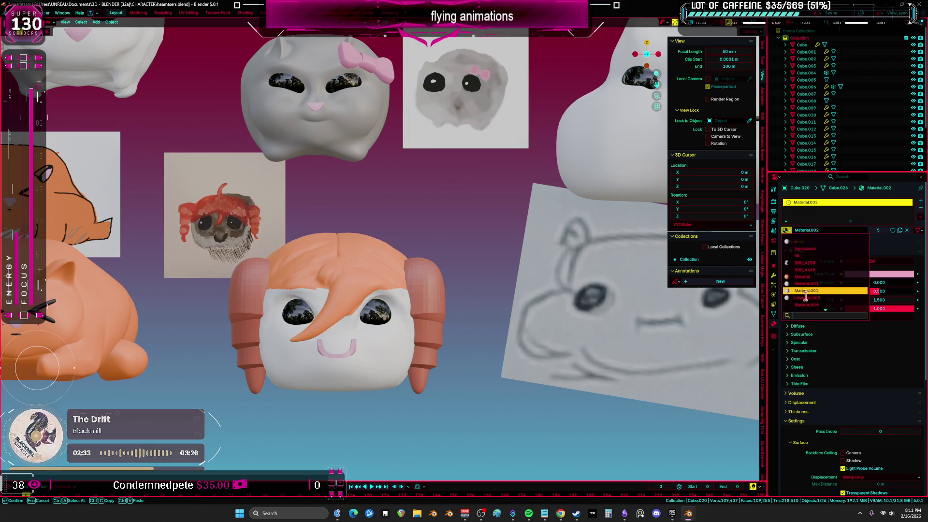
pyautogui.click(795, 290)
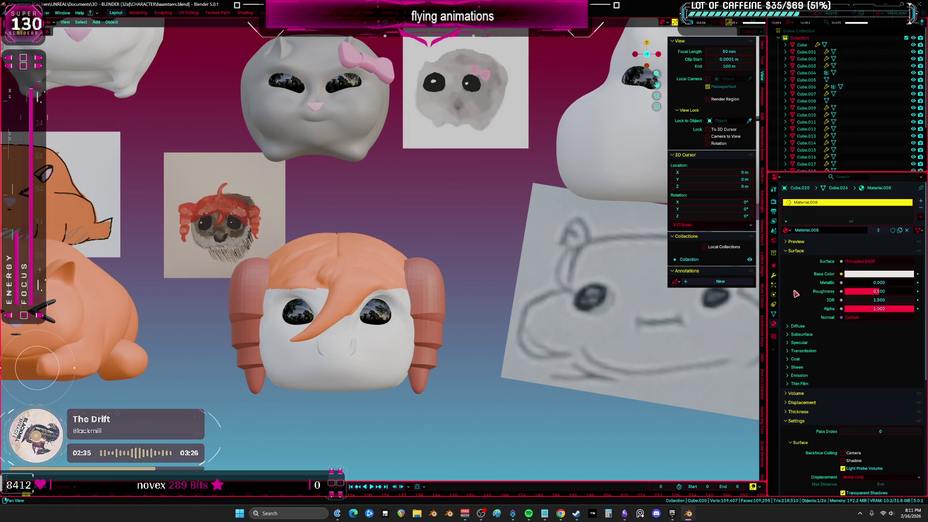
pyautogui.click(787, 231)
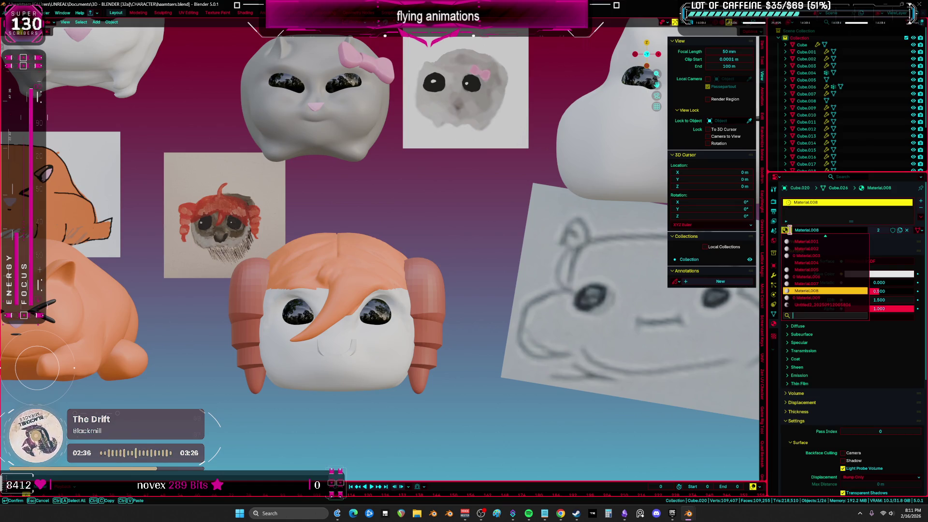
pyautogui.click(798, 282)
# Step: Check Cube.001's material, then give the smile the black Material.001 and select the hair
pyautogui.click(807, 52)
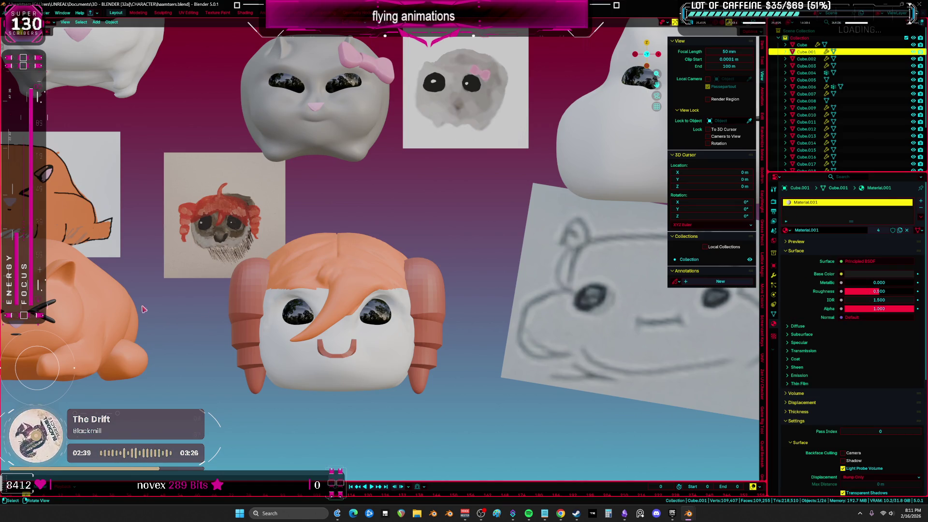
pyautogui.click(357, 353)
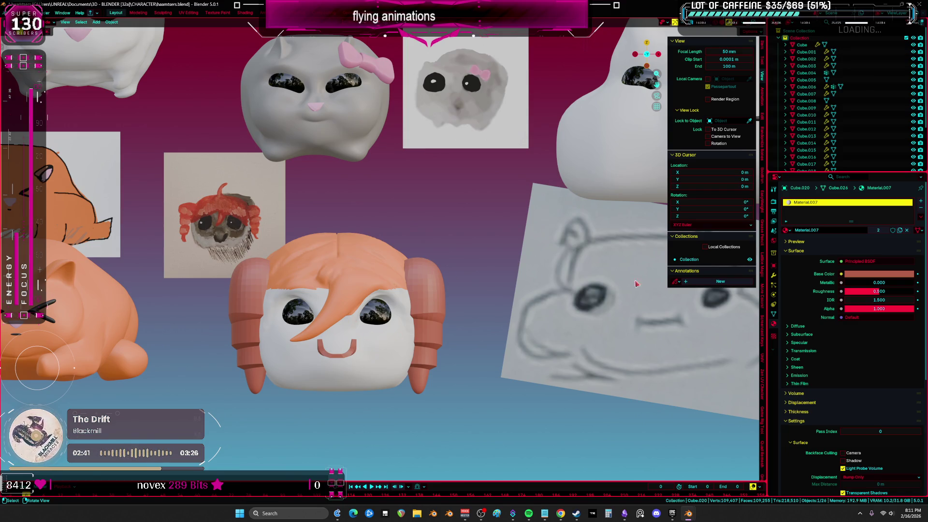
pyautogui.click(786, 231)
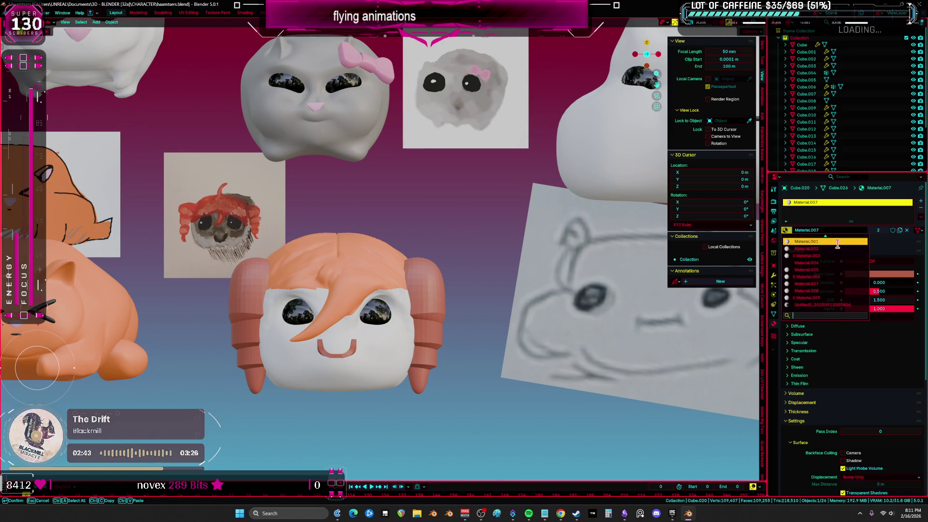
pyautogui.click(839, 264)
pyautogui.scroll(-7, 410, 315)
pyautogui.scroll(6, 436, 300)
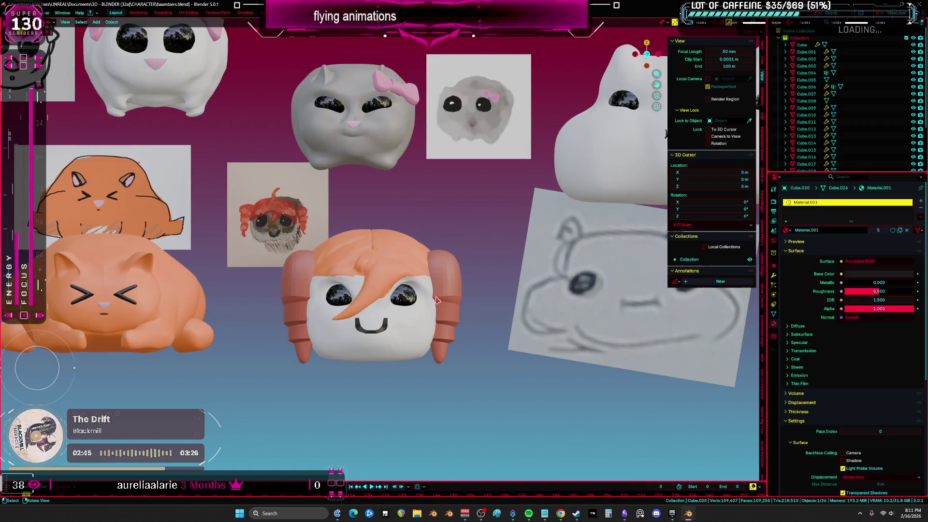
pyautogui.click(427, 289)
pyautogui.scroll(5, 382, 245)
# Step: In Sculpt Mode, make trial pulls on the orange hair's top with a smaller brush, then undo them
pyautogui.hotkey('ctrl', 'Tab')
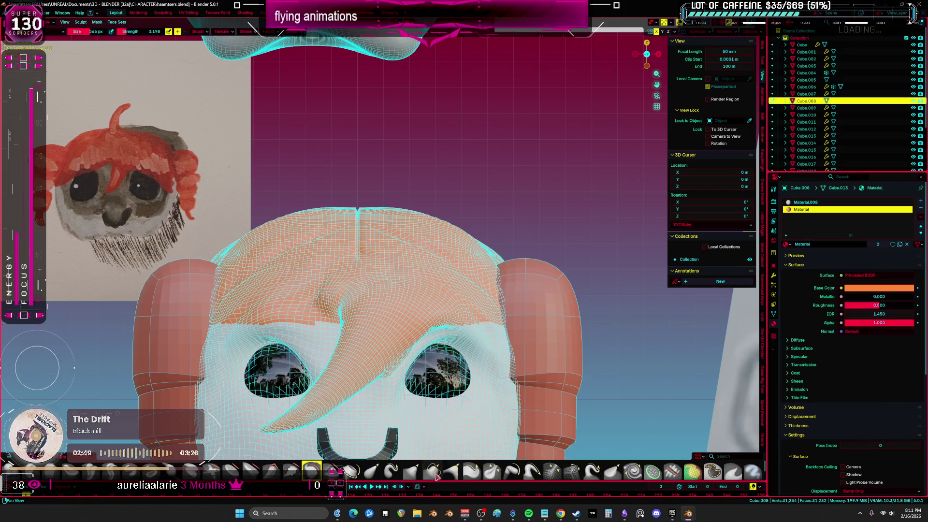
pyautogui.click(392, 472)
pyautogui.moveTo(358, 221); pyautogui.dragTo(358, 203)
pyautogui.press('f')
pyautogui.click(342, 176)
pyautogui.click(385, 150)
pyautogui.hotkey('ctrl', 'z')
pyautogui.moveTo(360, 219); pyautogui.dragTo(384, 129)
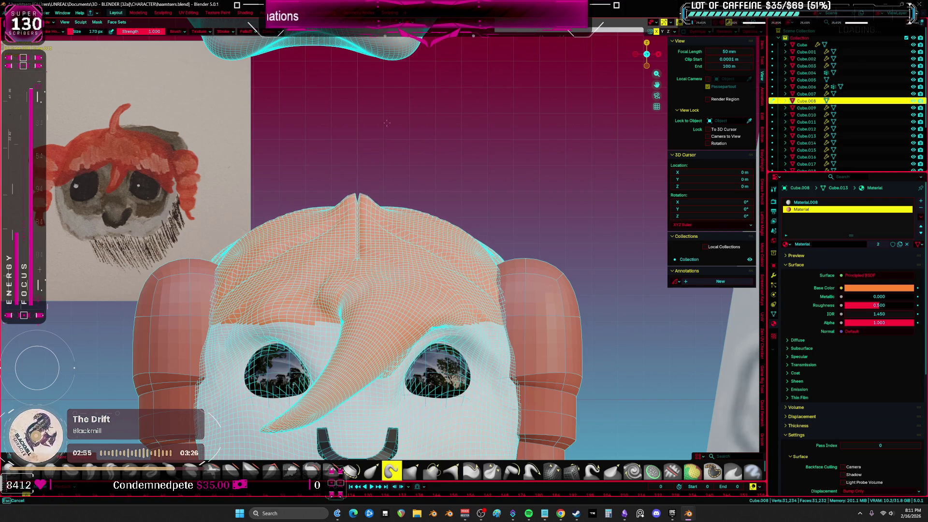
pyautogui.moveTo(366, 183); pyautogui.dragTo(377, 123)
pyautogui.press('s')
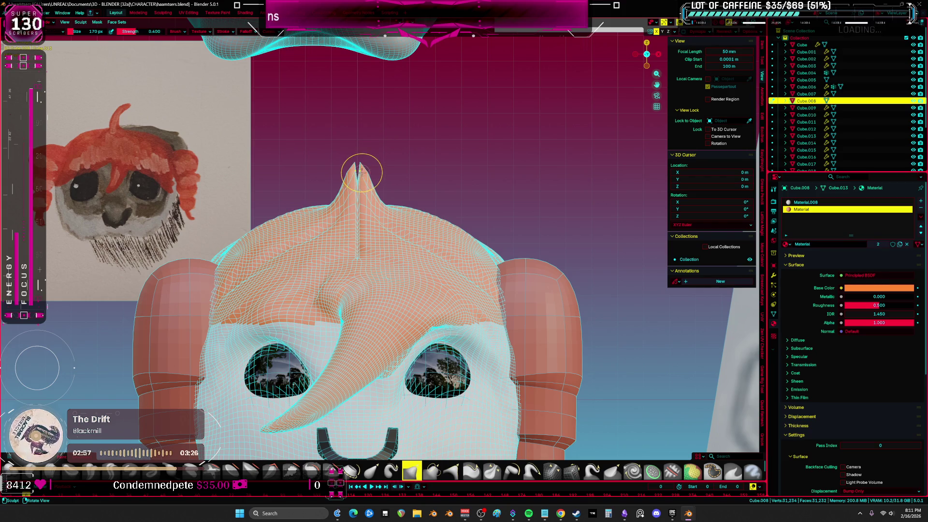
pyautogui.click(414, 249)
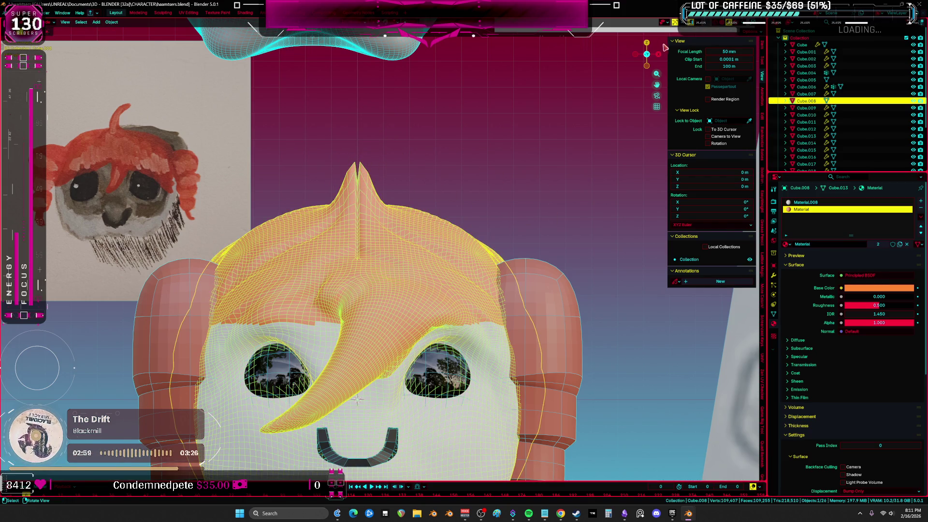
pyautogui.hotkey('ctrl', 'z')
pyautogui.hotkey('ctrl', 'z')
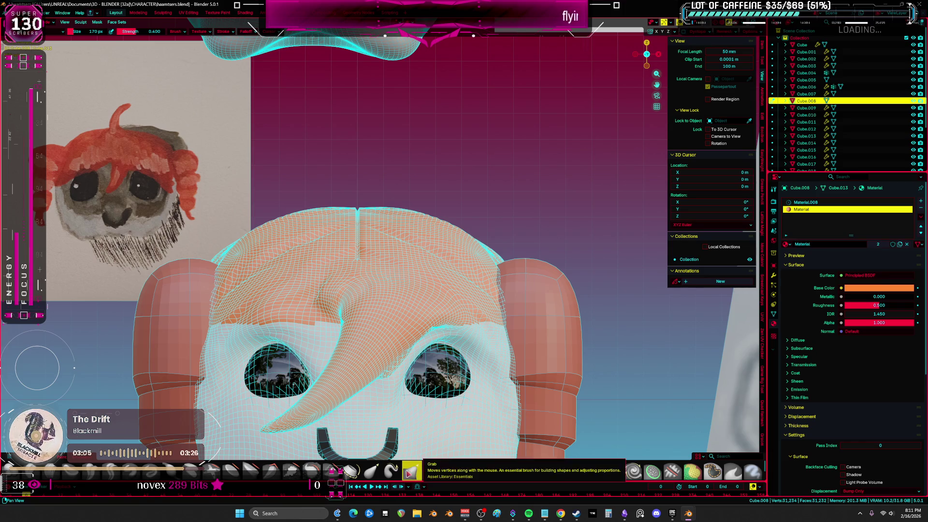
# Step: Pull the top of the hair into a tall peak, then thin its base with a gentler brush
pyautogui.click(392, 472)
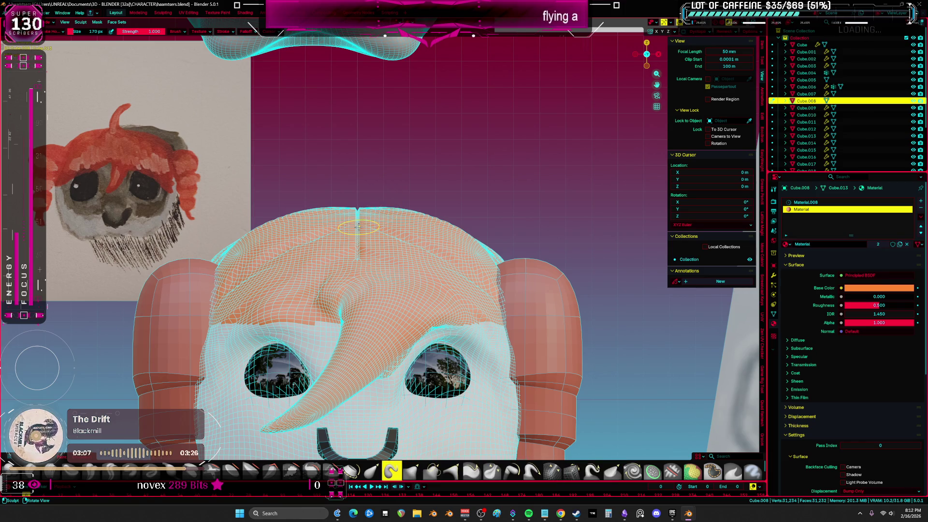
pyautogui.moveTo(358, 226); pyautogui.dragTo(412, 107)
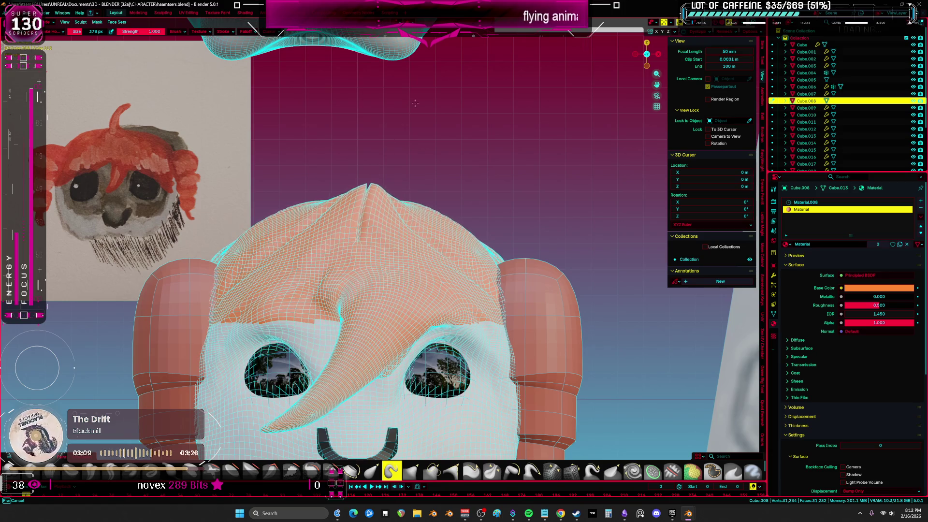
pyautogui.moveTo(371, 189)
pyautogui.mouseDown()
pyautogui.moveTo(397, 118)
pyautogui.moveTo(390, 106)
pyautogui.mouseUp()
pyautogui.click(412, 472)
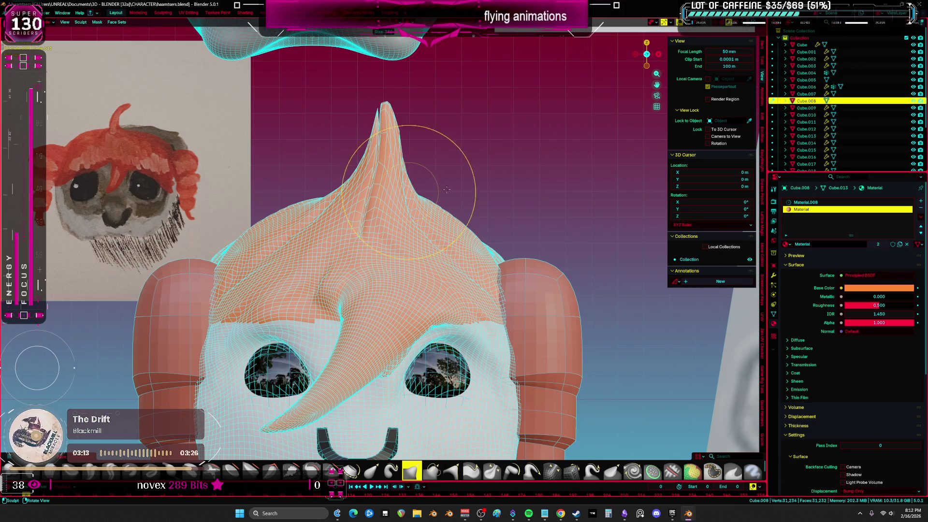
pyautogui.moveTo(332, 184); pyautogui.dragTo(378, 223)
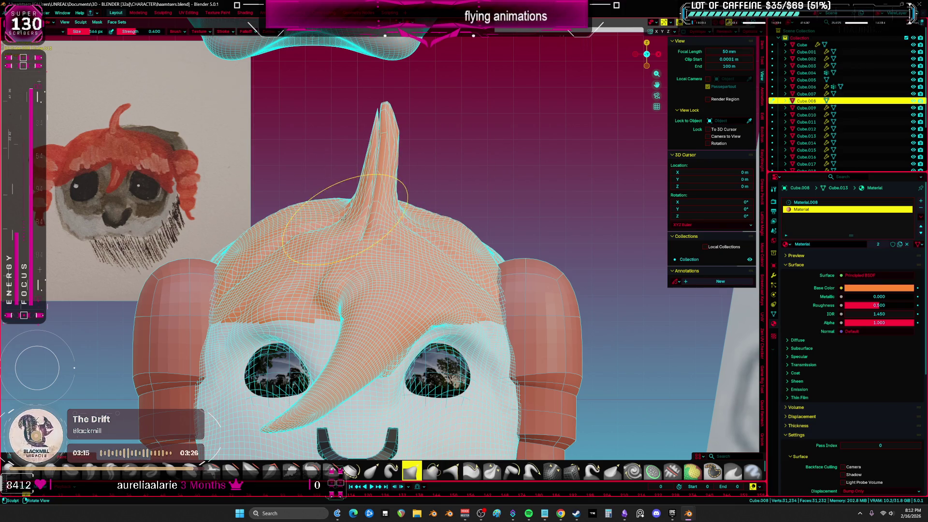
pyautogui.moveTo(378, 222); pyautogui.dragTo(509, 181, button='middle')
pyautogui.moveTo(509, 180); pyautogui.dragTo(521, 104)
pyautogui.moveTo(522, 104); pyautogui.dragTo(455, 177, button='middle')
# Step: From the front view, reshape the spike's tip and hook it over to the right
pyautogui.press('KP_1')
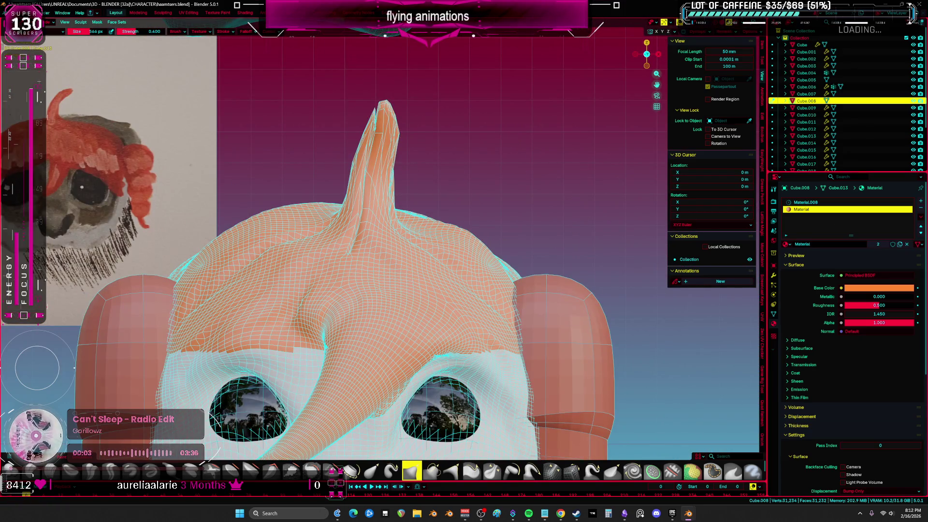
pyautogui.keyDown('shift'); pyautogui.moveTo(514, 221); pyautogui.dragTo(512, 206, button='middle'); pyautogui.keyUp('shift')
pyautogui.moveTo(361, 208); pyautogui.dragTo(369, 162)
pyautogui.moveTo(357, 197); pyautogui.dragTo(310, 227, button='middle')
pyautogui.press('KP_1')
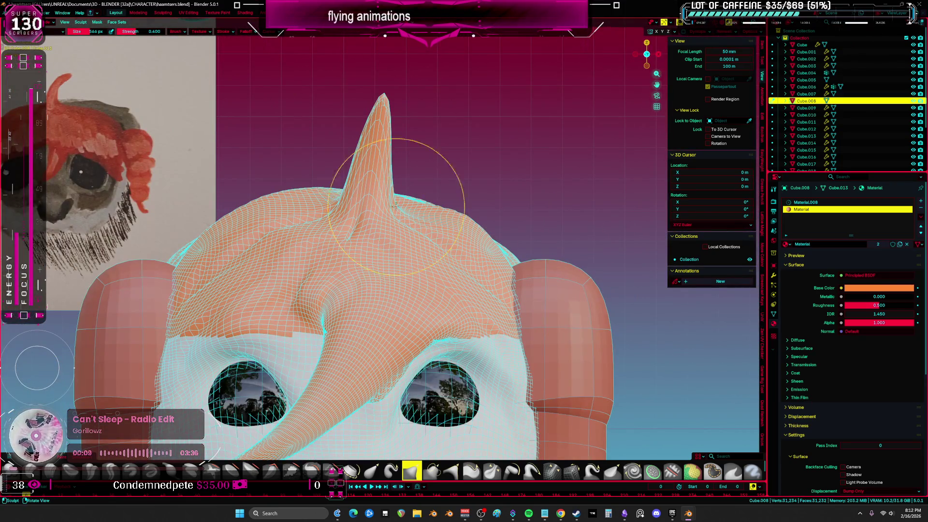
pyautogui.moveTo(370, 205)
pyautogui.mouseDown()
pyautogui.moveTo(393, 145)
pyautogui.moveTo(382, 102)
pyautogui.moveTo(363, 161)
pyautogui.mouseUp()
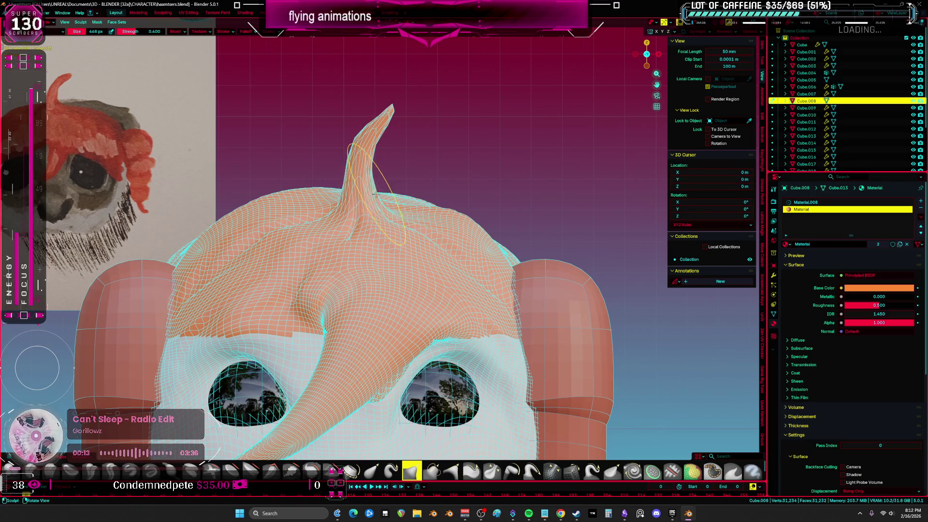
pyautogui.scroll(-5, 441, 274)
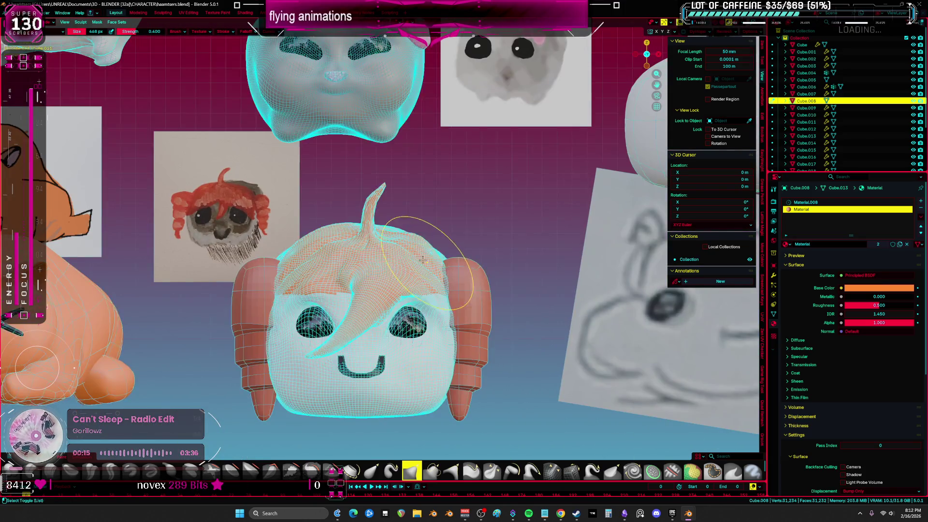
# Step: Inspect the hair spike up close, then reframe the view on all the models
pyautogui.scroll(4, 372, 183)
pyautogui.moveTo(369, 197); pyautogui.dragTo(376, 166)
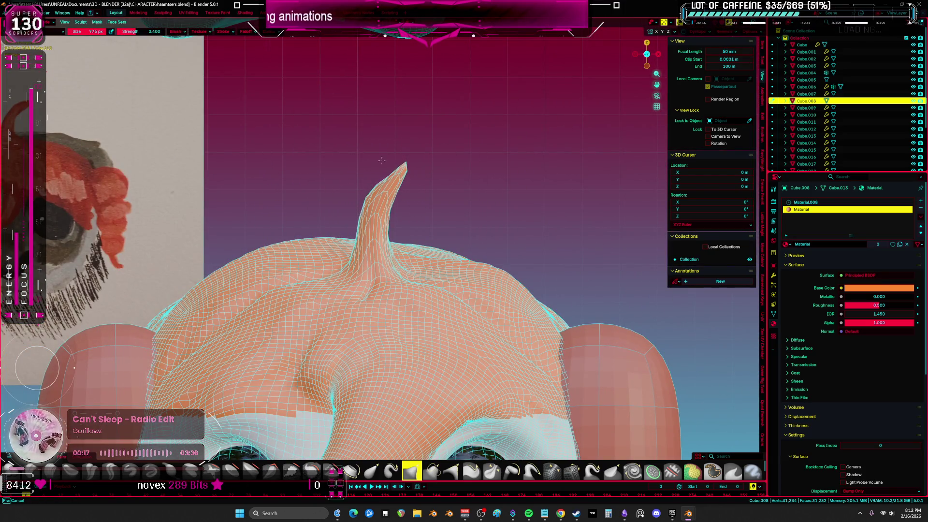
pyautogui.scroll(-6, 376, 165)
pyautogui.scroll(-3, 443, 282)
pyautogui.moveTo(443, 283); pyautogui.dragTo(379, 293, button='middle')
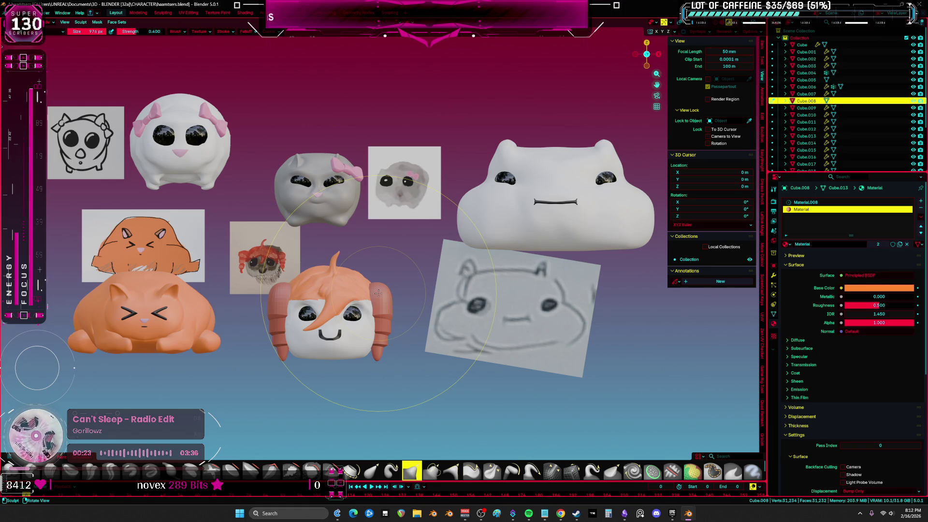
pyautogui.scroll(5, 379, 293)
# Step: Return to Sculpt Mode with the lower-strength brush, viewing the face from below
pyautogui.hotkey('ctrl', 'Tab')
pyautogui.click(410, 344)
pyautogui.moveTo(387, 309)
pyautogui.mouseDown(button='middle')
pyautogui.moveTo(406, 270)
pyautogui.moveTo(440, 300)
pyautogui.moveTo(407, 297)
pyautogui.mouseUp(button='middle')
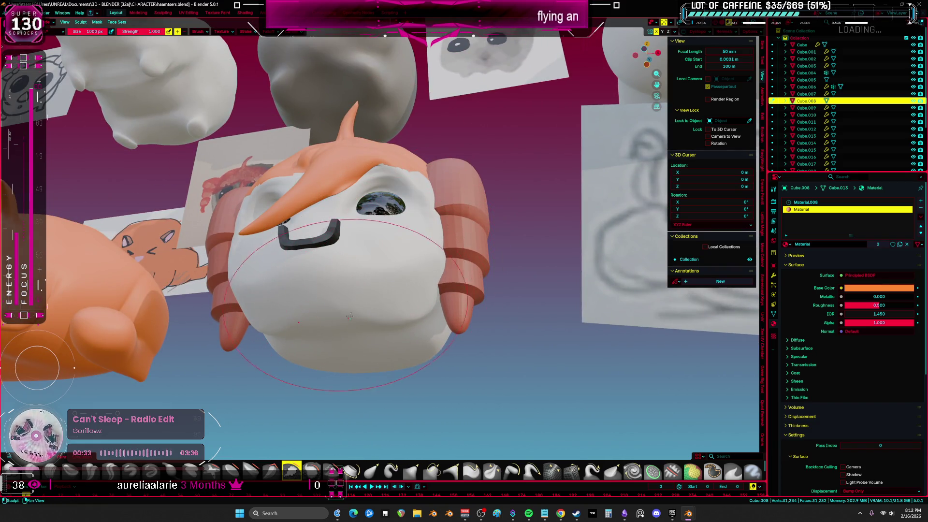
pyautogui.moveTo(353, 306); pyautogui.dragTo(425, 311, button='middle')
pyautogui.hotkey('shift', 't')
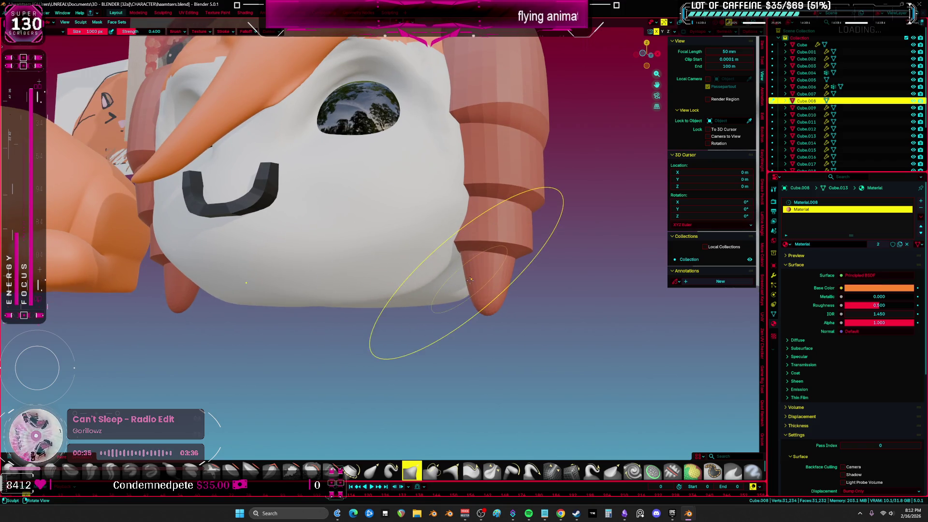
pyautogui.scroll(3, 469, 280)
pyautogui.scroll(-5, 469, 280)
pyautogui.scroll(-3, 445, 310)
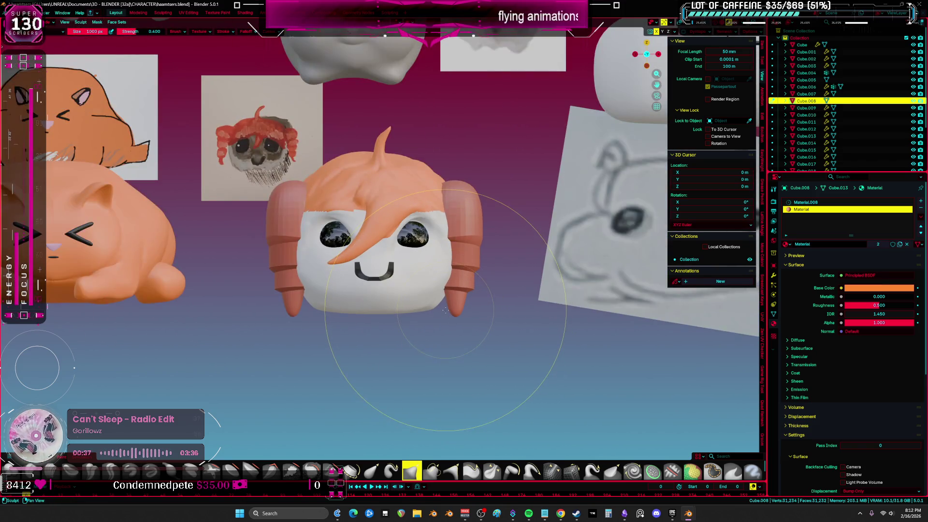
pyautogui.scroll(5, 445, 309)
pyautogui.moveTo(435, 281)
pyautogui.mouseDown(button='middle')
pyautogui.moveTo(428, 245)
pyautogui.moveTo(415, 256)
pyautogui.mouseUp(button='middle')
# Step: Switch to a smaller, different brush in plain solid shading and bulge the cheek outward
pyautogui.press('[')
pyautogui.press('[')
pyautogui.press('[')
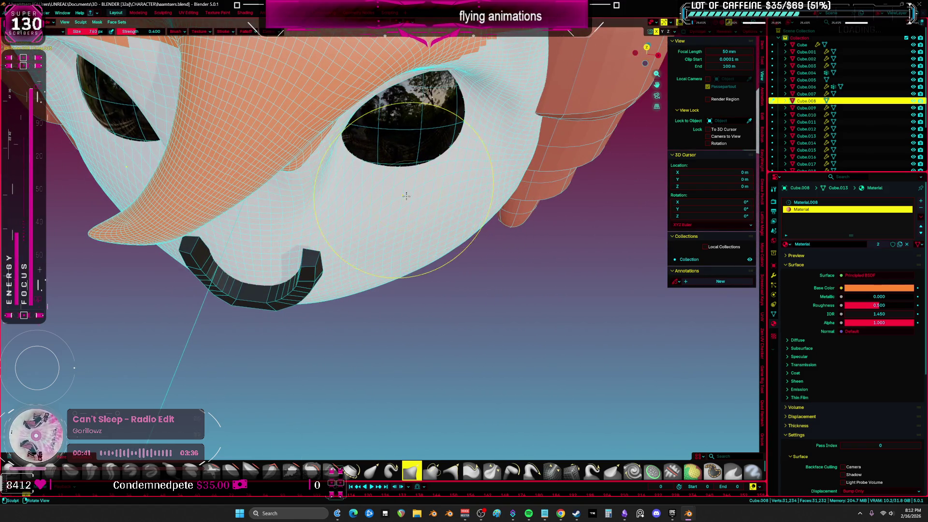
pyautogui.click(51, 469)
pyautogui.press('z')
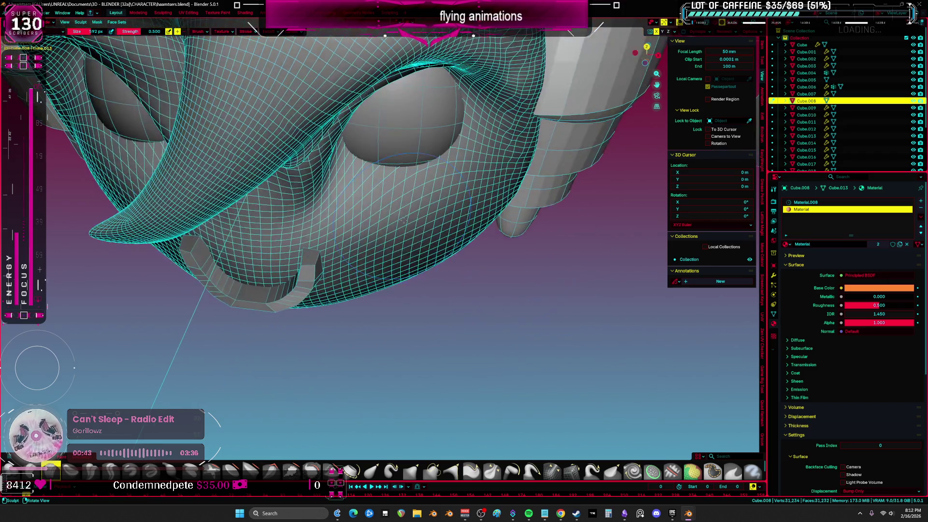
pyautogui.scroll(3, 436, 217)
pyautogui.moveTo(456, 209)
pyautogui.mouseDown()
pyautogui.moveTo(329, 227)
pyautogui.moveTo(526, 134)
pyautogui.mouseUp()
# Step: Sculpt the surface below and around the mouth from a frontal view
pyautogui.moveTo(527, 130); pyautogui.dragTo(435, 232, button='middle')
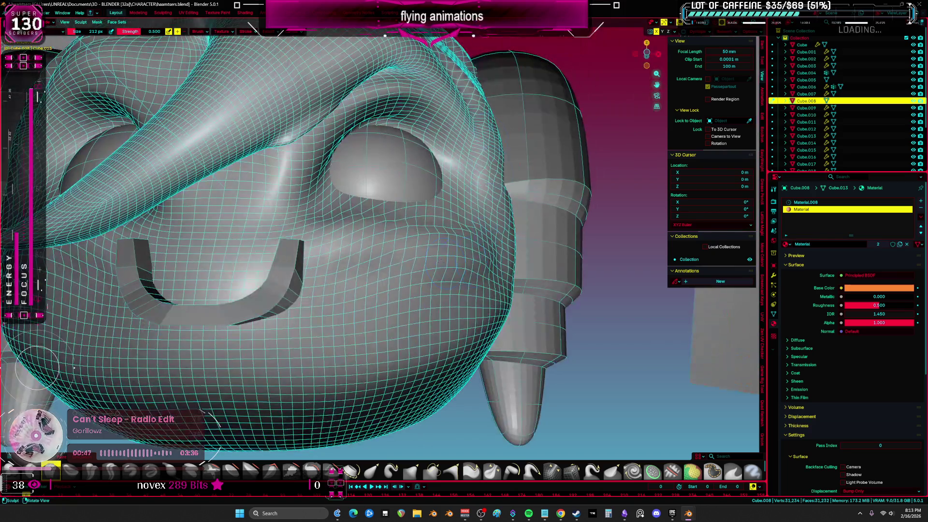
pyautogui.scroll(2, 347, 275)
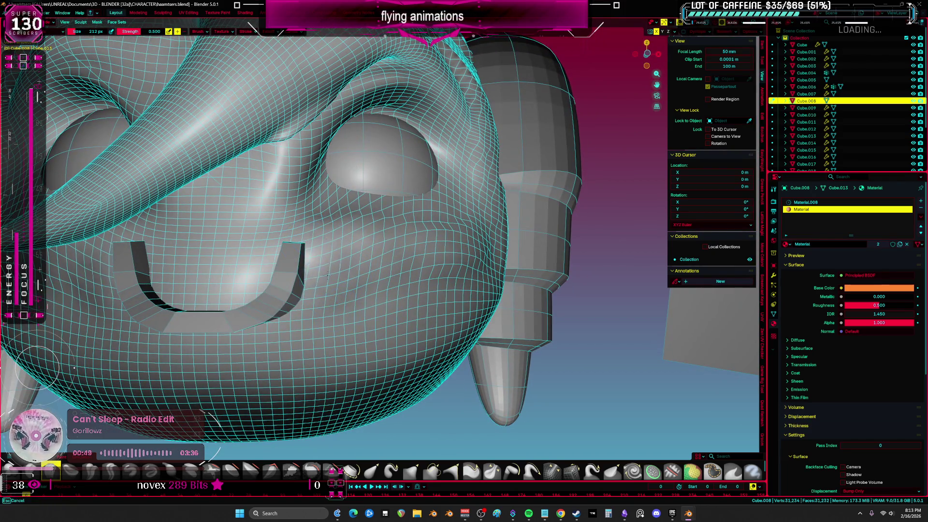
pyautogui.moveTo(271, 319); pyautogui.dragTo(175, 323)
pyautogui.moveTo(150, 264); pyautogui.dragTo(252, 290)
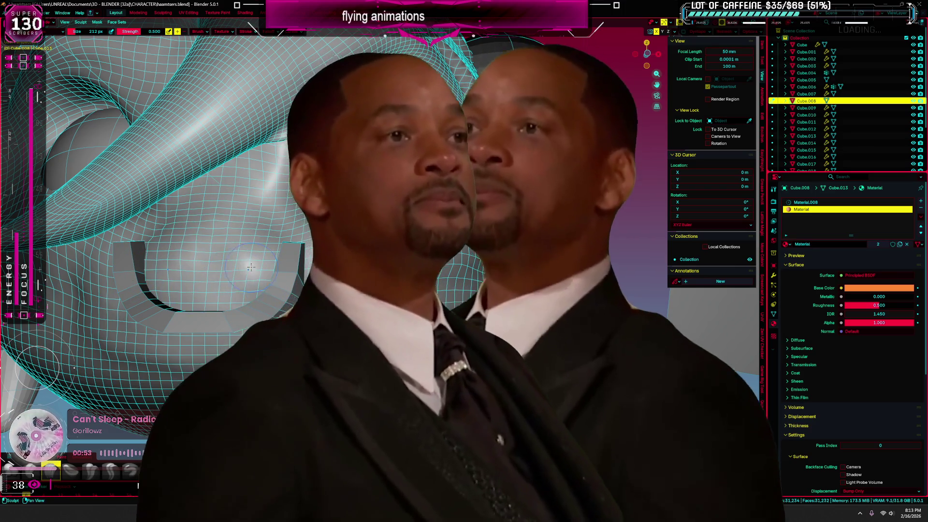
pyautogui.press('f')
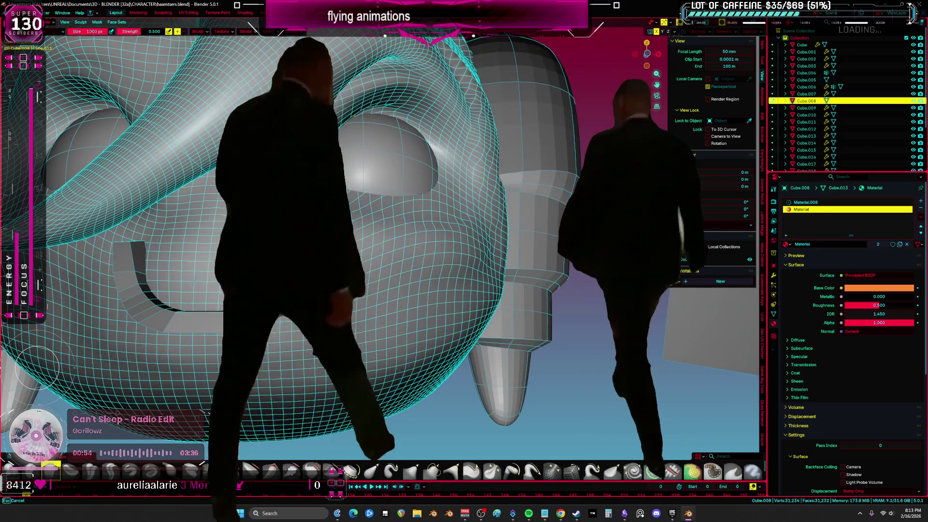
pyautogui.moveTo(338, 290); pyautogui.dragTo(381, 314, button='middle')
# Step: Select the mouth piece and rotate it around the X axis so it sits upright
pyautogui.hotkey('ctrl', 'Tab')
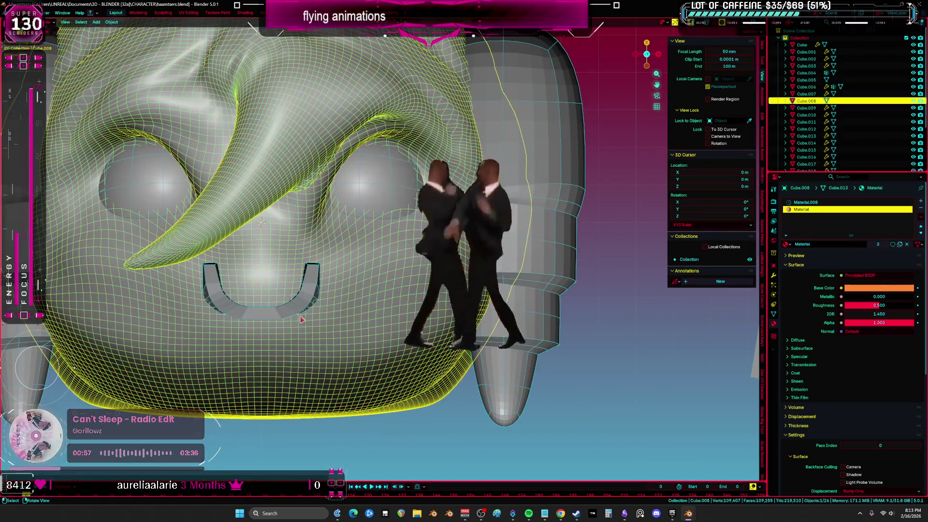
pyautogui.click(271, 288)
pyautogui.moveTo(271, 288); pyautogui.dragTo(331, 290, button='middle')
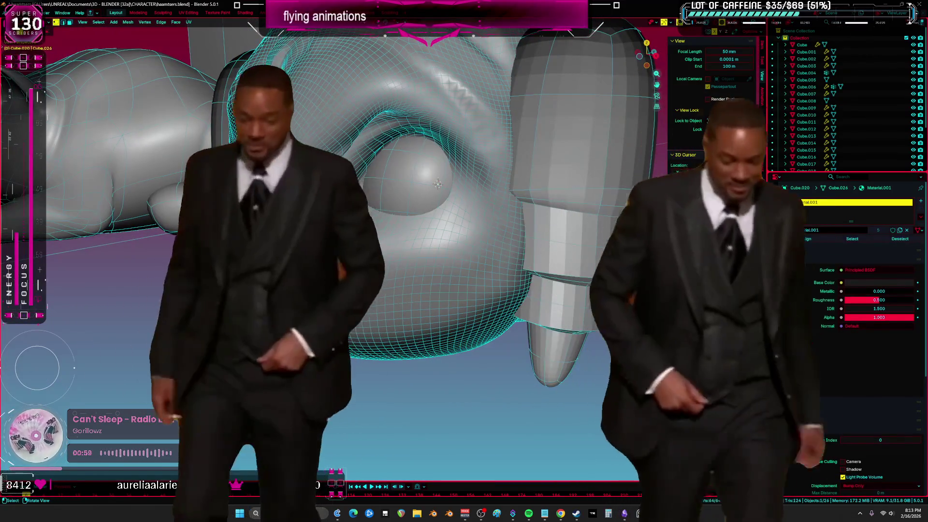
pyautogui.press('Tab')
pyautogui.press('g')
pyautogui.press('y')
pyautogui.press('r')
pyautogui.press('x')
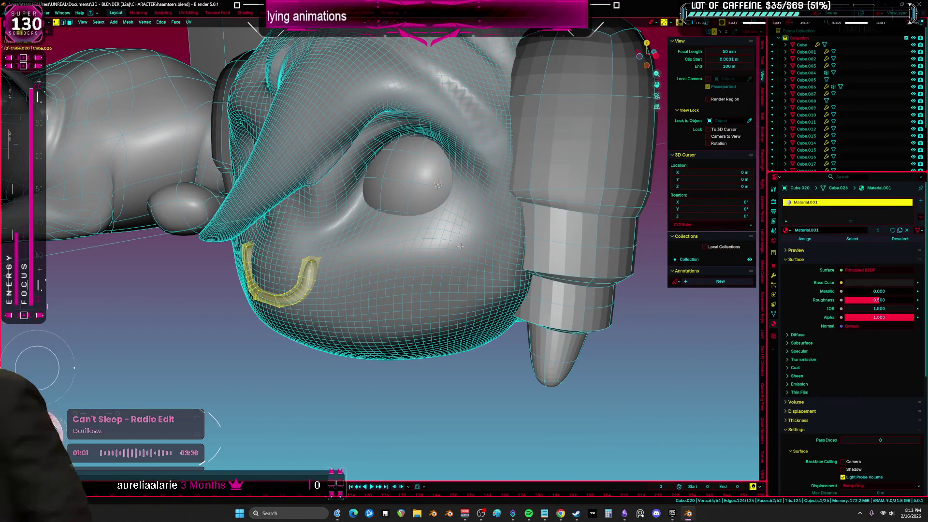
pyautogui.click(458, 261)
pyautogui.moveTo(459, 261); pyautogui.dragTo(438, 346, button='middle')
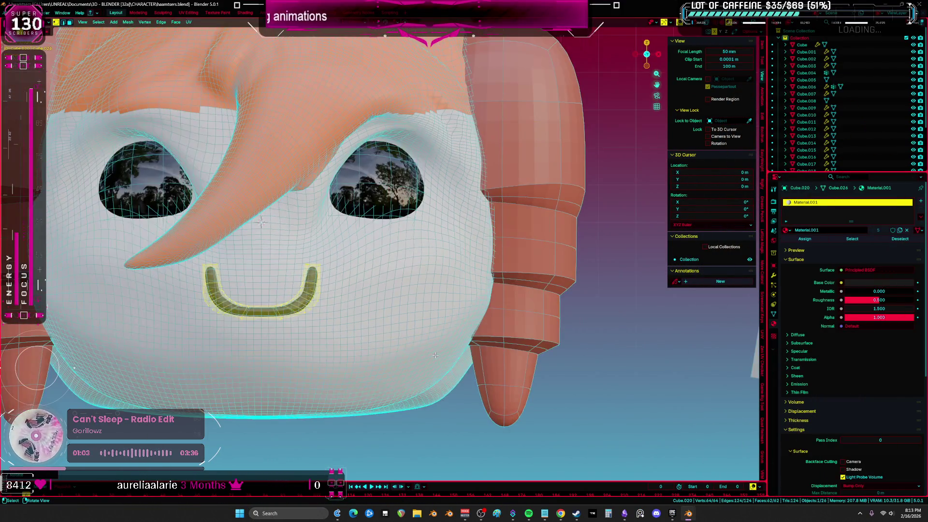
pyautogui.scroll(-2, 439, 347)
pyautogui.scroll(-3, 458, 302)
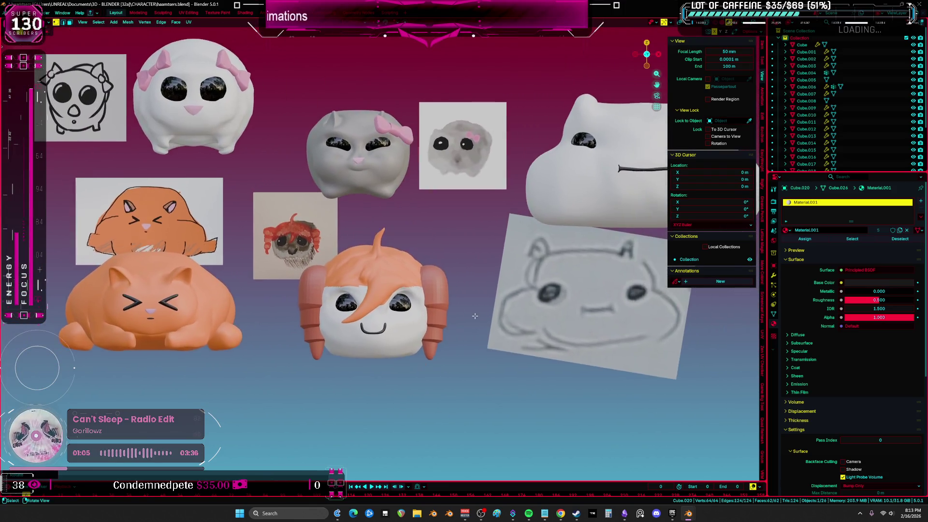
pyautogui.scroll(5, 435, 290)
# Step: Switch sculpting back to the head mesh, then open the eye mesh in Edit Mode
pyautogui.hotkey('ctrl', 'Tab')
pyautogui.scroll(3, 411, 257)
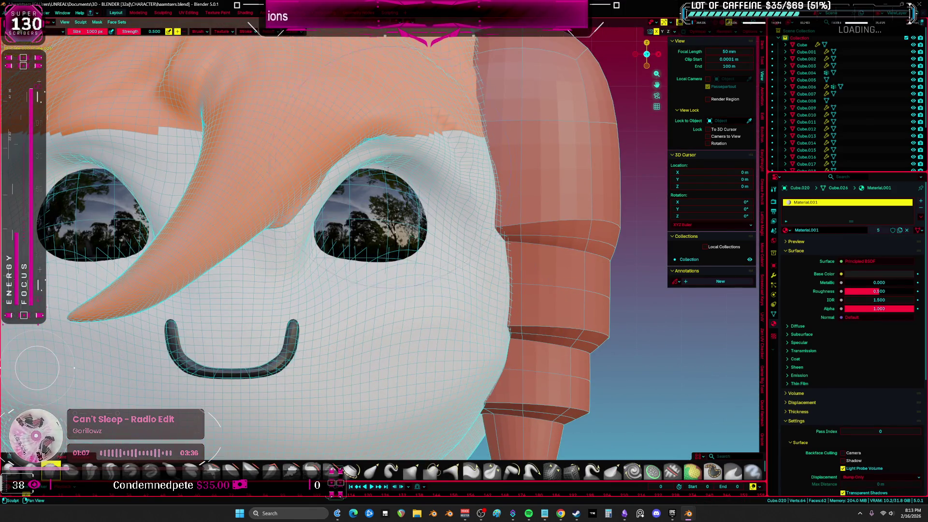
pyautogui.hotkey('alt', 'q')
pyautogui.moveTo(432, 173); pyautogui.dragTo(385, 165, button='middle')
pyautogui.press('f')
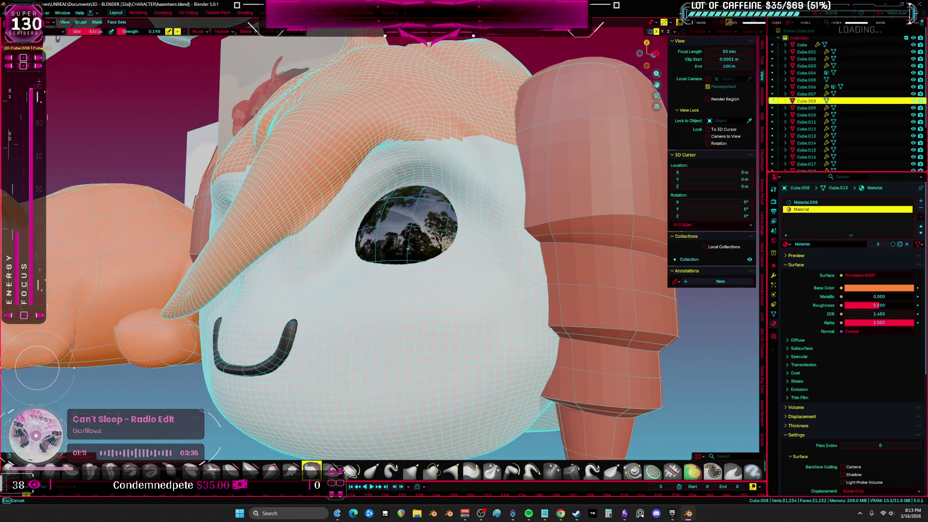
pyautogui.press('Escape')
pyautogui.moveTo(407, 168); pyautogui.dragTo(437, 181, button='middle')
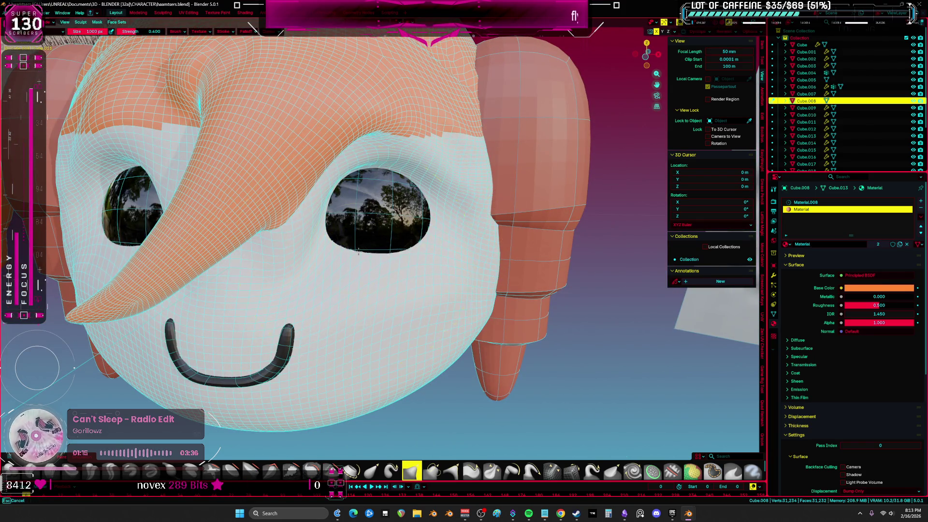
pyautogui.scroll(3, 377, 260)
pyautogui.scroll(-5, 338, 259)
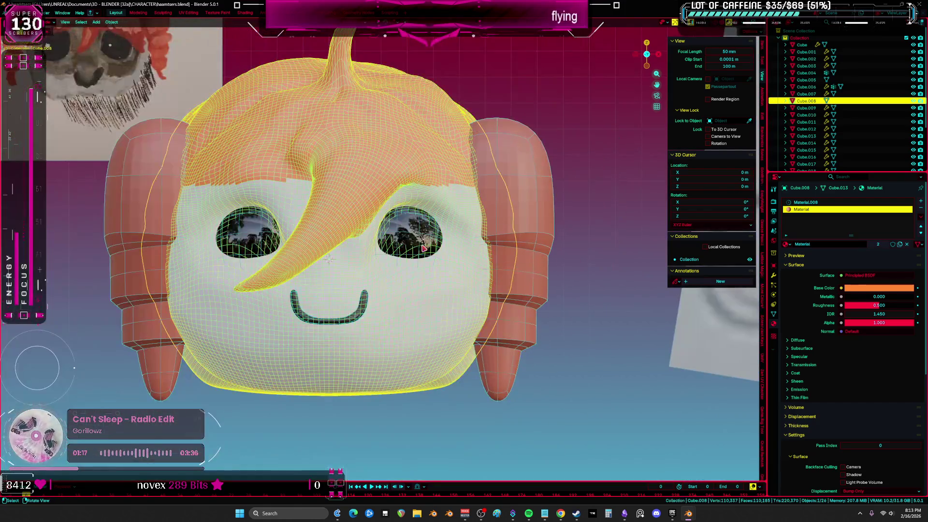
pyautogui.press('Tab')
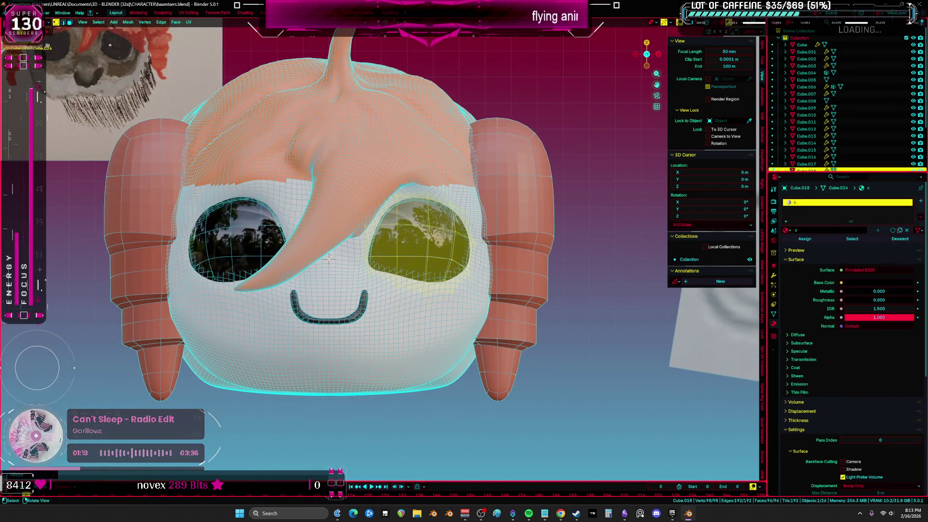
pyautogui.scroll(-5, 504, 275)
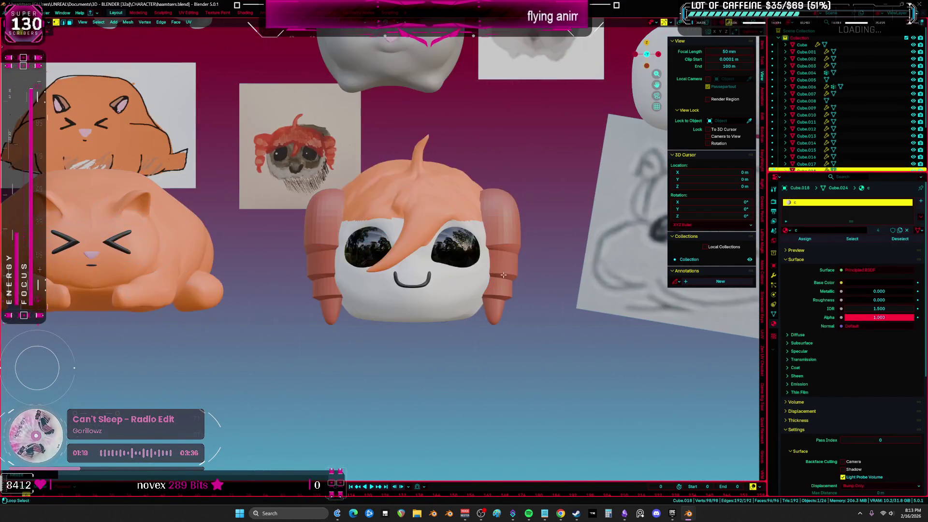
# Step: Hide the N sidebar and pan to centre all the sculpts
pyautogui.rightClick(543, 278)
pyautogui.scroll(-4, 410, 272)
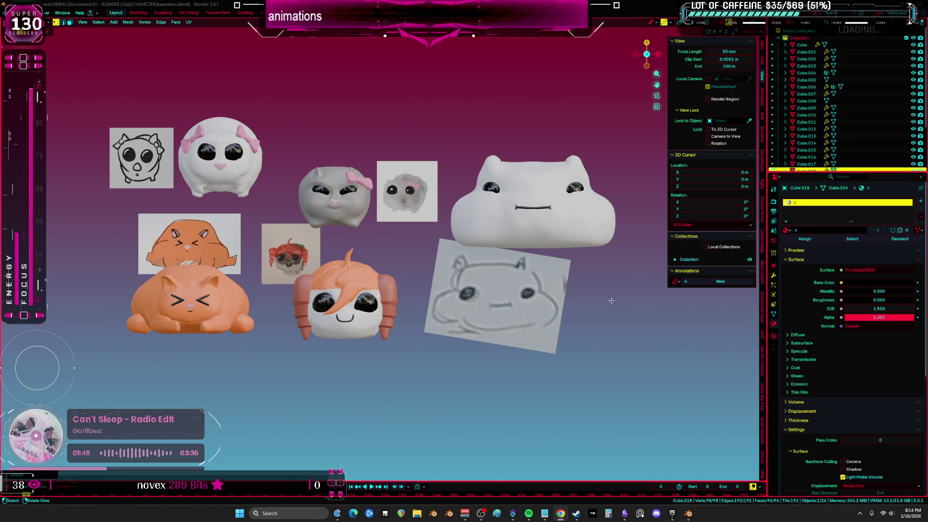
pyautogui.keyDown('shift'); pyautogui.moveTo(607, 301); pyautogui.dragTo(594, 306, button='middle'); pyautogui.keyUp('shift')
pyautogui.press('n')
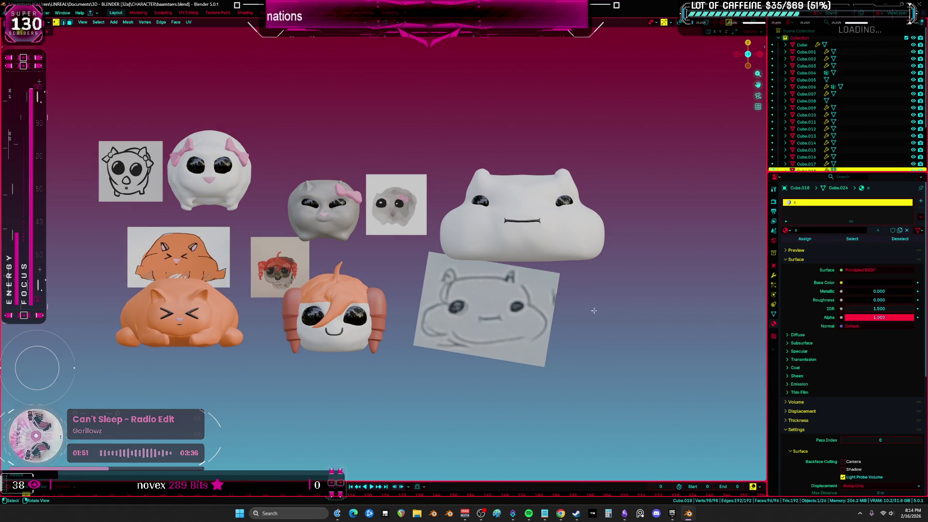
pyautogui.moveTo(648, 350)
pyautogui.keyDown('shift'); pyautogui.mouseDown(button='middle')
pyautogui.moveTo(672, 353)
pyautogui.moveTo(631, 370)
pyautogui.mouseUp(button='middle'); pyautogui.keyUp('shift')
pyautogui.scroll(-2, 672, 353)
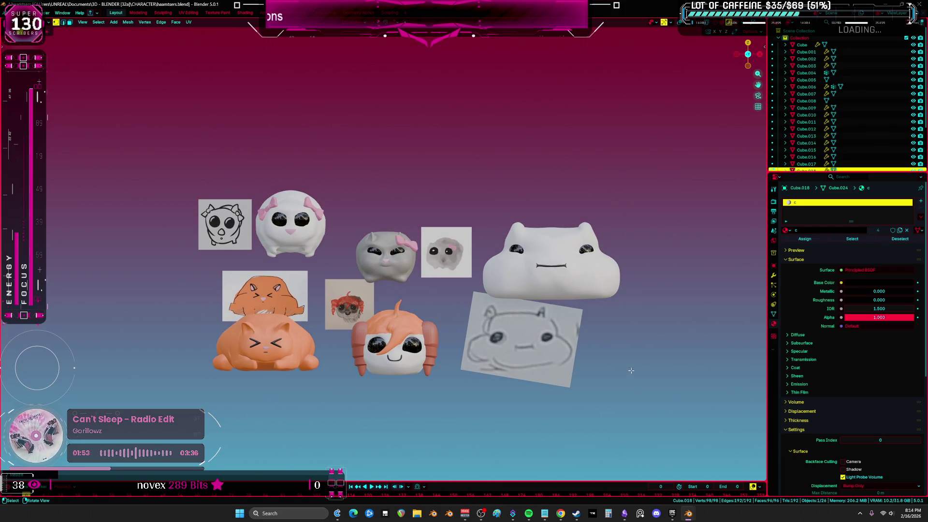
# Step: Return to Object Mode and turn off the wireframe and grid overlays
pyautogui.press('Tab')
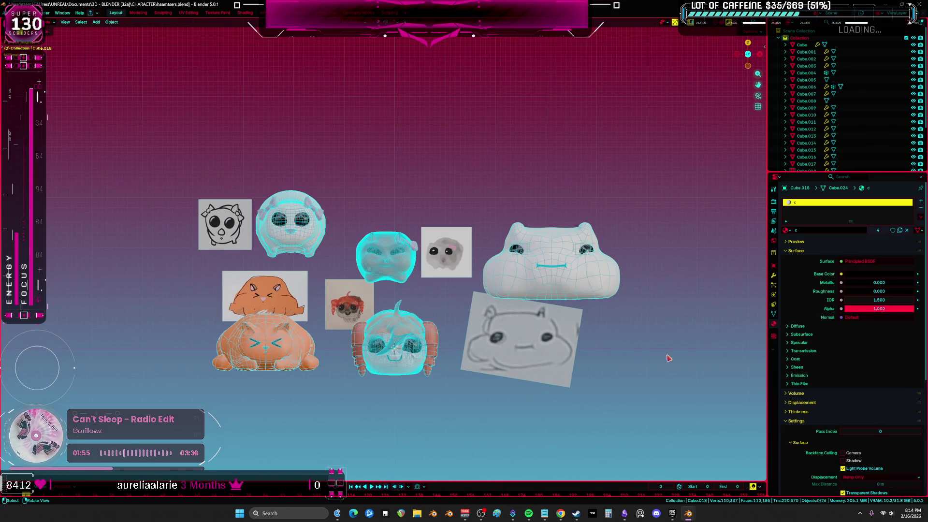
pyautogui.hotkey('alt', 'shift', 'z')
pyautogui.scroll(2, 655, 363)
pyautogui.scroll(-4, 637, 365)
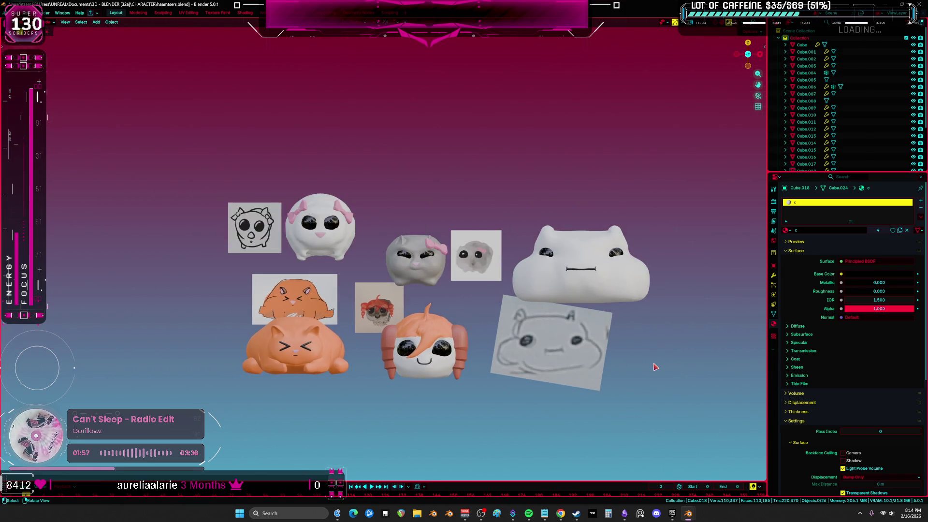
pyautogui.scroll(3, 629, 368)
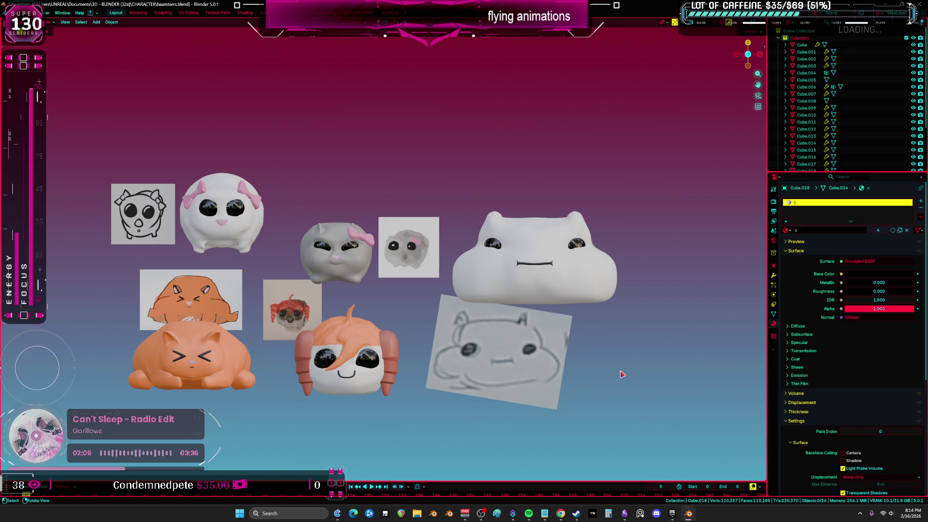
pyautogui.scroll(-2, 499, 291)
pyautogui.scroll(1, 499, 291)
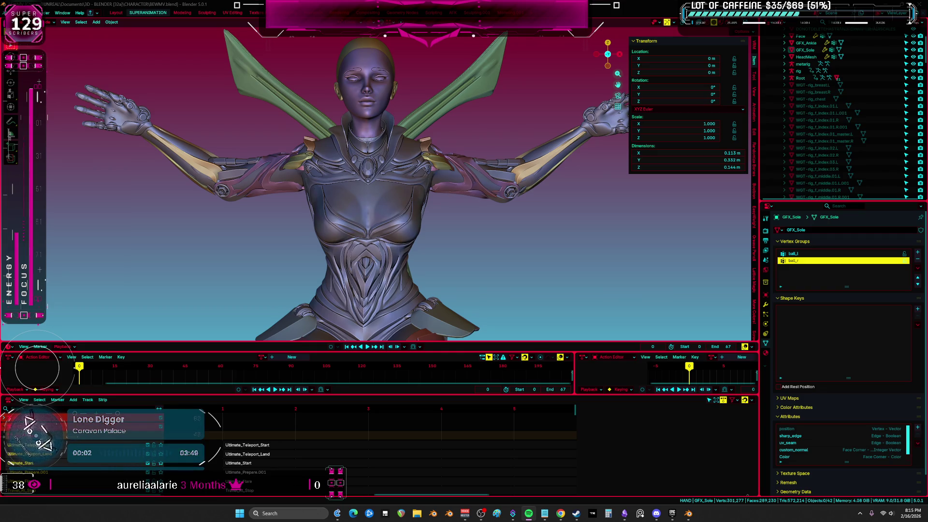
# Step: View the winged character front-on in wireframe with rig bones and play its animation
pyautogui.press('XF86AudioNext')
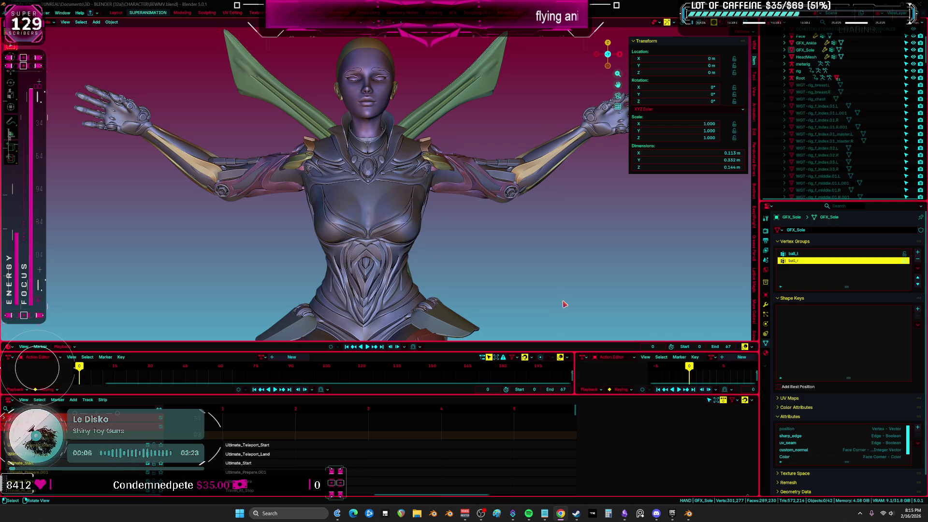
pyautogui.moveTo(232, 166)
pyautogui.mouseDown(button='middle')
pyautogui.moveTo(387, 257)
pyautogui.moveTo(358, 263)
pyautogui.mouseUp(button='middle')
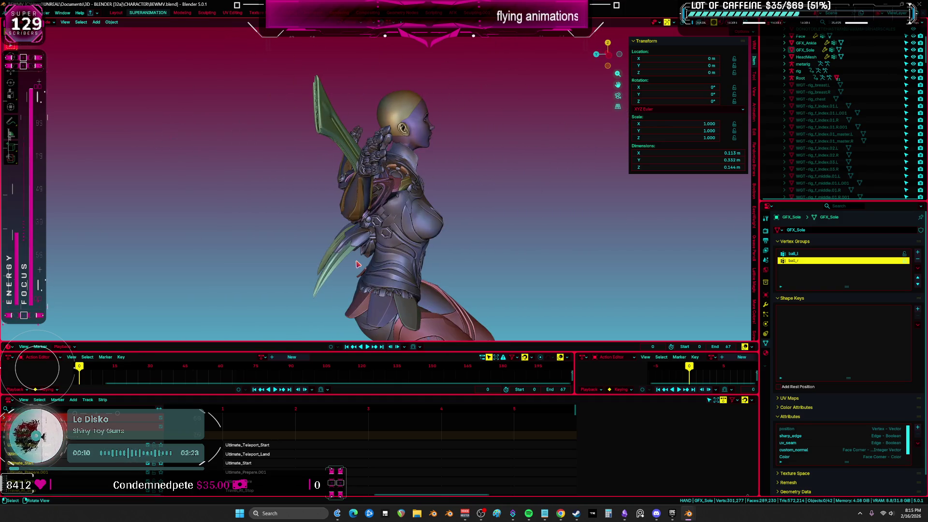
pyautogui.press('KP_1')
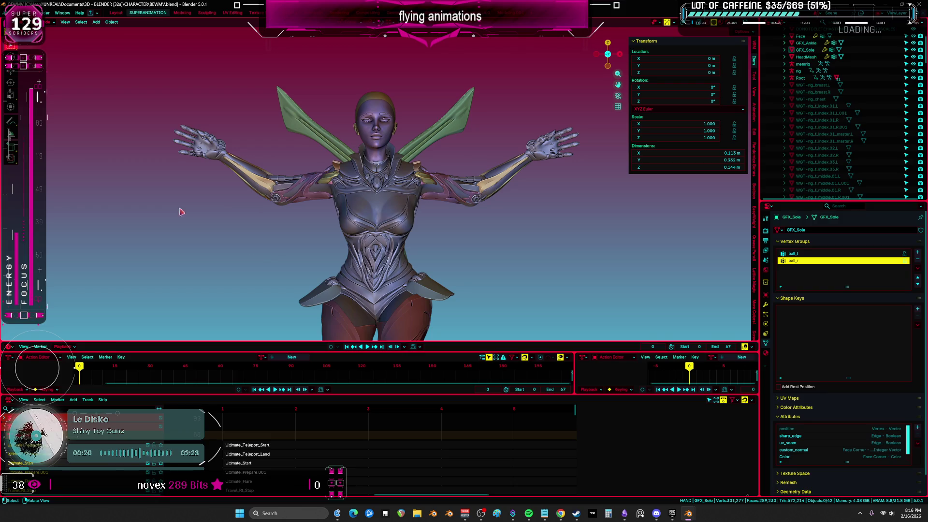
pyautogui.moveTo(386, 199)
pyautogui.keyDown('shift'); pyautogui.mouseDown(button='middle')
pyautogui.moveTo(386, 104)
pyautogui.moveTo(415, 209)
pyautogui.moveTo(367, 203)
pyautogui.moveTo(276, 228)
pyautogui.mouseUp(button='middle'); pyautogui.keyUp('shift')
pyautogui.hotkey('shift', 'z')
pyautogui.press('space')
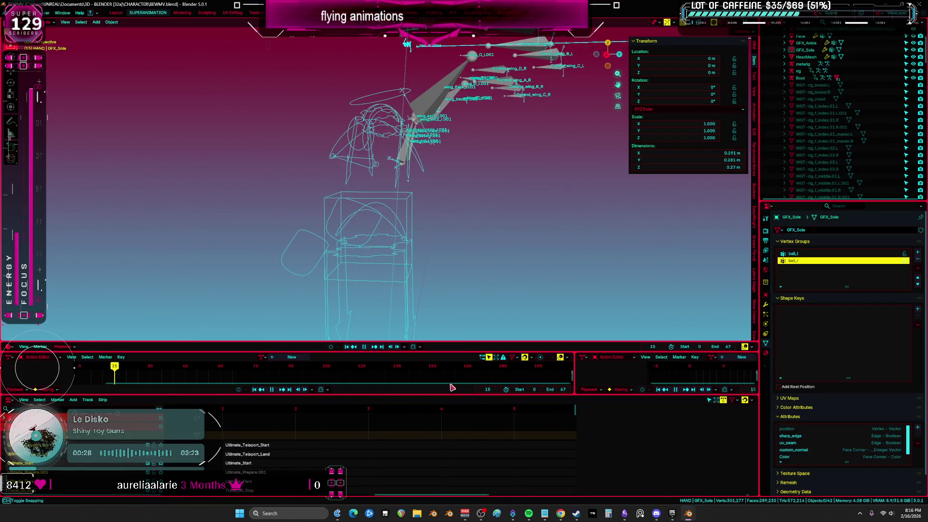
# Step: Stop playback, return to solid shading, and maximize the animation track list
pyautogui.press('Escape')
pyautogui.moveTo(668, 196); pyautogui.dragTo(445, 222, button='middle')
pyautogui.hotkey('shift', 'alt', 'z')
pyautogui.hotkey('ctrl', 'space')
pyautogui.scroll(-3, 100, 288)
pyautogui.scroll(-5, 102, 297)
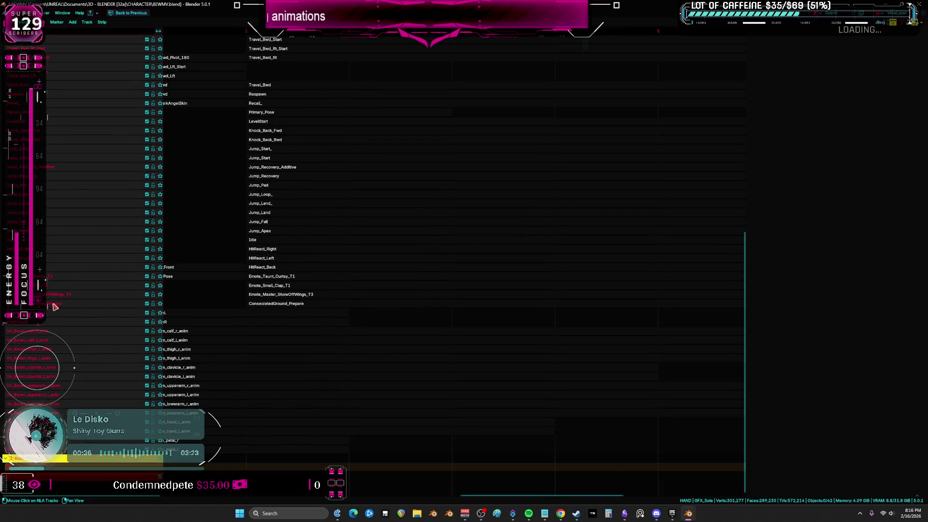
pyautogui.scroll(4, 267, 296)
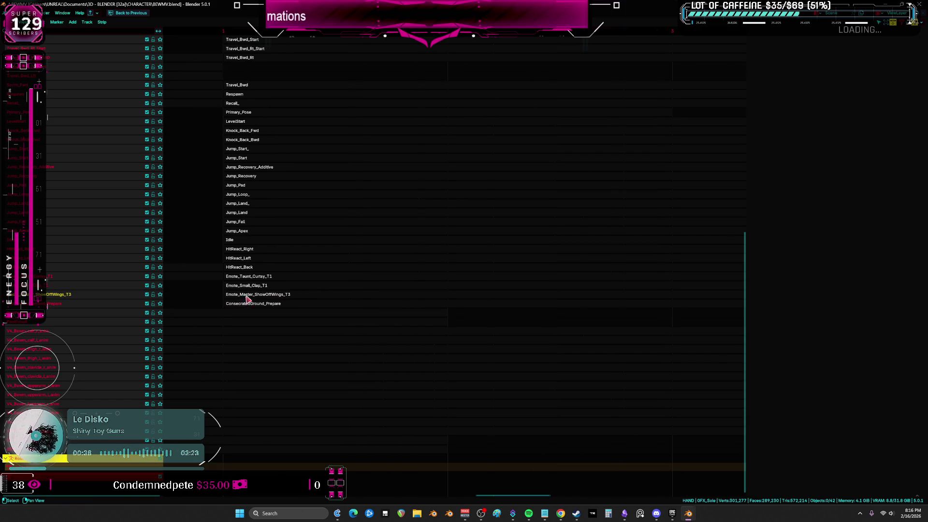
pyautogui.scroll(2, 56, 270)
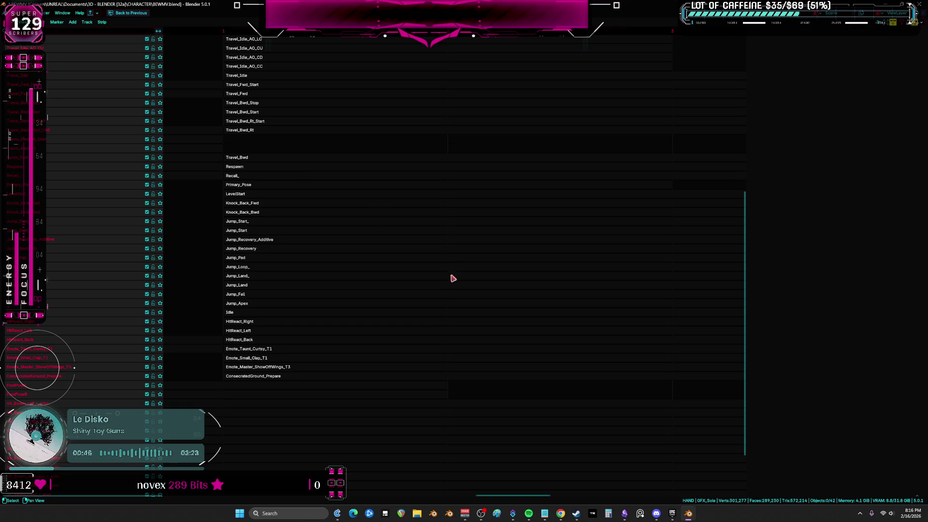
# Step: Restore the full workspace layout and orbit to the character with bone overlays shown
pyautogui.hotkey('alt', 'Tab')
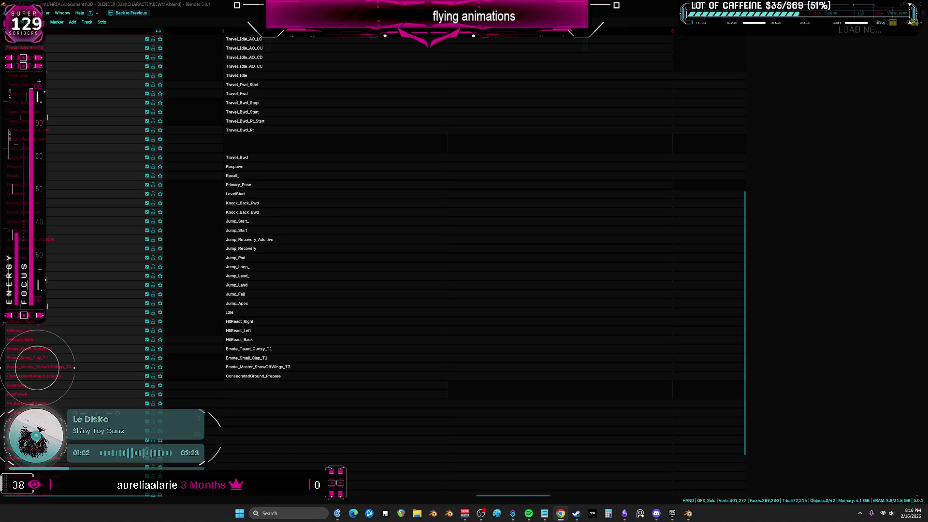
pyautogui.scroll(5, 139, 263)
pyautogui.scroll(4, 139, 262)
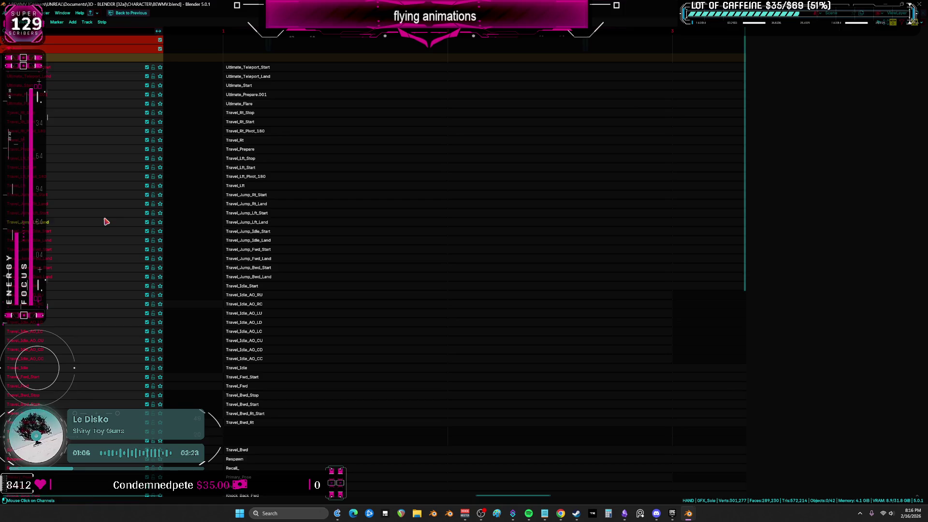
pyautogui.hotkey('ctrl', 'space')
pyautogui.moveTo(368, 228); pyautogui.dragTo(387, 245, button='middle')
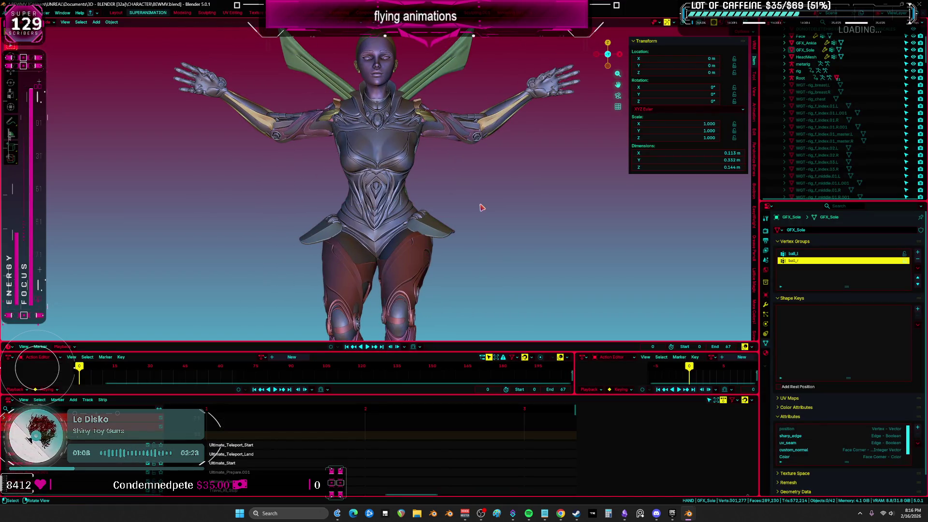
pyautogui.hotkey('shift', 'alt', 'z')
pyautogui.scroll(2, 450, 192)
pyautogui.moveTo(453, 193); pyautogui.dragTo(489, 141, button='middle')
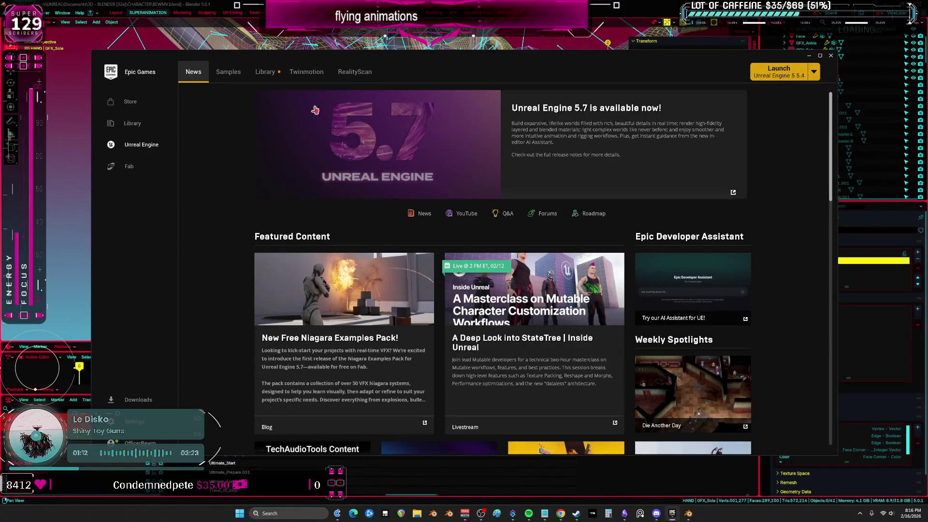
# Step: From the Library tab, double-click the BewmV project tile to launch it
pyautogui.click(265, 72)
pyautogui.doubleClick(472, 249)
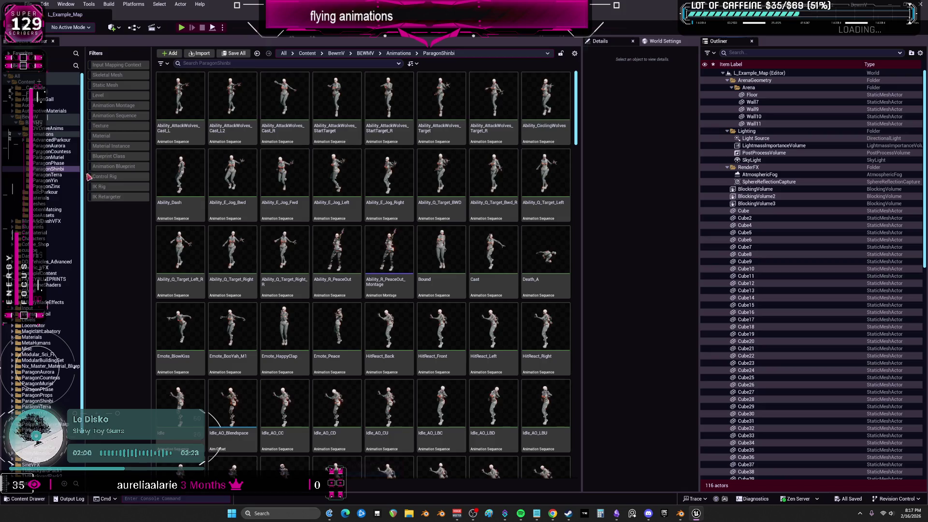
# Step: Open BP_BEWMV from the BEWMV folder and browse from its Mesh's Anim Class to Temp_AnimBlueprint
pyautogui.click(41, 123)
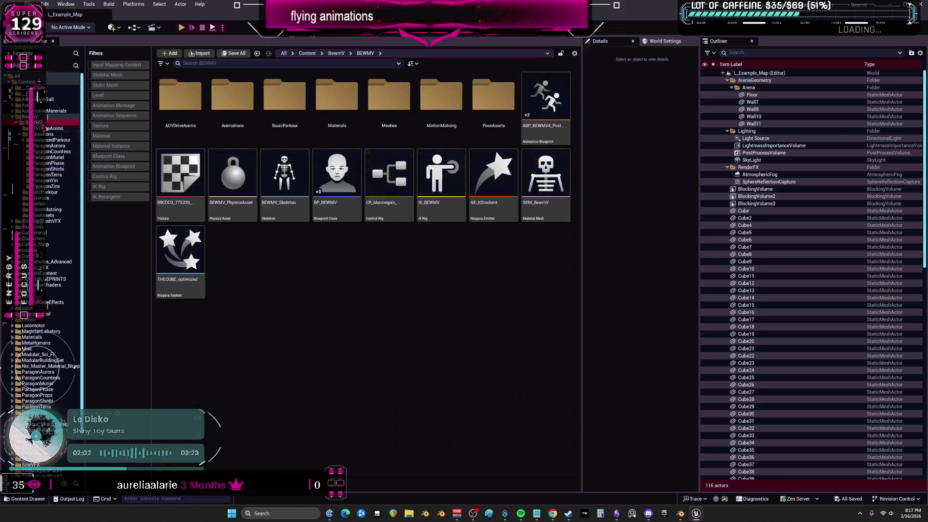
pyautogui.doubleClick(358, 191)
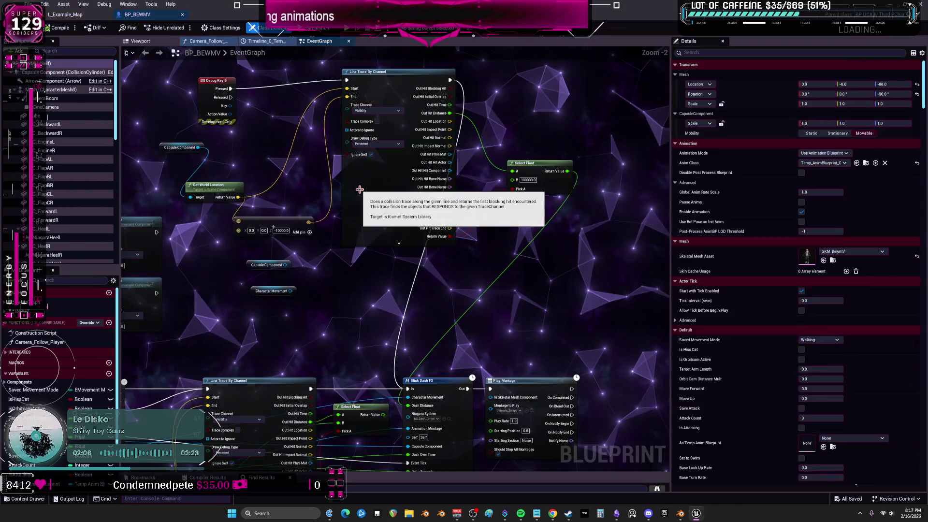
pyautogui.click(140, 41)
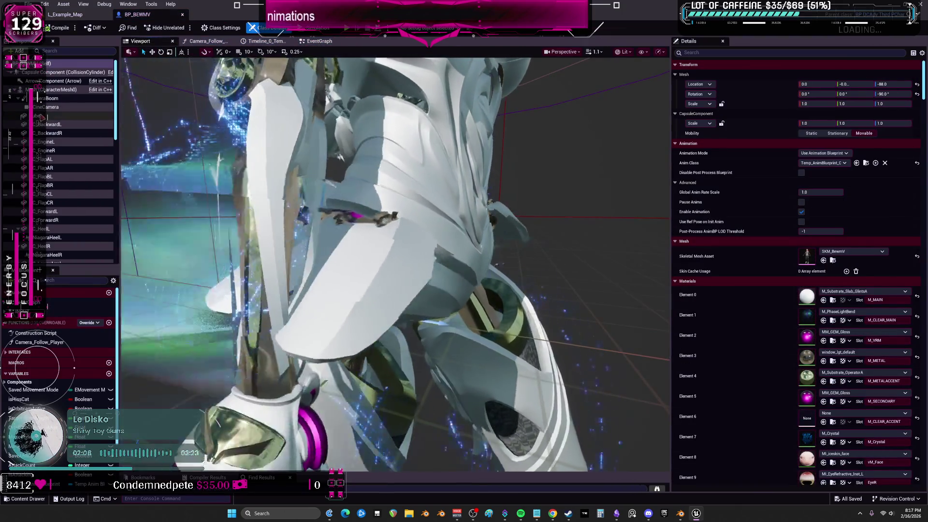
pyautogui.click(58, 89)
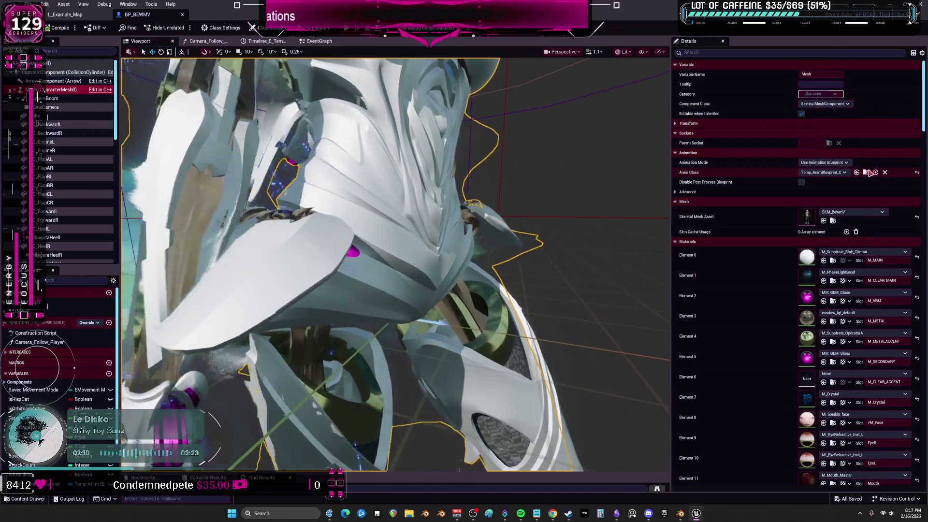
pyautogui.click(873, 172)
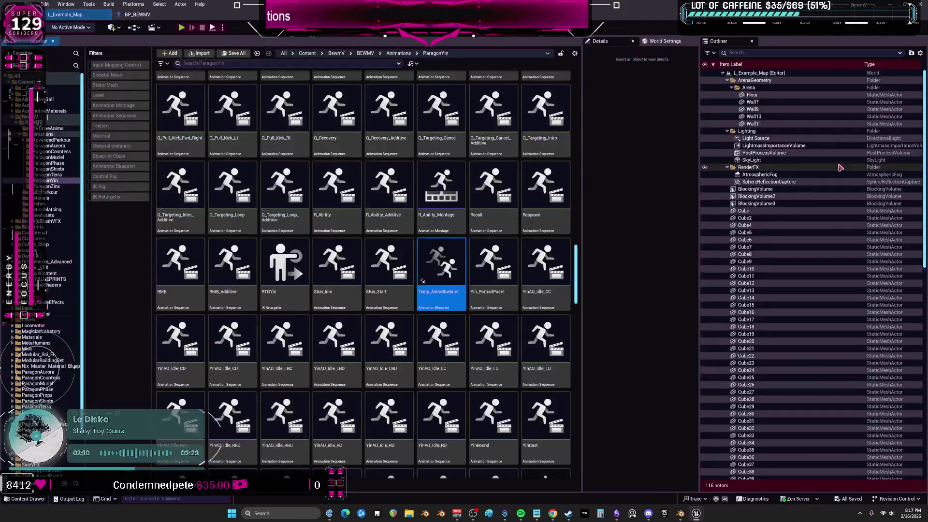
pyautogui.doubleClick(442, 264)
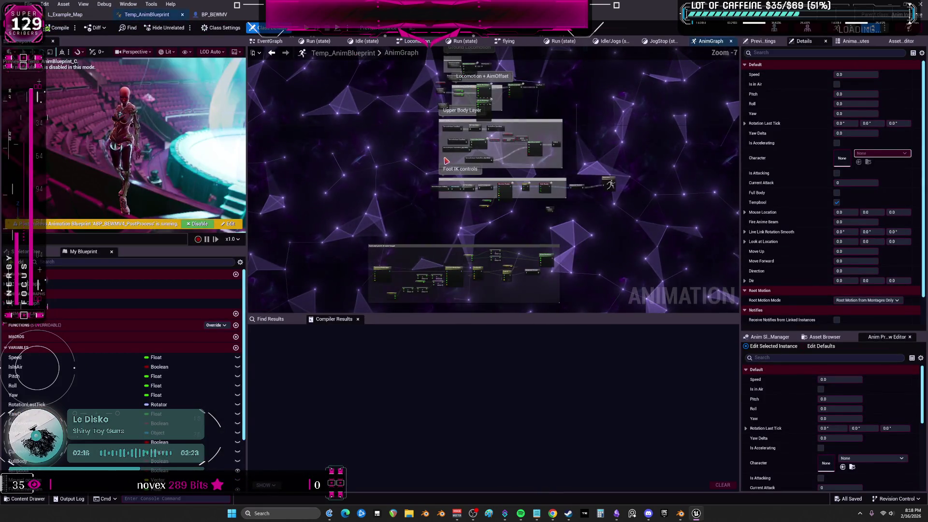
# Step: Open the flying state machine's graph and zoom out to see all its states
pyautogui.scroll(6, 445, 161)
pyautogui.moveTo(424, 117)
pyautogui.mouseDown(button='right')
pyautogui.moveTo(338, 155)
pyautogui.moveTo(483, 159)
pyautogui.moveTo(516, 188)
pyautogui.mouseUp(button='right')
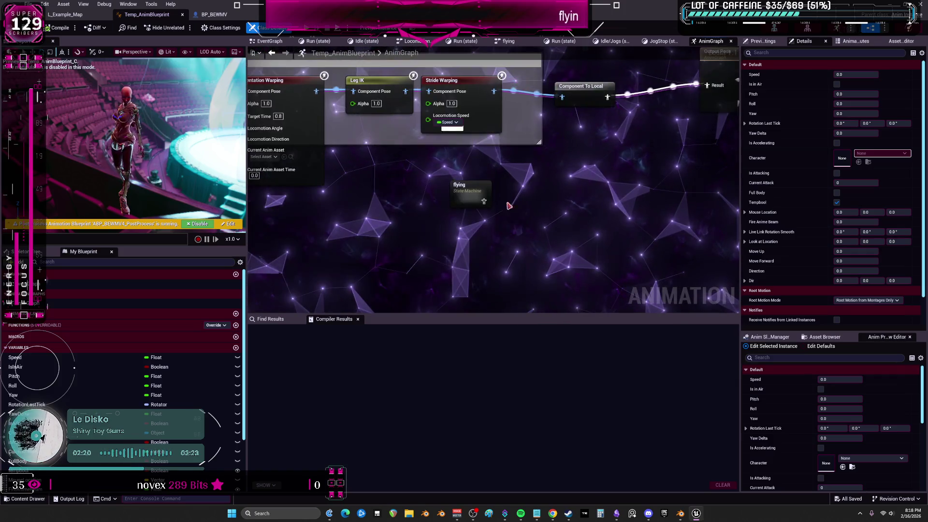
pyautogui.doubleClick(473, 199)
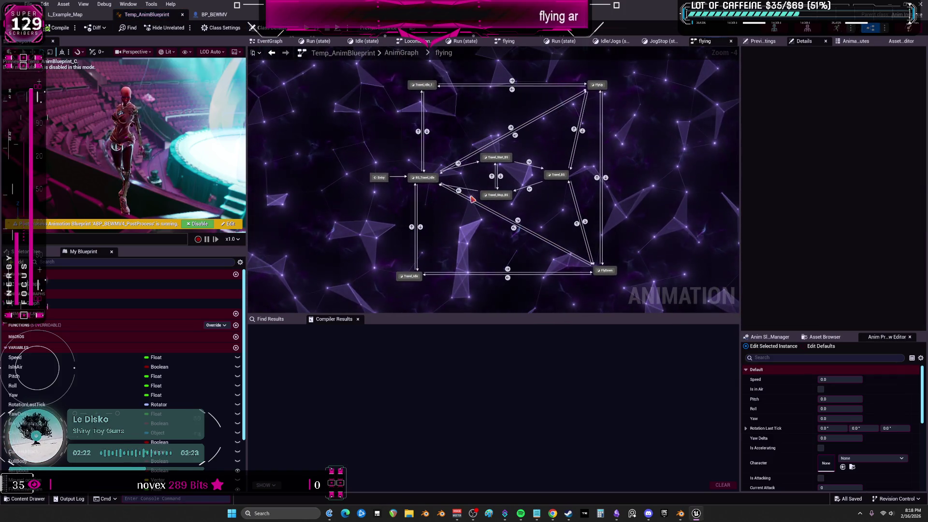
pyautogui.moveTo(473, 314); pyautogui.dragTo(473, 431)
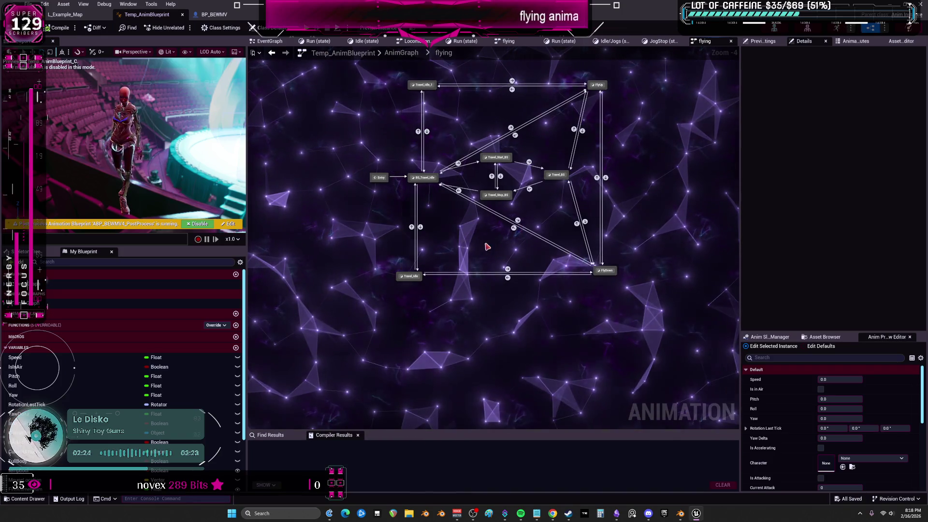
pyautogui.scroll(3, 455, 289)
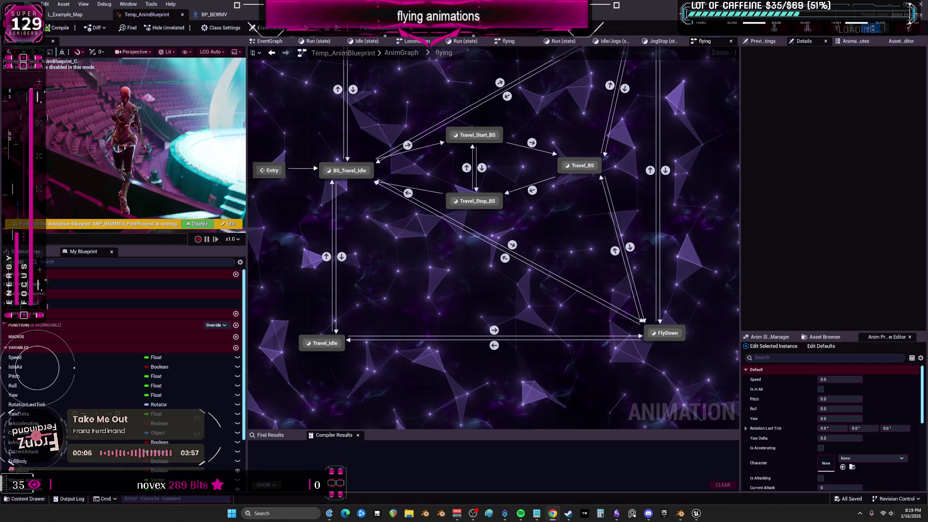
pyautogui.scroll(-1, 546, 241)
pyautogui.scroll(-1, 547, 242)
pyautogui.moveTo(546, 242); pyautogui.dragTo(520, 306, button='right')
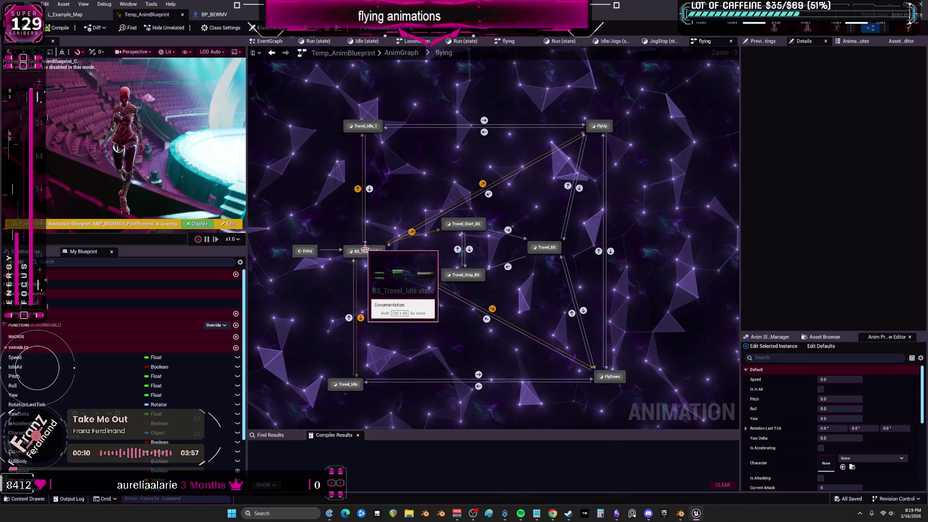
# Step: In Travel_Idle_1, select the Travel_BS player and browse to its asset in the Content Browser
pyautogui.doubleClick(357, 127)
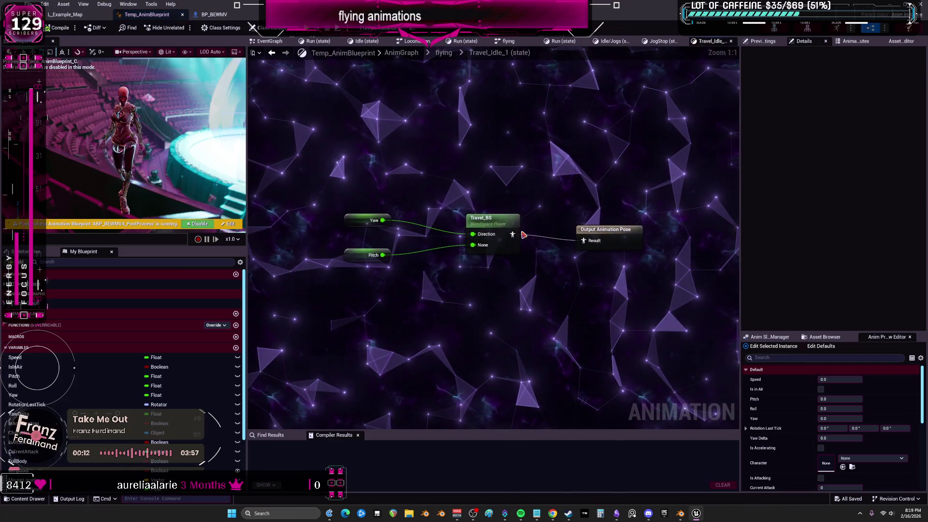
pyautogui.click(481, 219)
pyautogui.click(881, 261)
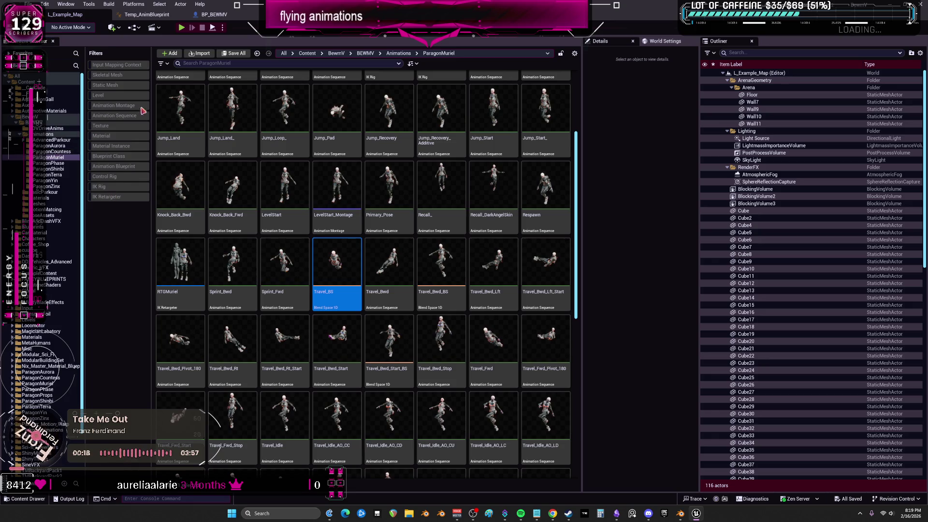
pyautogui.click(161, 63)
pyautogui.moveTo(202, 278)
pyautogui.moveTo(259, 292)
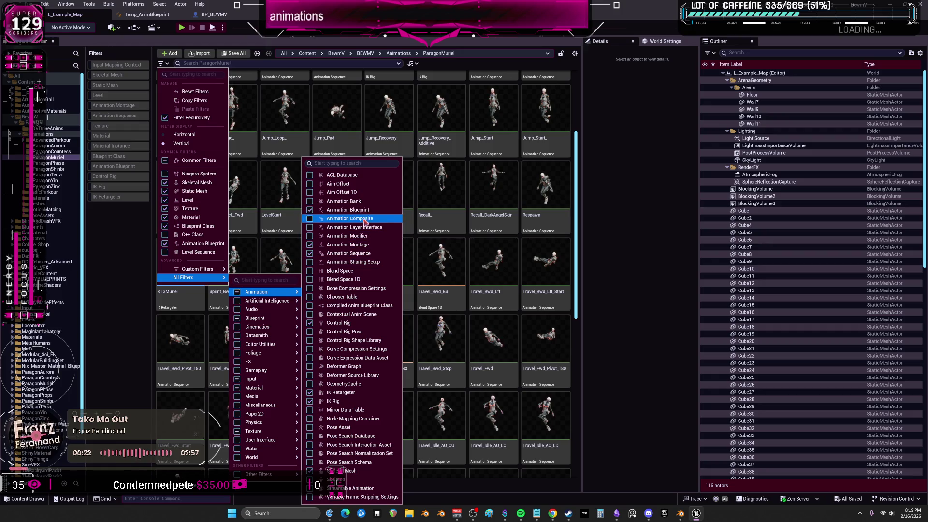
# Step: Filter ParagonMuriel to Blend Space and Blend Space 1D assets, then open Travel_BS
pyautogui.click(361, 272)
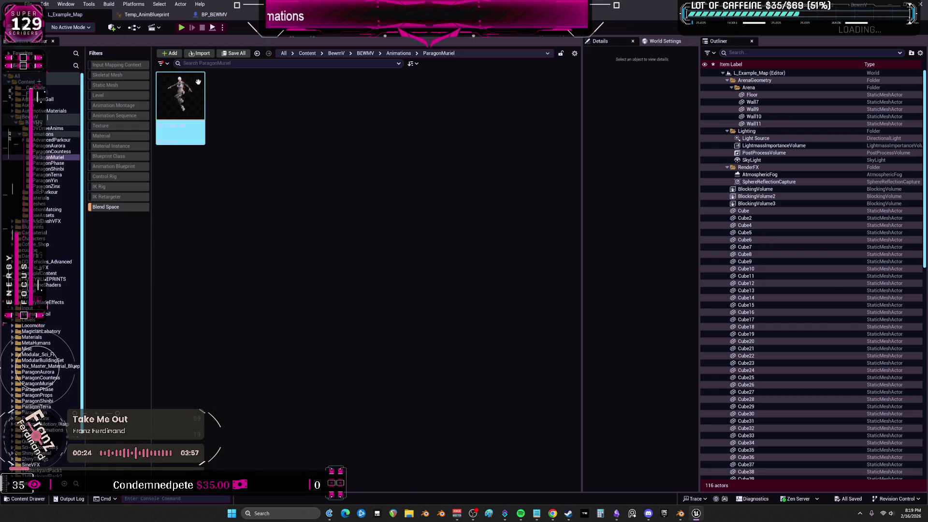
pyautogui.click(161, 63)
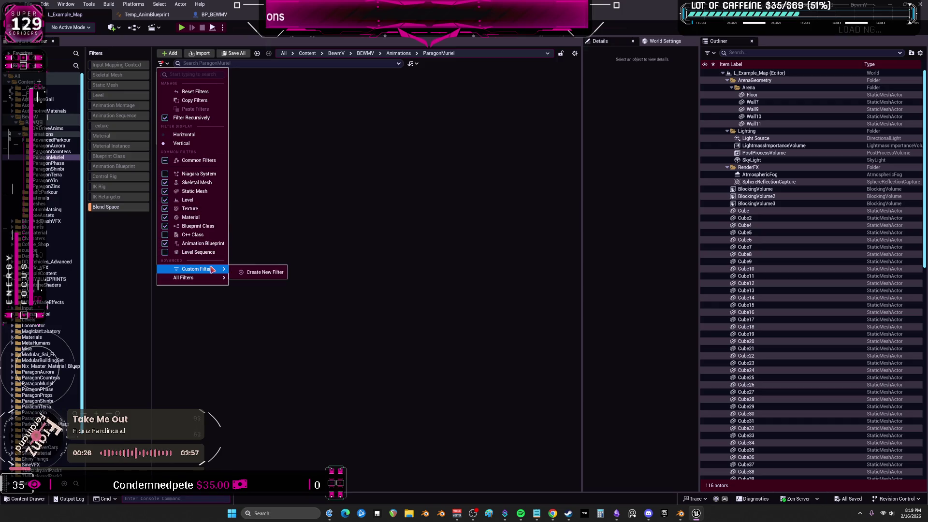
pyautogui.moveTo(193, 278)
pyautogui.moveTo(270, 320)
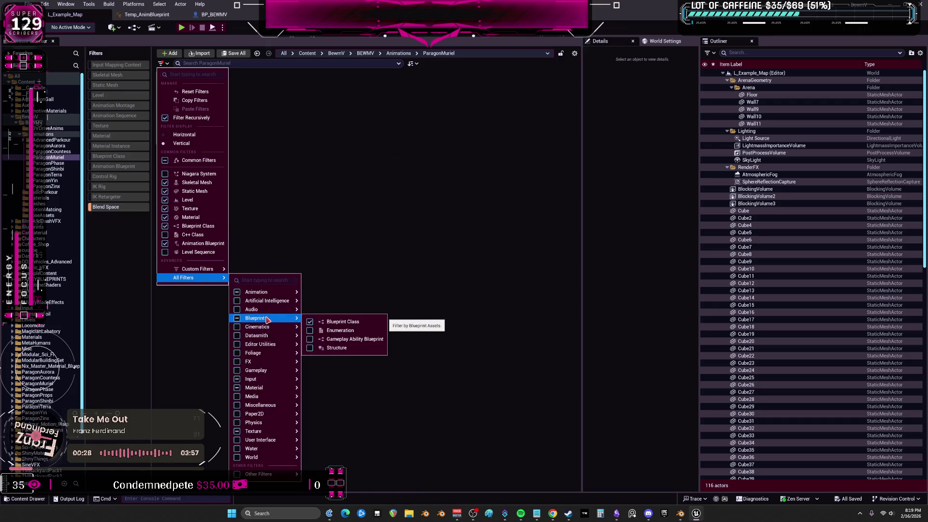
pyautogui.moveTo(276, 292)
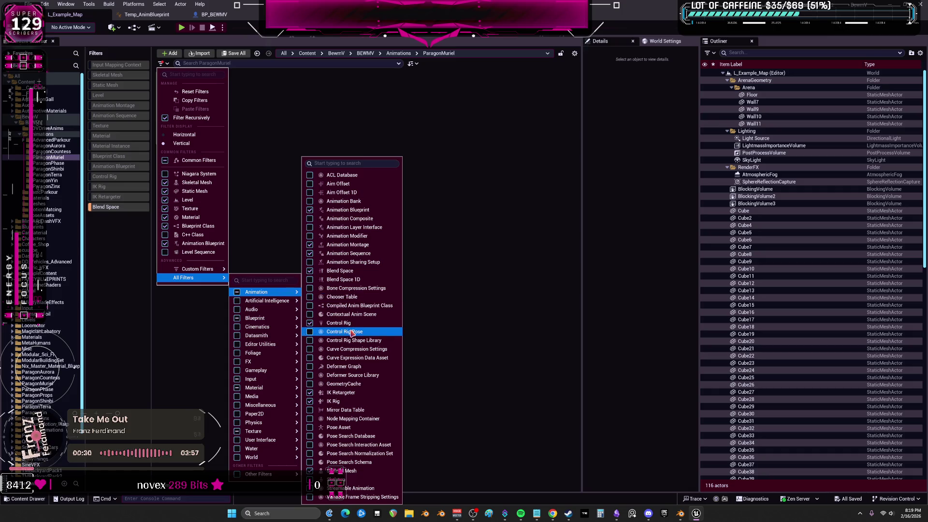
pyautogui.click(344, 281)
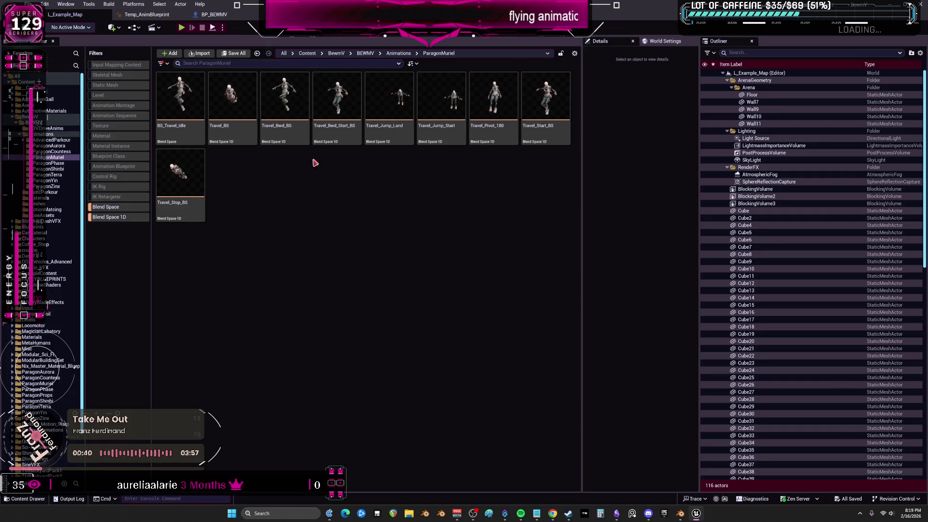
pyautogui.doubleClick(230, 105)
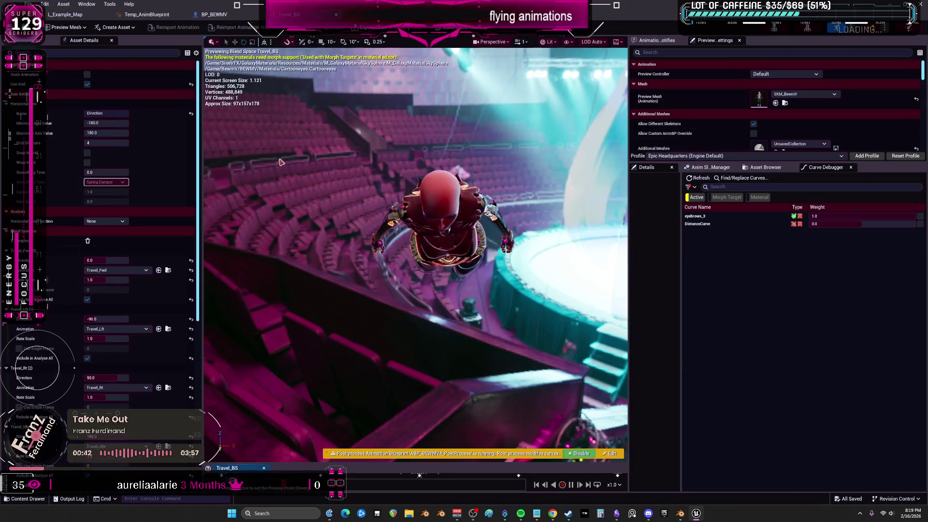
# Step: Frame the character in BP_BEWMV, then open the FlyUp state of the flying state machine
pyautogui.moveTo(438, 286); pyautogui.dragTo(438, 286, button='right')
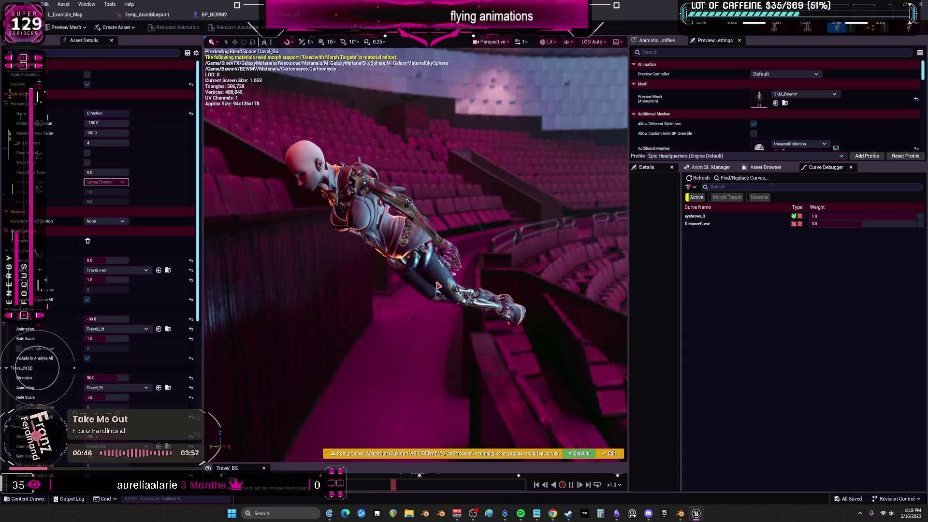
pyautogui.click(223, 16)
pyautogui.press('f')
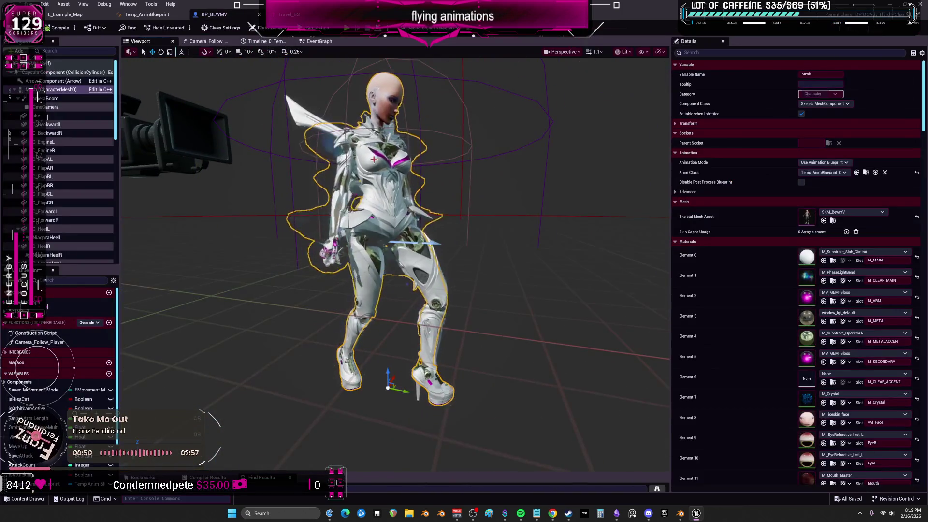
pyautogui.click(163, 16)
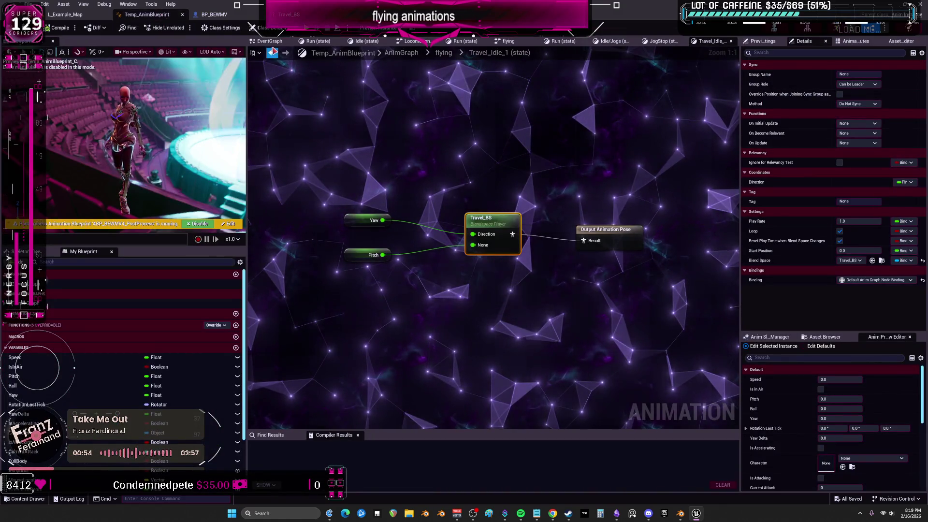
pyautogui.click(272, 52)
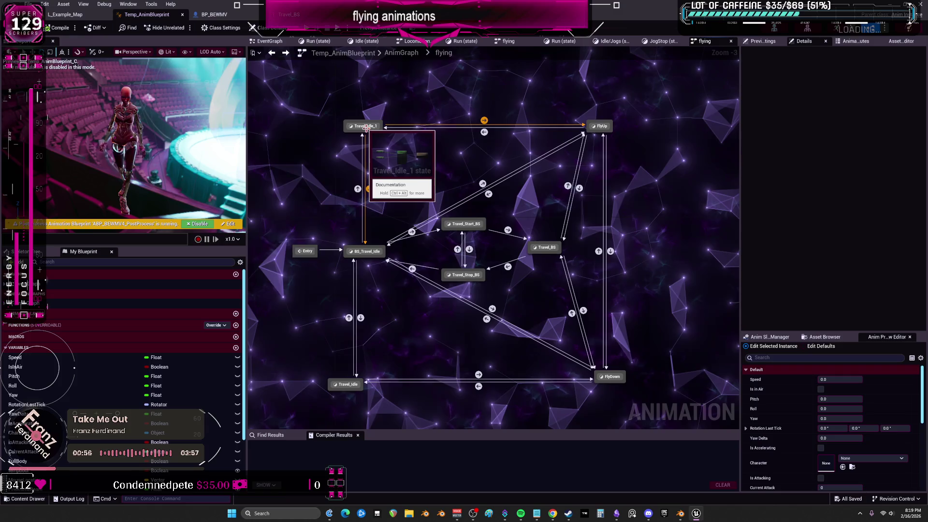
pyautogui.doubleClick(602, 126)
# Step: Inspect BS_Travel_Idle and the FlyUp Pitch node, then return to the level's content browser
pyautogui.doubleClick(472, 204)
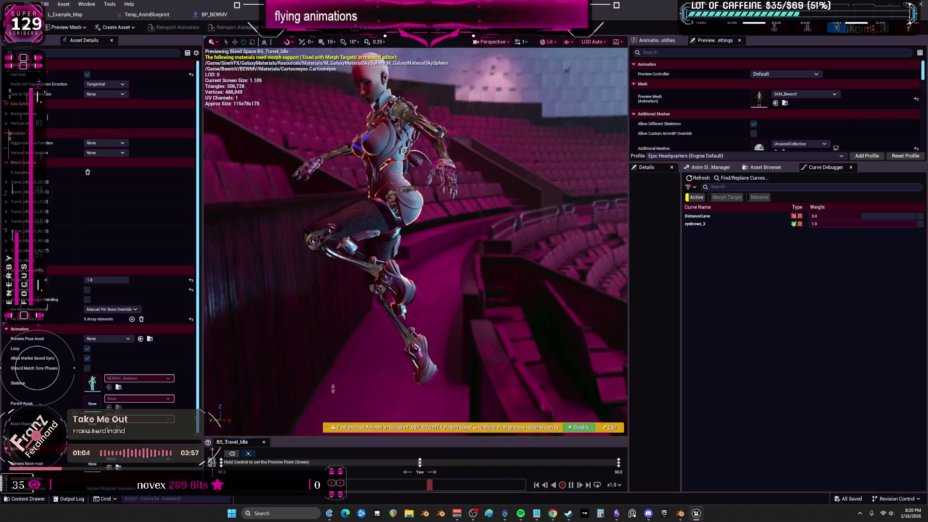
pyautogui.moveTo(416, 463); pyautogui.dragTo(416, 314)
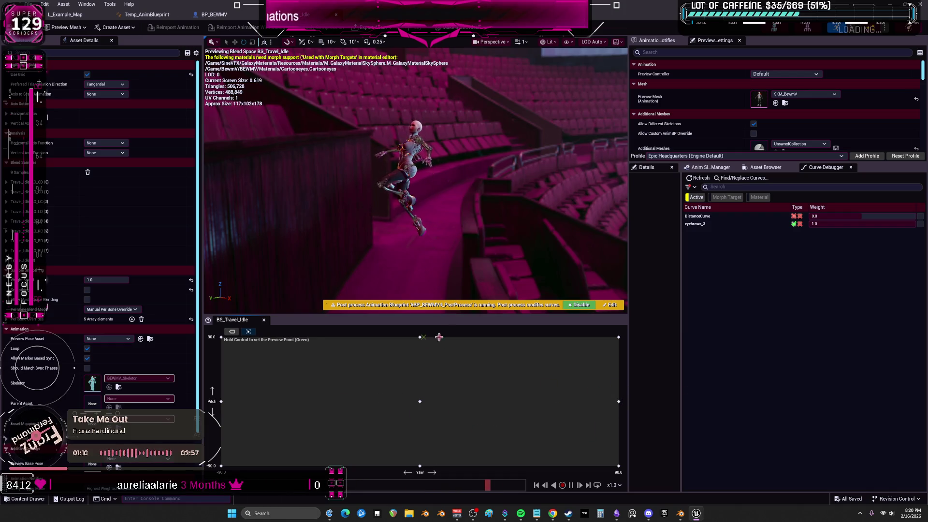
pyautogui.click(214, 14)
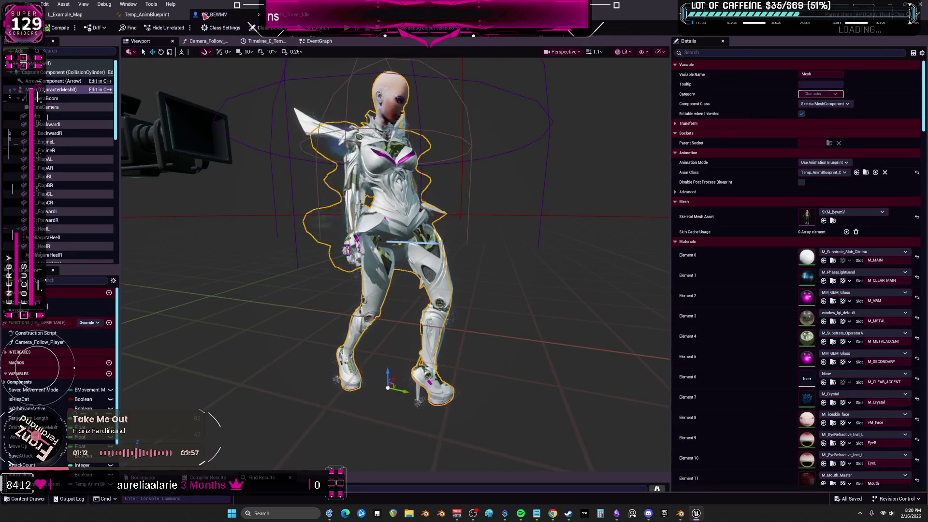
pyautogui.click(147, 14)
pyautogui.click(381, 255)
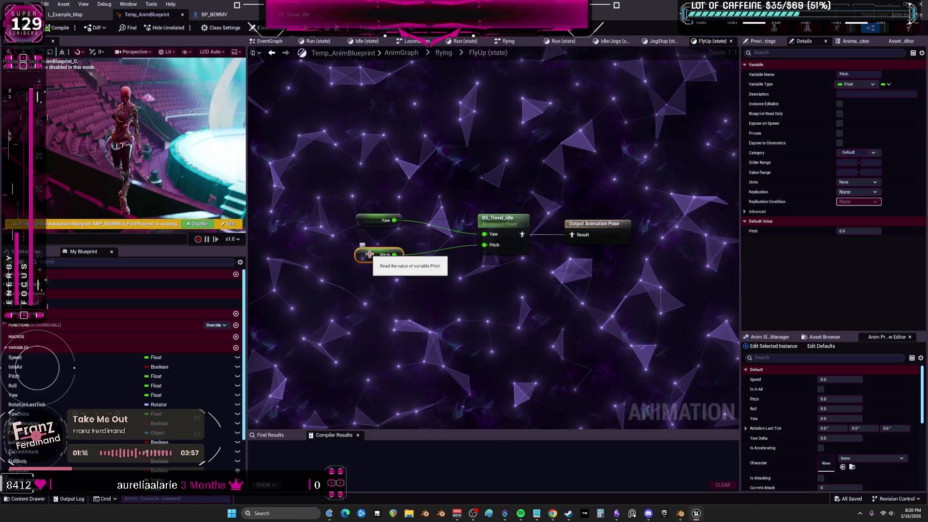
pyautogui.click(87, 17)
pyautogui.click(298, 246)
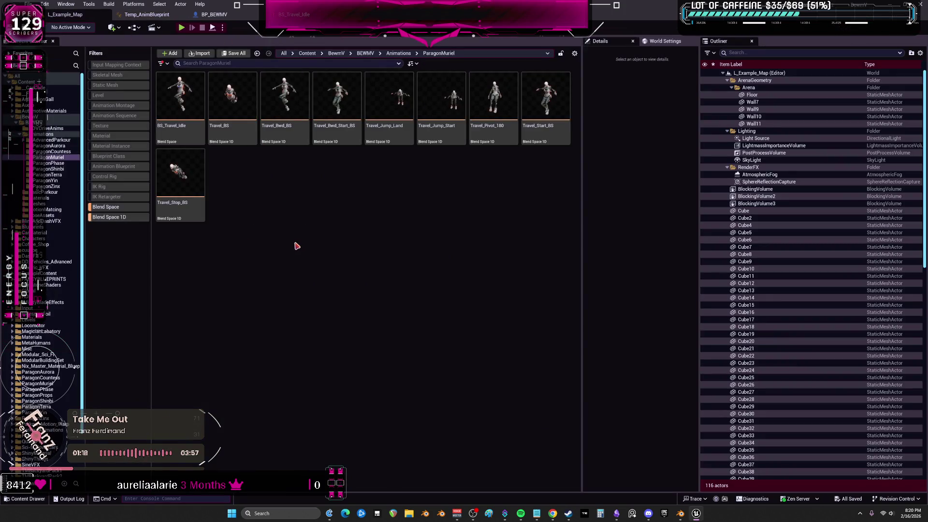
# Step: Clear the Blend Space filters to list all ParagonMuriel assets, then bring up the Obsidian to-do chart
pyautogui.click(111, 206)
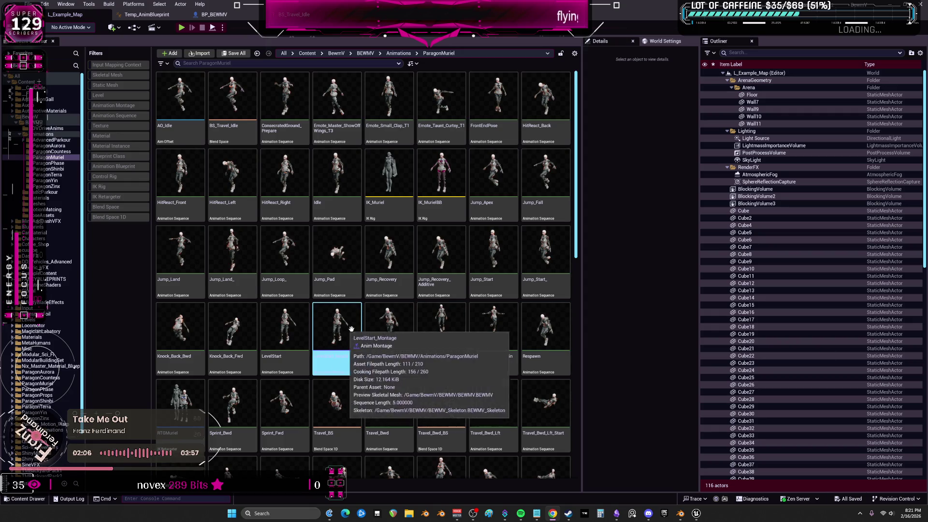
pyautogui.scroll(-2, 387, 358)
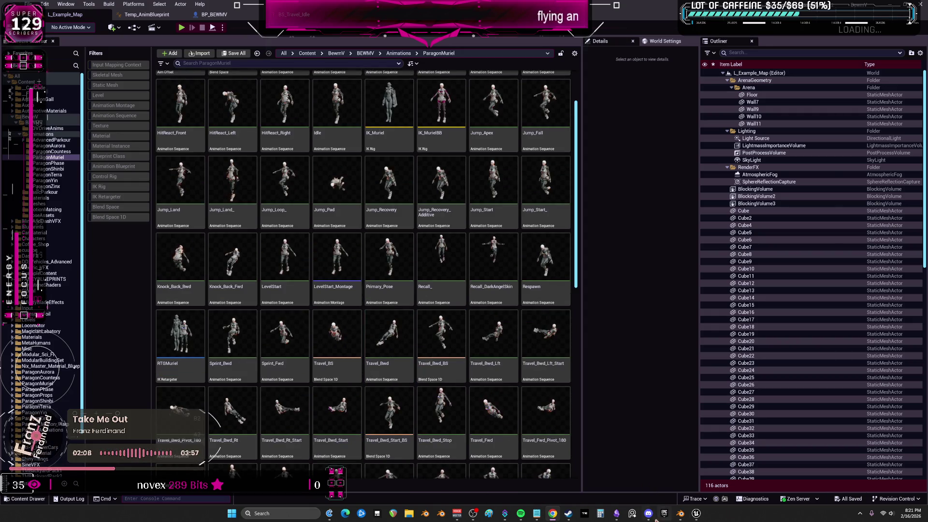
pyautogui.click(617, 514)
pyautogui.keyDown('shift'); pyautogui.hscroll(-10, 417, 242); pyautogui.keyUp('shift')
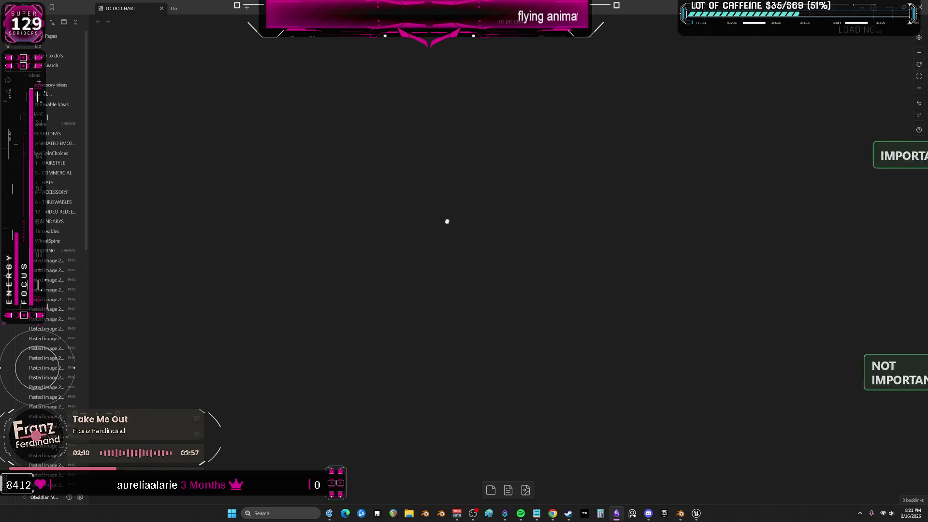
pyautogui.click(697, 514)
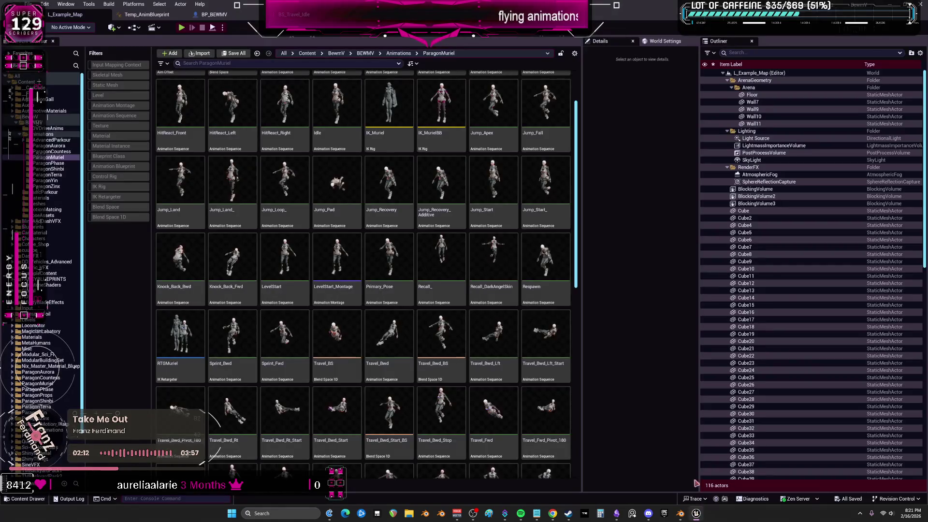
pyautogui.click(285, 17)
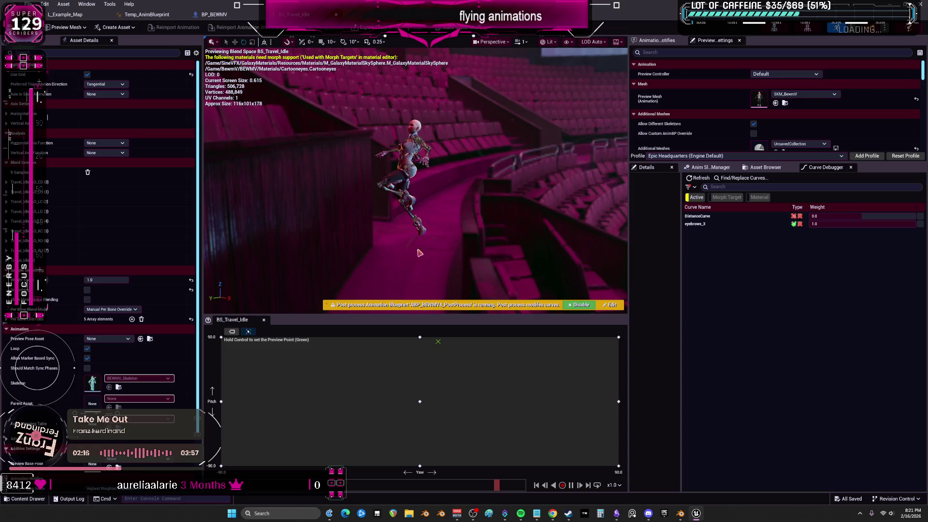
pyautogui.hotkey('ctrl', 'Tab')
pyautogui.hotkey('ctrl', 'Tab')
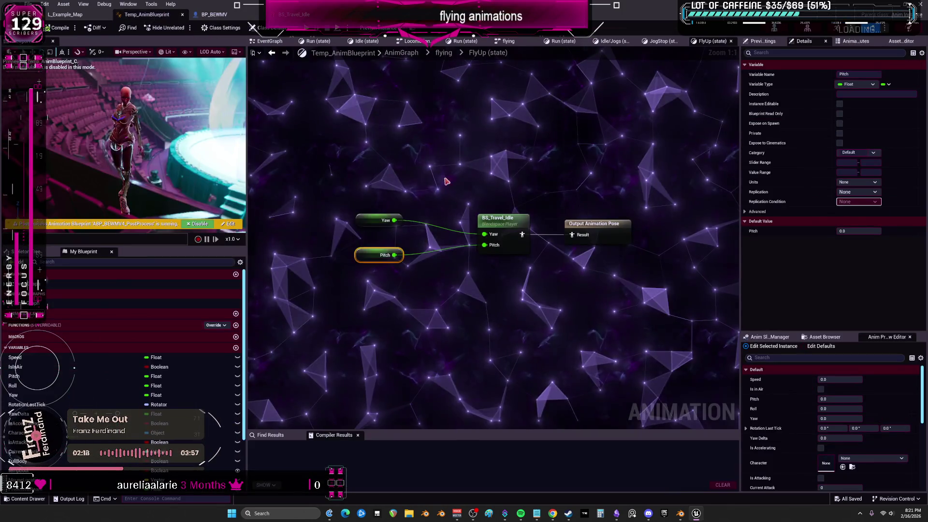
pyautogui.click(443, 53)
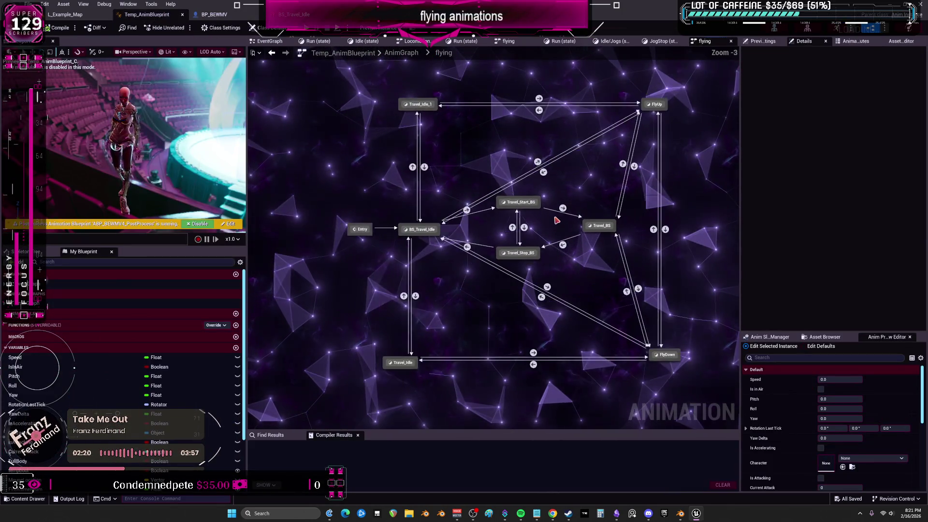
pyautogui.hotkey('alt', 'Tab')
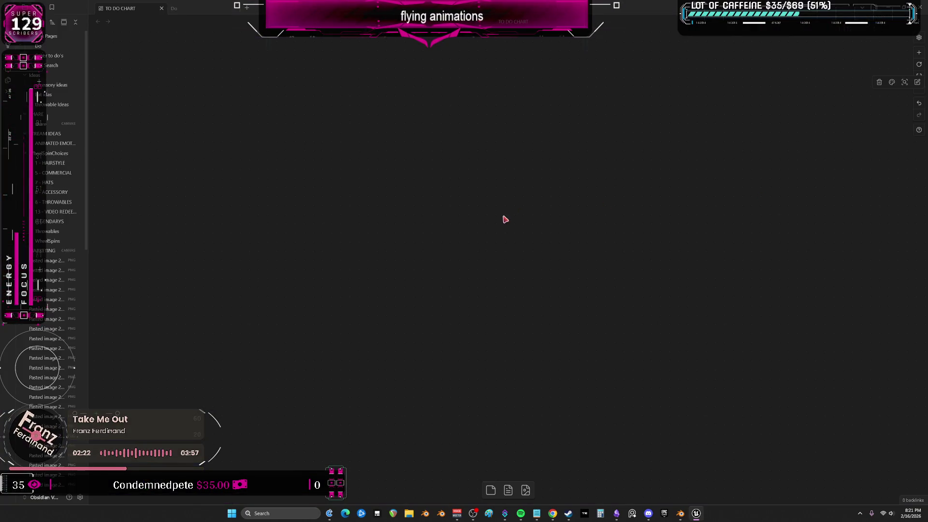
pyautogui.rightClick(394, 251)
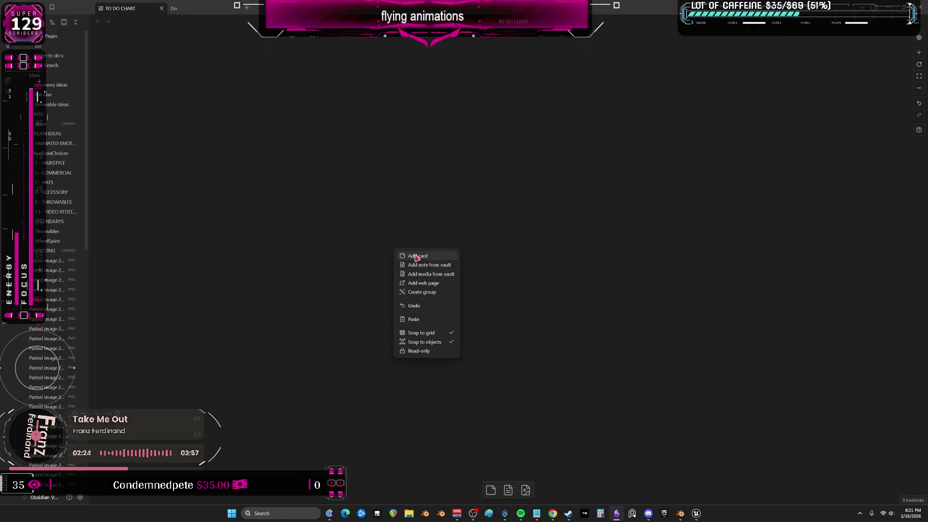
# Step: Add a BS_Travel_IDLE card and paste a copy of it to the right
pyautogui.click(417, 256)
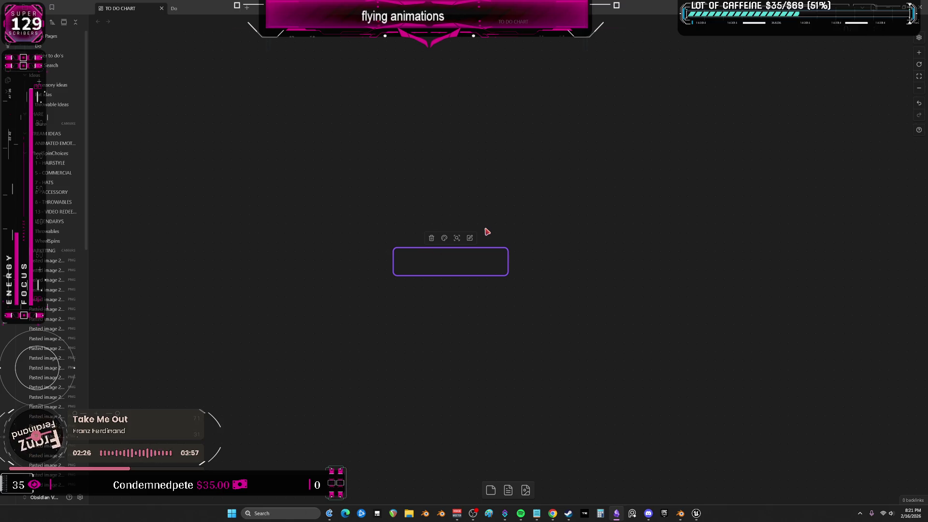
pyautogui.write('BS_Travel_')
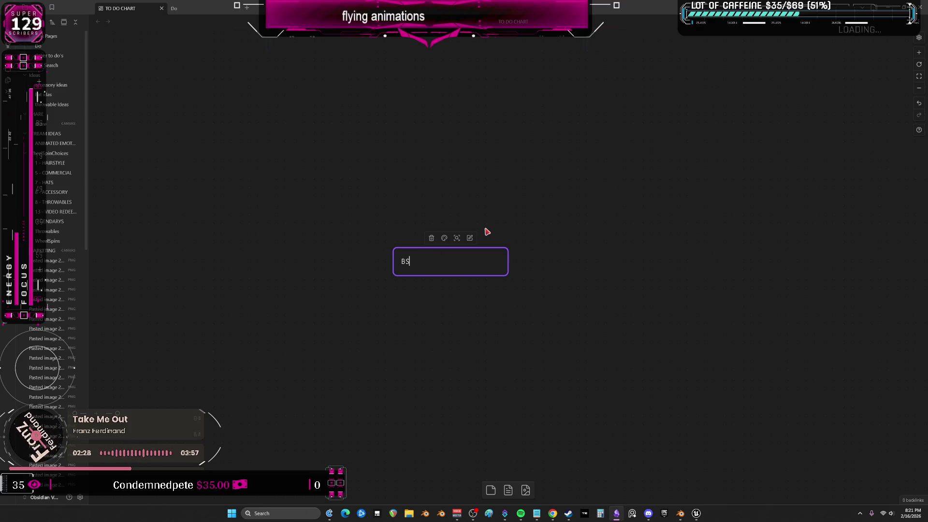
pyautogui.write('IDLE')
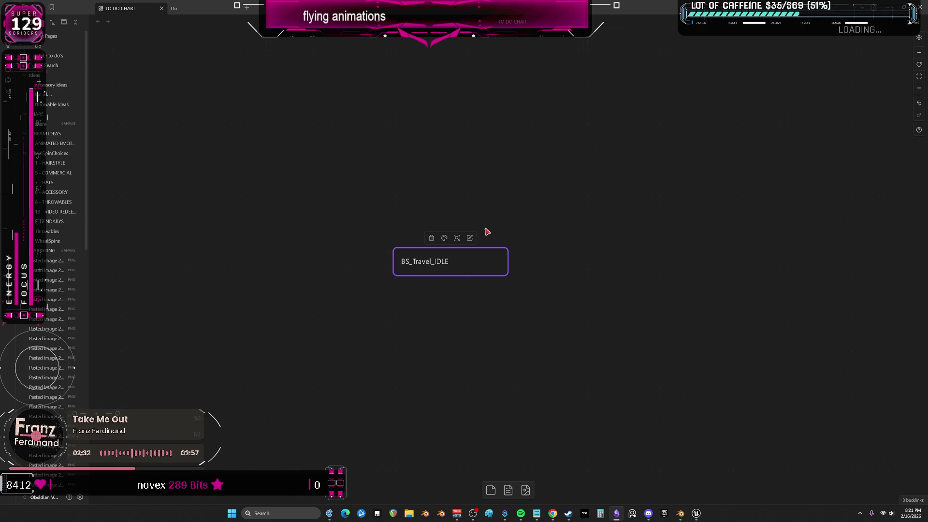
pyautogui.click(555, 306)
pyautogui.hotkey('ctrl', 'a')
pyautogui.hotkey('ctrl', 'c')
pyautogui.hotkey('ctrl', 'v')
pyautogui.moveTo(623, 252); pyautogui.dragTo(527, 258, button='middle')
pyautogui.moveTo(504, 259); pyautogui.dragTo(655, 254)
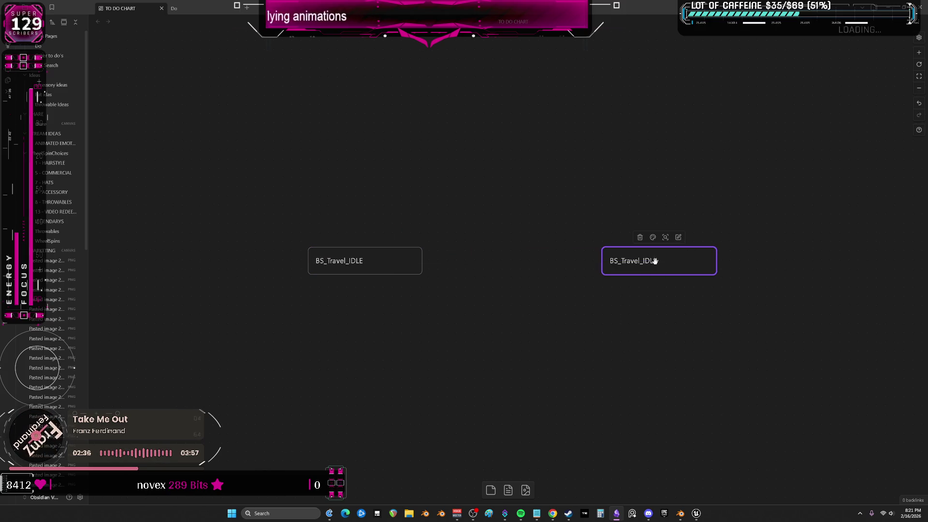
# Step: Rename the copied card to TRAVEL_BS and nudge it into place
pyautogui.hotkey('ctrl', 'a')
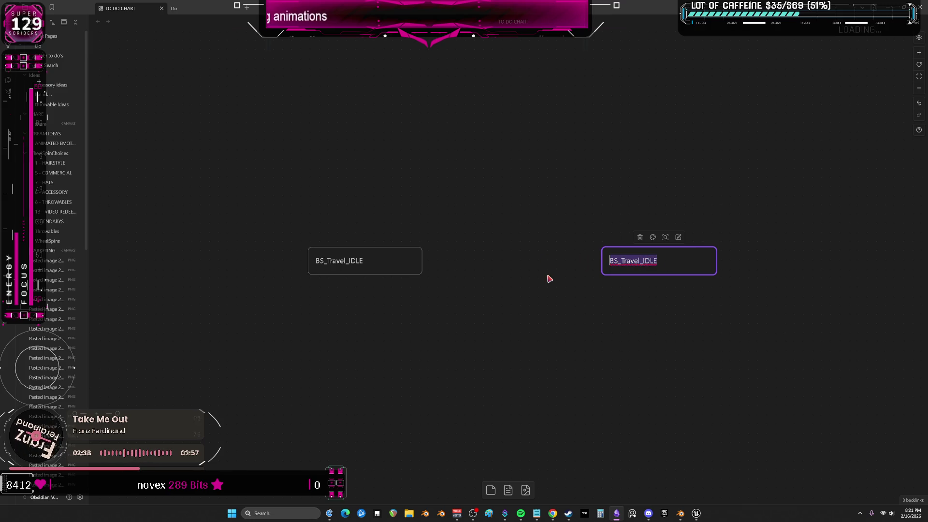
pyautogui.write('TRAVEL_BS')
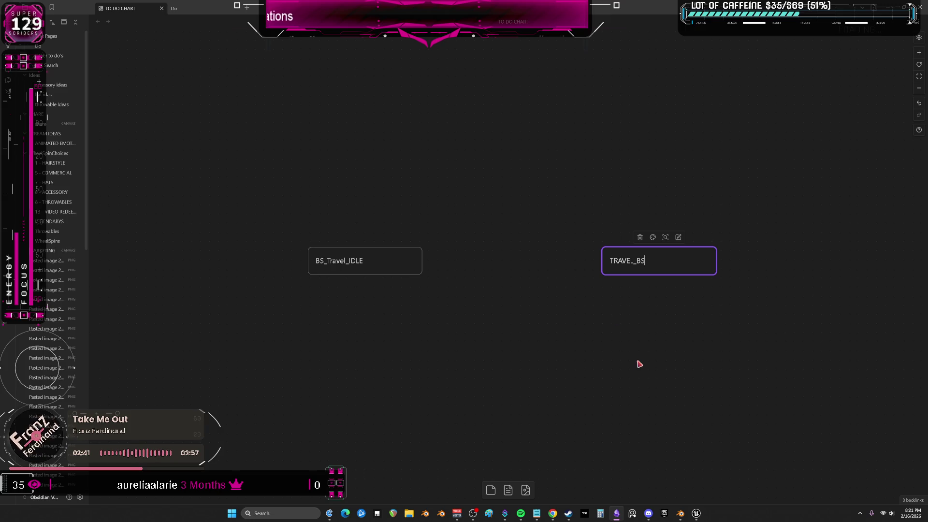
pyautogui.click(639, 363)
pyautogui.hscroll(-1, 679, 263)
pyautogui.click(679, 261)
pyautogui.moveTo(679, 261)
pyautogui.mouseDown()
pyautogui.moveTo(528, 201)
pyautogui.moveTo(688, 251)
pyautogui.mouseUp()
# Step: Duplicate TRAVEL_BS above the other cards as a TRAVEL_Start_BS card
pyautogui.hotkey('ctrl', 'c')
pyautogui.hotkey('ctrl', 'v')
pyautogui.moveTo(505, 263); pyautogui.dragTo(542, 209)
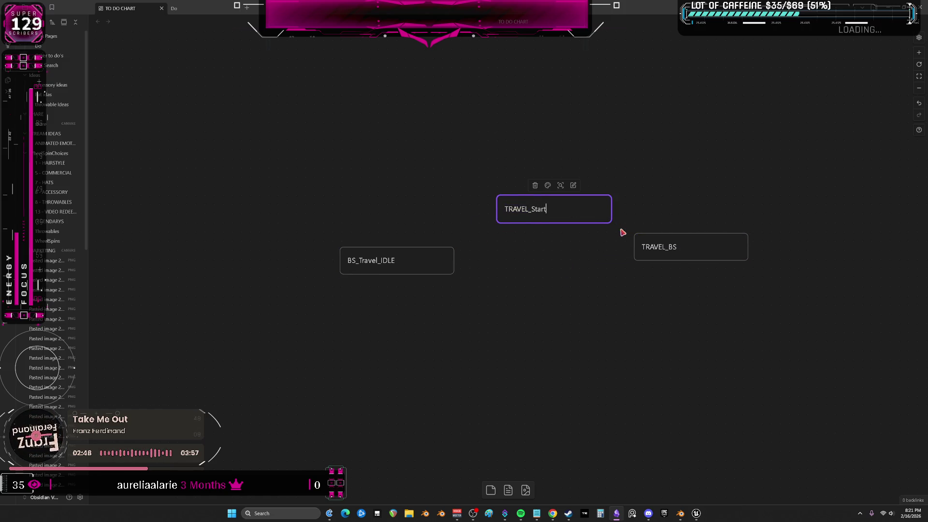
pyautogui.click(543, 305)
pyautogui.click(535, 208)
# Step: Add a TRAVEL_End_BS card lined up under TRAVEL_Start_BS
pyautogui.hotkey('ctrl', 'v')
pyautogui.moveTo(501, 266); pyautogui.dragTo(552, 301)
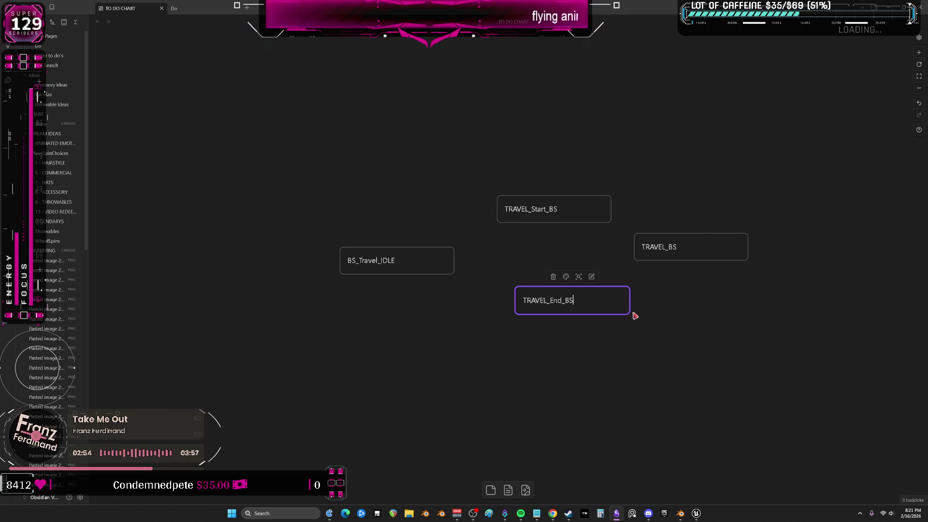
pyautogui.click(656, 399)
pyautogui.moveTo(643, 387); pyautogui.dragTo(619, 377, button='middle')
pyautogui.moveTo(542, 300)
pyautogui.mouseDown()
pyautogui.moveTo(513, 300)
pyautogui.moveTo(521, 300)
pyautogui.mouseUp()
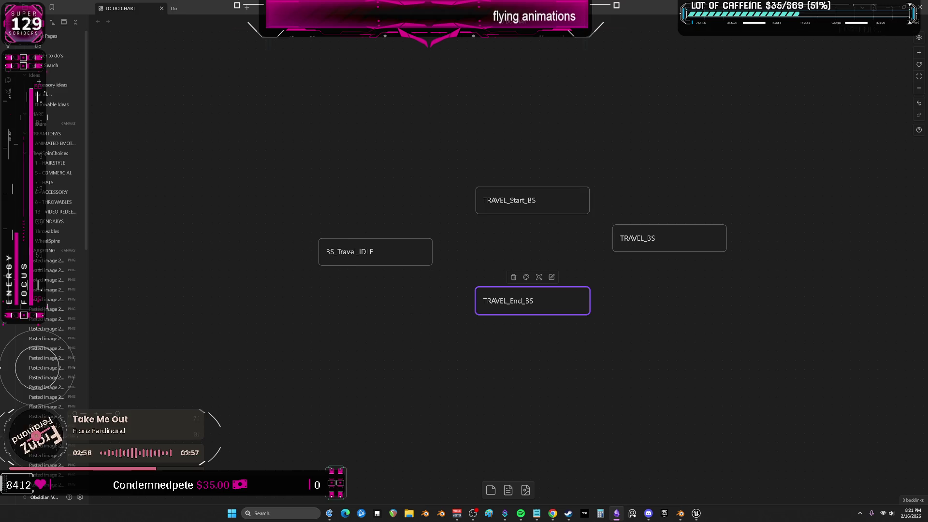
# Step: Place a second BS_Travel_IDLE card higher up on the canvas
pyautogui.click(362, 253)
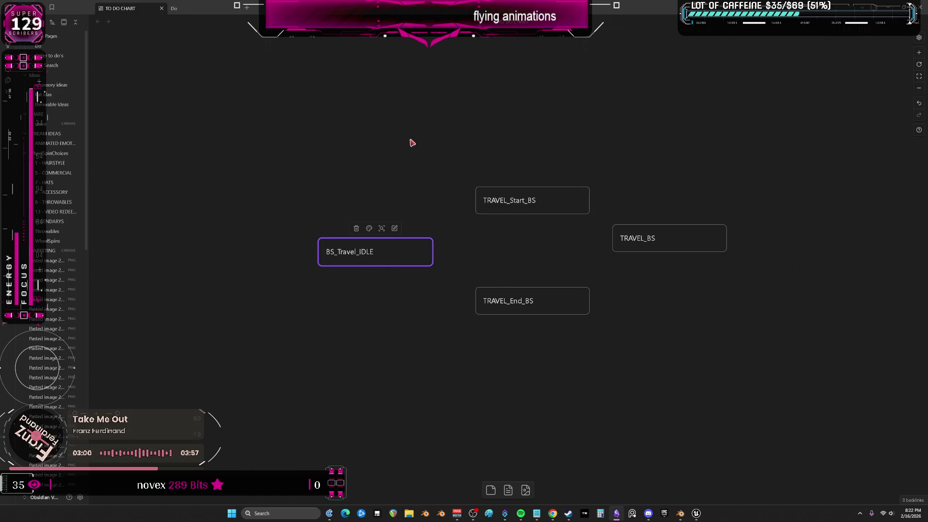
pyautogui.hotkey('ctrl', 'c')
pyautogui.moveTo(362, 128); pyautogui.dragTo(379, 219, button='middle')
pyautogui.hotkey('ctrl', 'v')
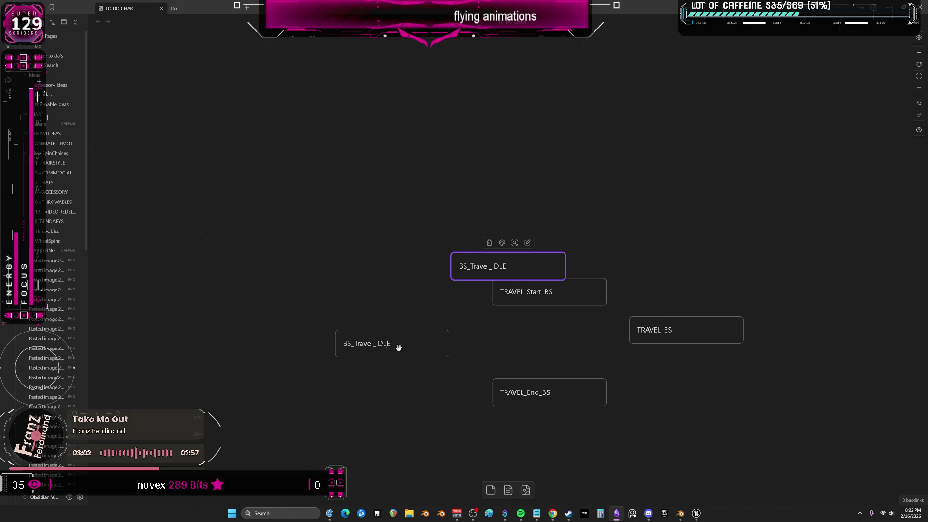
pyautogui.moveTo(492, 264); pyautogui.dragTo(377, 172)
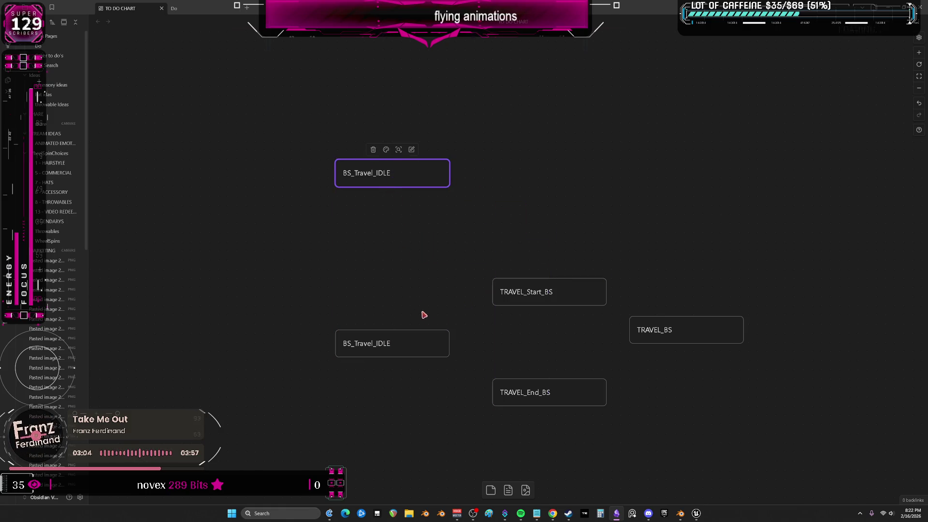
# Step: Add a third BS_Travel_IDLE card below the others, then return to Unreal Engine
pyautogui.scroll(-3, 417, 305)
pyautogui.rightClick(417, 298)
pyautogui.hotkey('ctrl', 'v')
pyautogui.doubleClick(486, 269)
pyautogui.click(409, 281)
pyautogui.moveTo(456, 264)
pyautogui.mouseDown()
pyautogui.moveTo(429, 304)
pyautogui.moveTo(372, 341)
pyautogui.mouseUp()
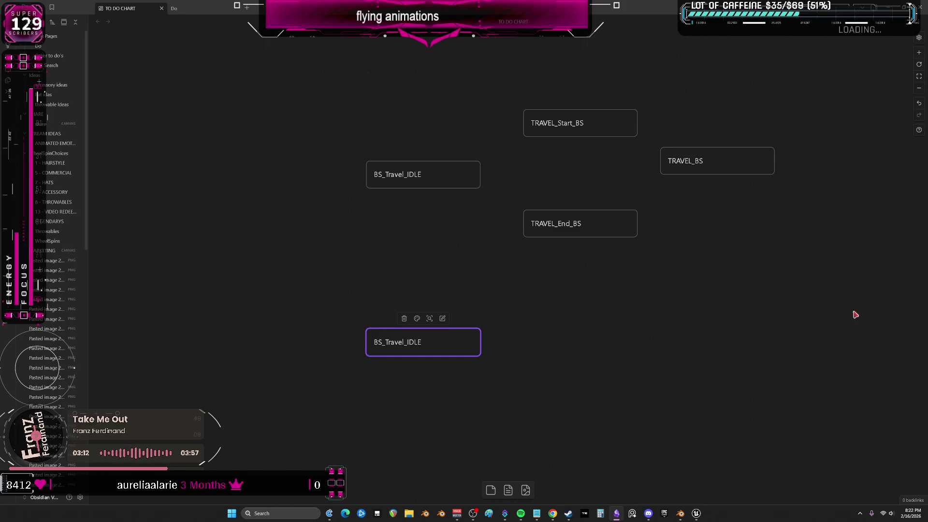
pyautogui.scroll(-2, 557, 387)
pyautogui.scroll(6, 557, 387)
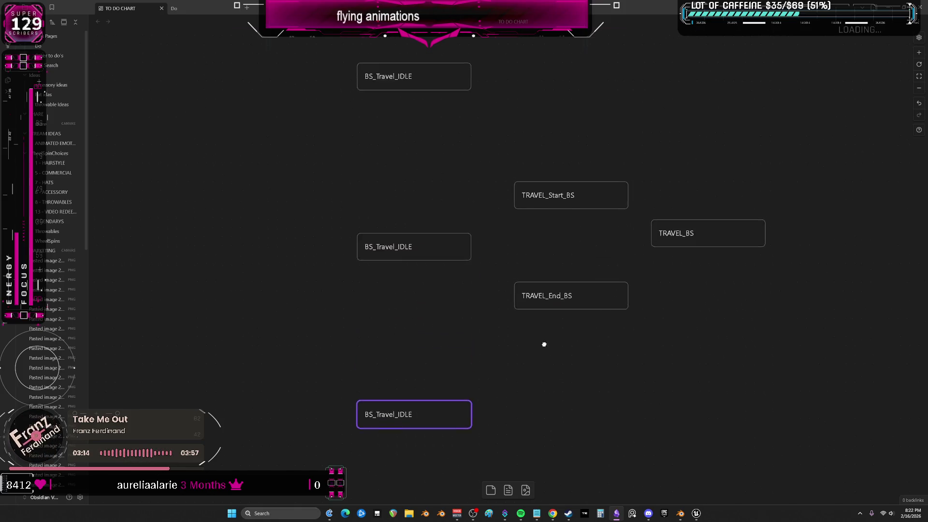
pyautogui.hotkey('alt', 'Tab')
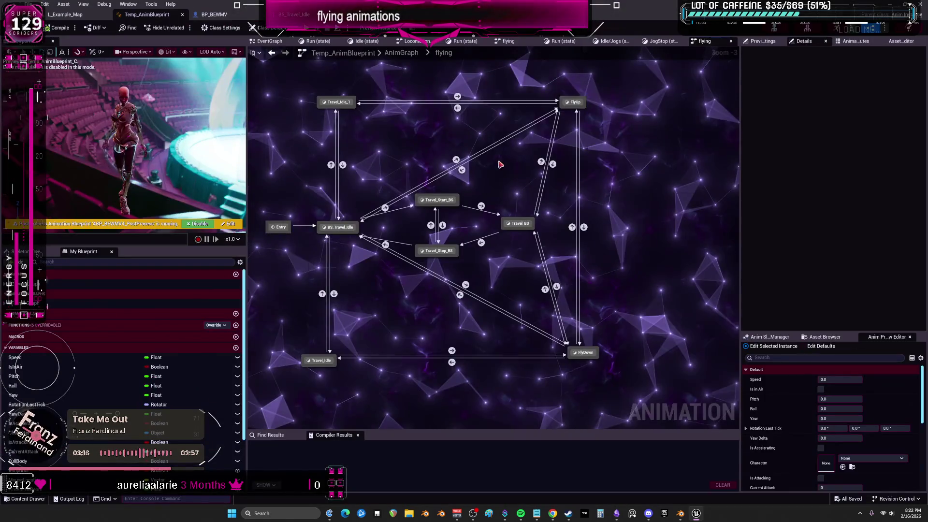
# Step: Inspect BS_Travel_Idle, then open the Travel_Idle_1 state and select its Travel_BS player node
pyautogui.doubleClick(466, 231)
pyautogui.doubleClick(465, 231)
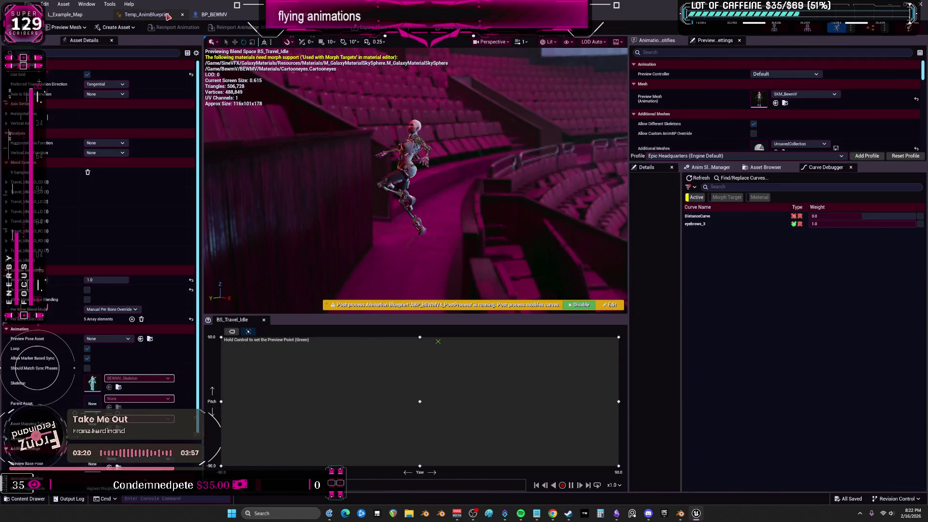
pyautogui.click(146, 14)
pyautogui.click(445, 54)
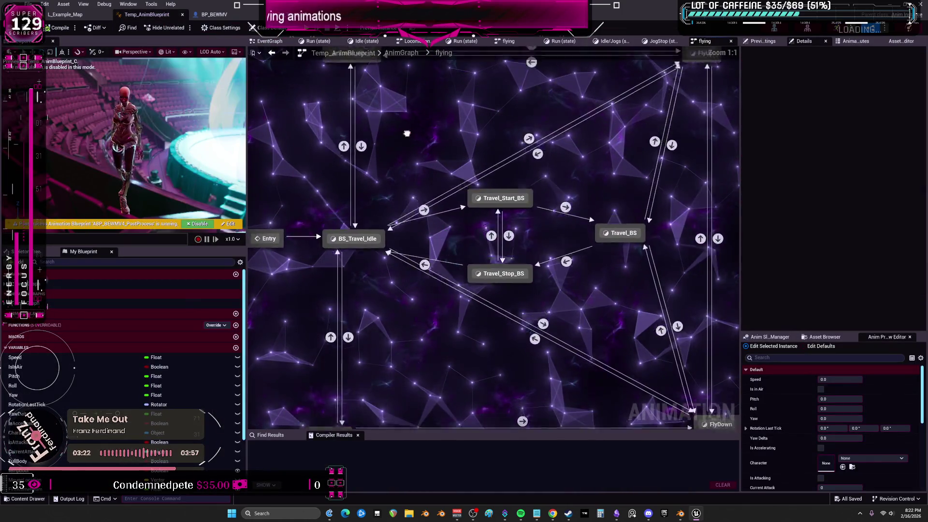
pyautogui.doubleClick(382, 237)
pyautogui.click(479, 227)
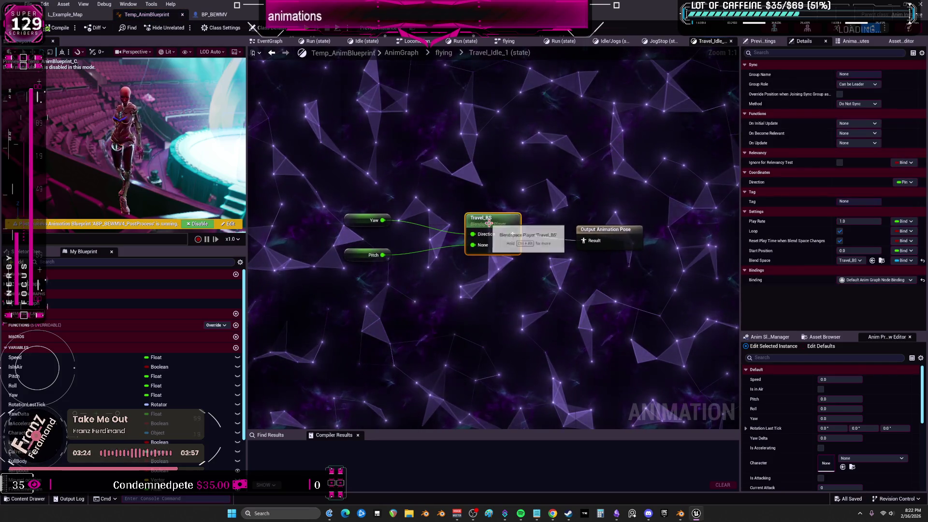
# Step: Open Travel_BS from its Blendspace Player node and show the Asset Browser list
pyautogui.doubleClick(489, 223)
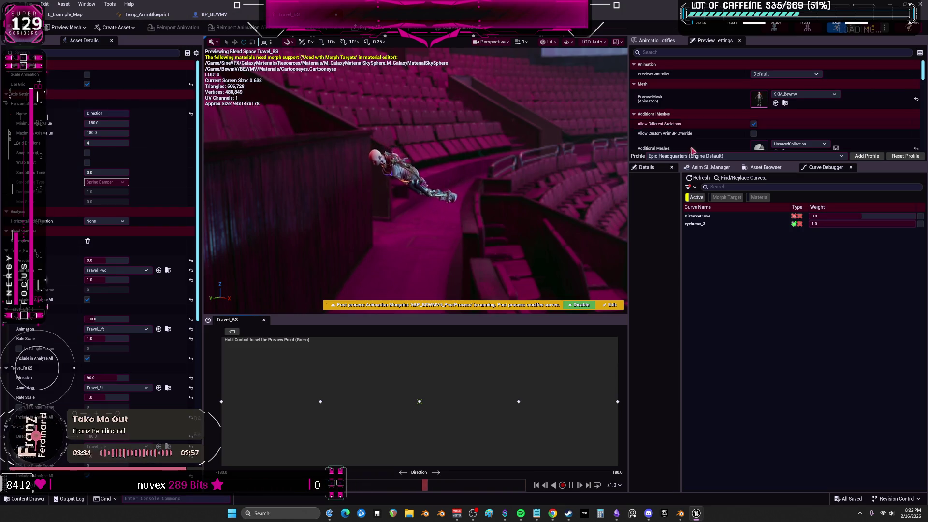
pyautogui.click(766, 167)
# Step: Filter the Travel_BS asset browser to Blend Space 1D and Blend Space assets
pyautogui.scroll(-5, 768, 251)
pyautogui.scroll(-2, 768, 251)
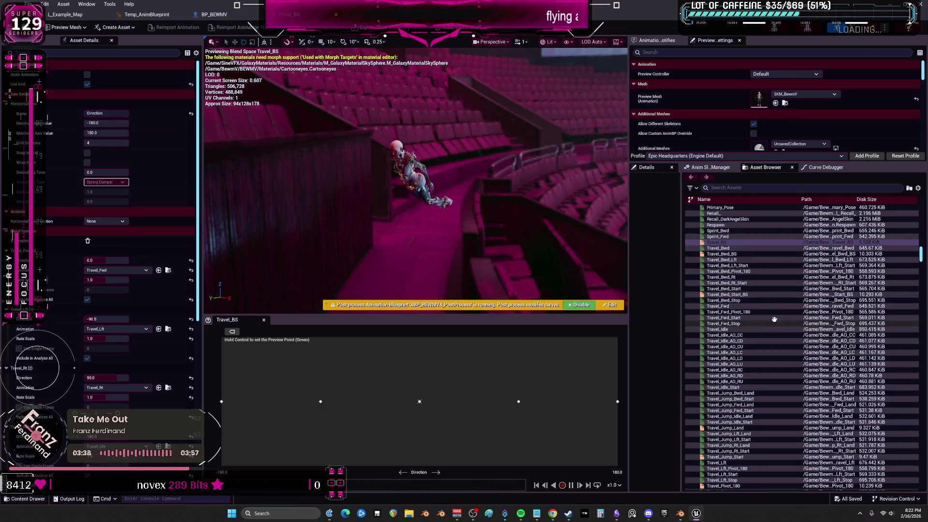
pyautogui.click(692, 187)
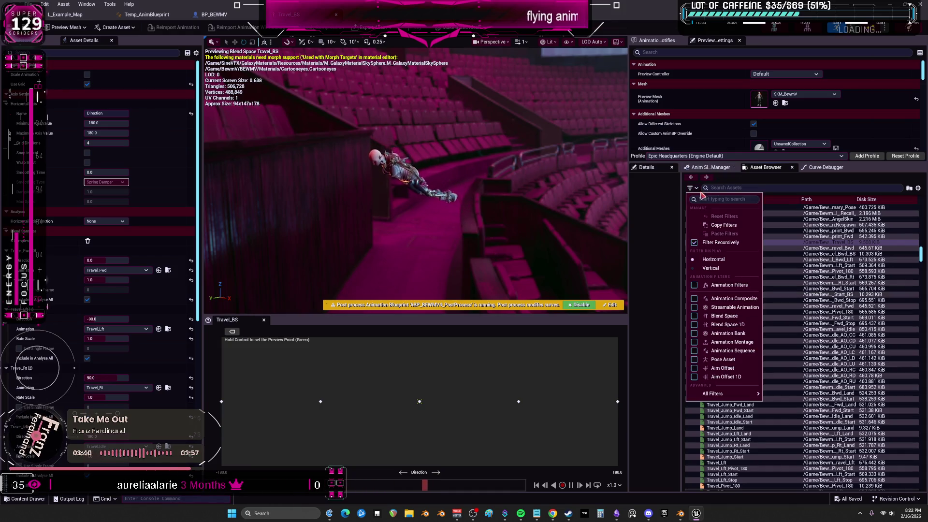
pyautogui.click(730, 326)
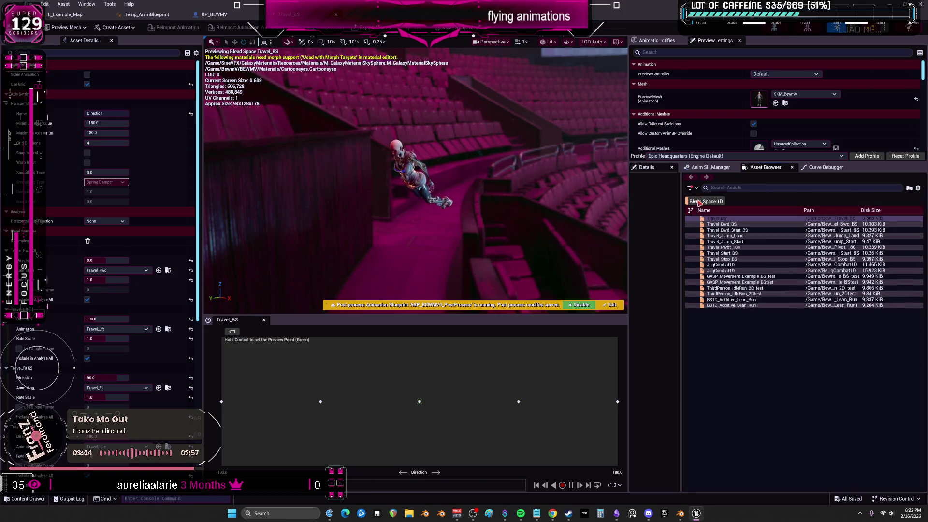
pyautogui.click(697, 187)
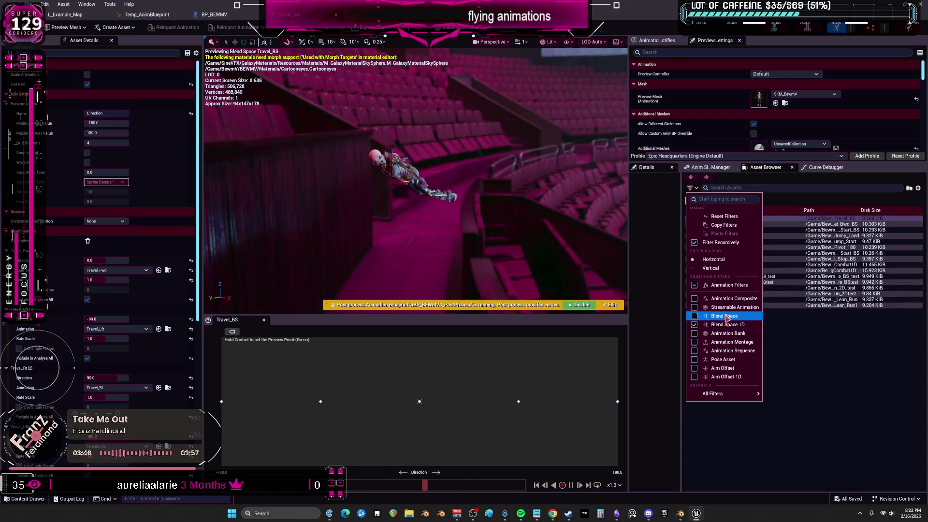
pyautogui.click(725, 316)
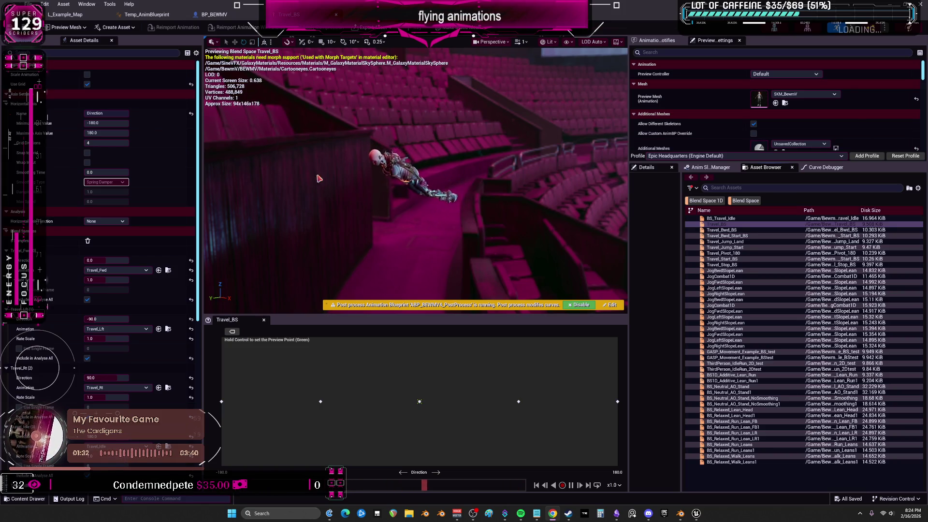
# Step: Cycle through BP_BEWMV, BS_Travel_Idle and Travel_BS, ending on the Travel_BS preview
pyautogui.click(244, 15)
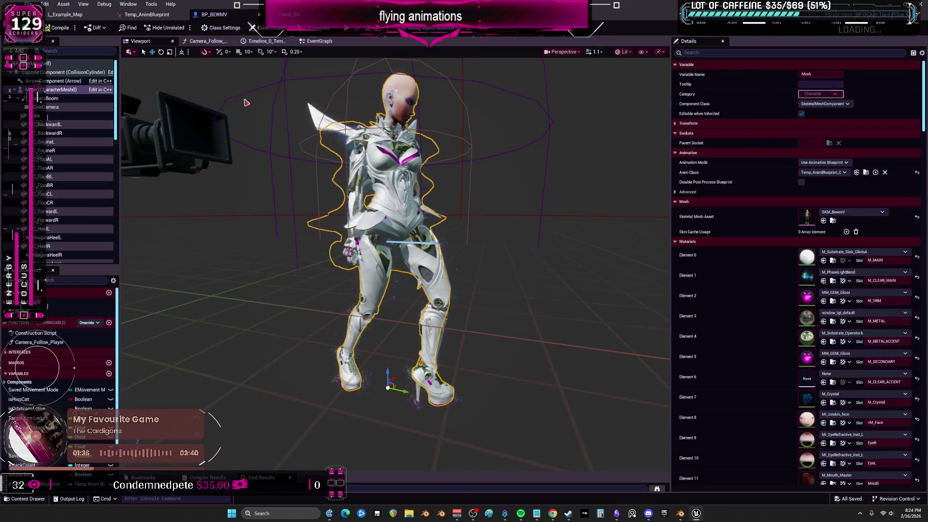
pyautogui.click(292, 15)
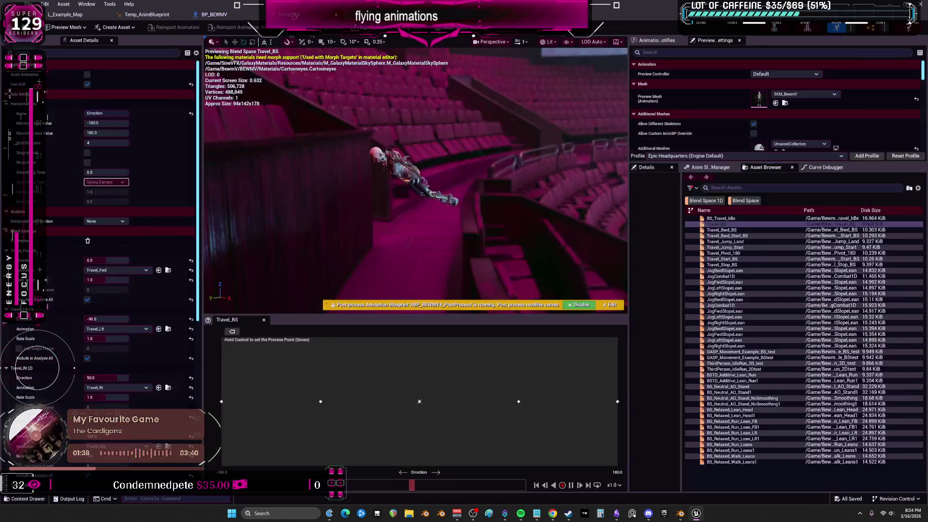
pyautogui.doubleClick(725, 218)
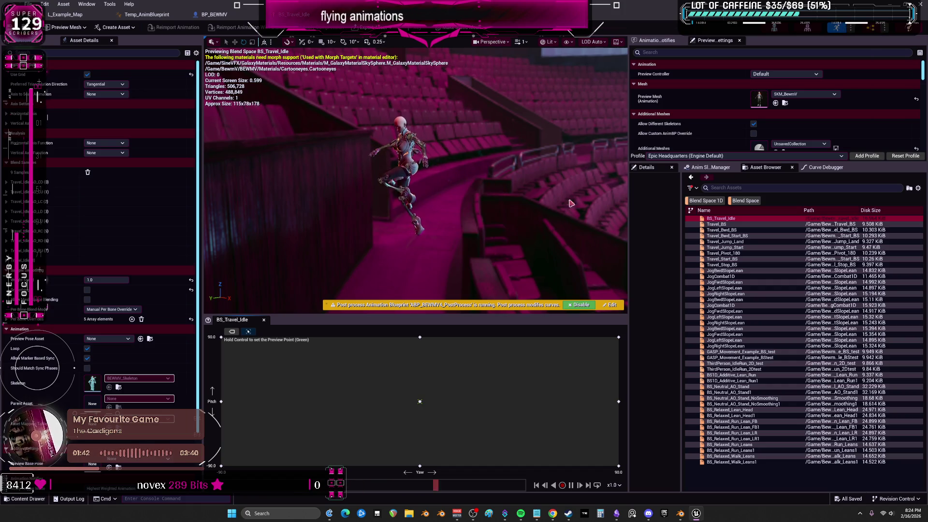
pyautogui.doubleClick(719, 224)
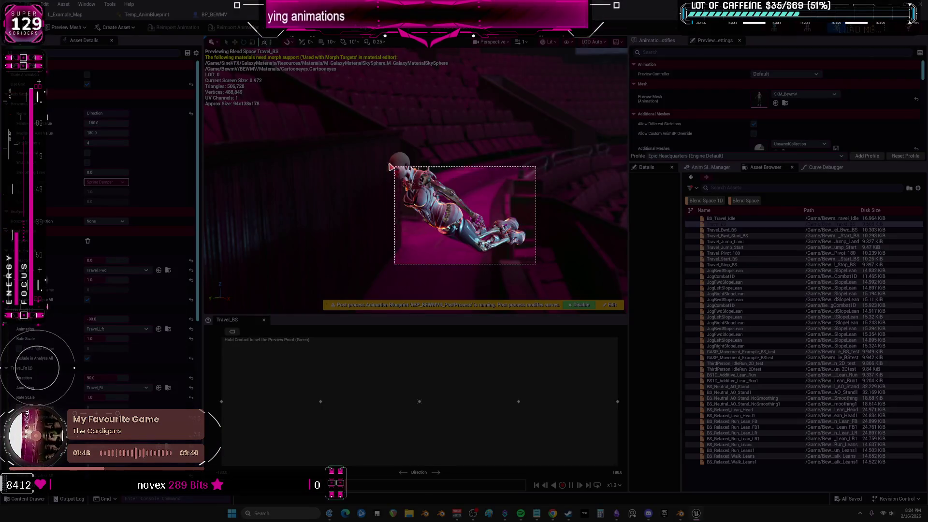
# Step: Paste the pose screenshot beside the lower BS_Travel_IDLE card in Obsidian, shrink it, and return to Unreal
pyautogui.hotkey('alt', 'Tab')
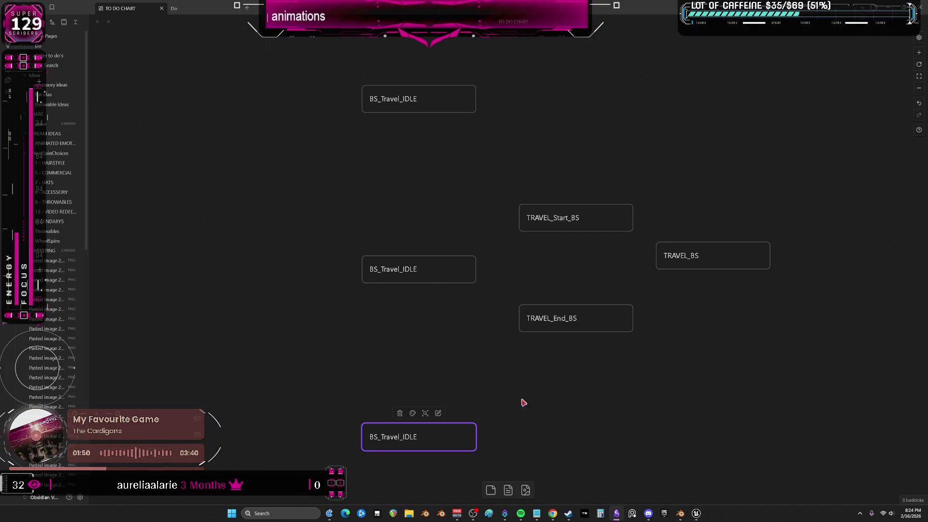
pyautogui.hotkey('ctrl', 'v')
pyautogui.moveTo(591, 323)
pyautogui.mouseDown()
pyautogui.moveTo(443, 395)
pyautogui.moveTo(177, 343)
pyautogui.moveTo(272, 320)
pyautogui.mouseUp()
pyautogui.moveTo(366, 276); pyautogui.dragTo(337, 290)
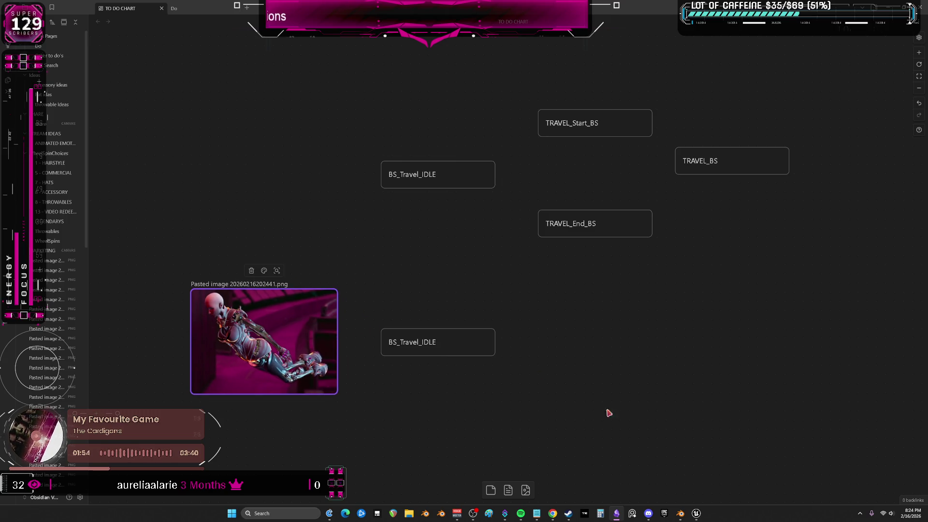
pyautogui.moveTo(696, 513)
pyautogui.click(699, 469)
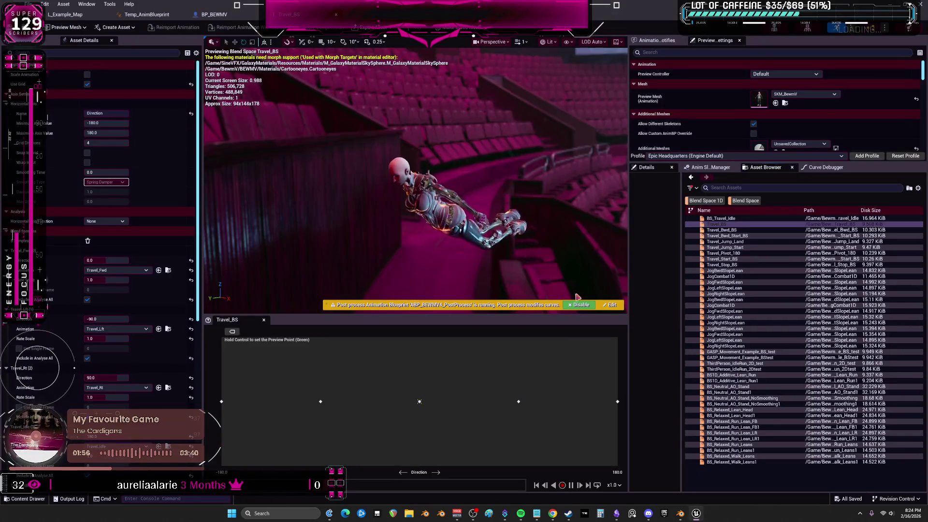
# Step: From Temp_AnimBlueprint, open the BS_Travel_Idle state and then its blend space asset
pyautogui.click(147, 15)
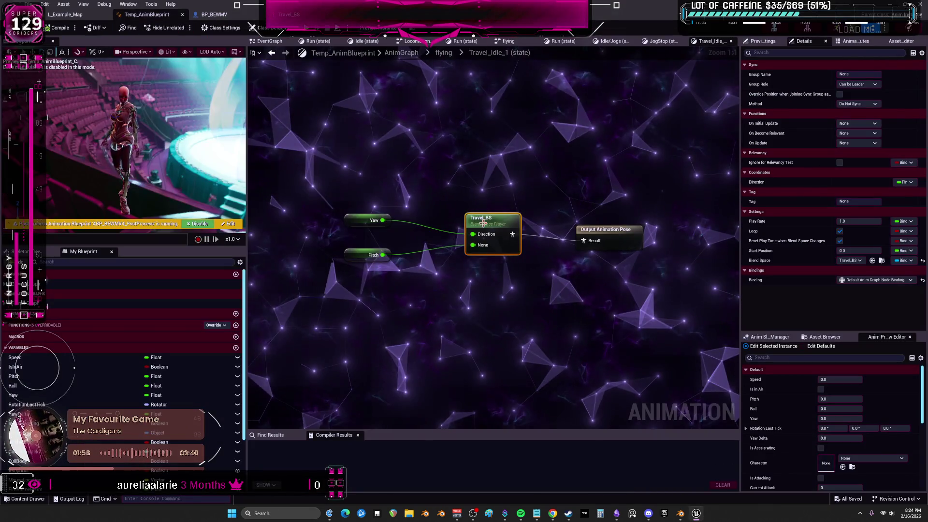
pyautogui.doubleClick(339, 200)
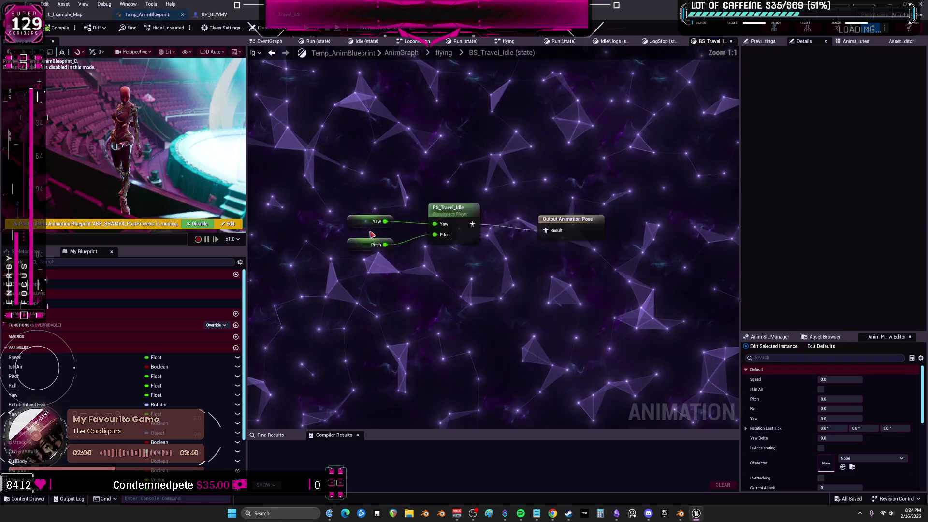
pyautogui.doubleClick(478, 219)
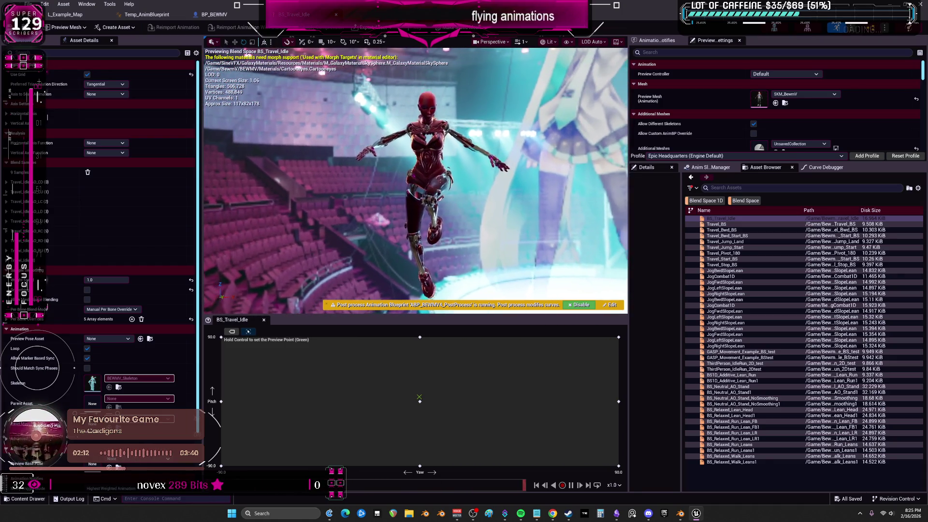
# Step: Snip the BS_Travel_Idle hovering preview and bring up the Obsidian chart
pyautogui.press('super+shift+s')
pyautogui.moveTo(522, 287)
pyautogui.mouseDown()
pyautogui.moveTo(488, 222)
pyautogui.moveTo(364, 98)
pyautogui.mouseUp()
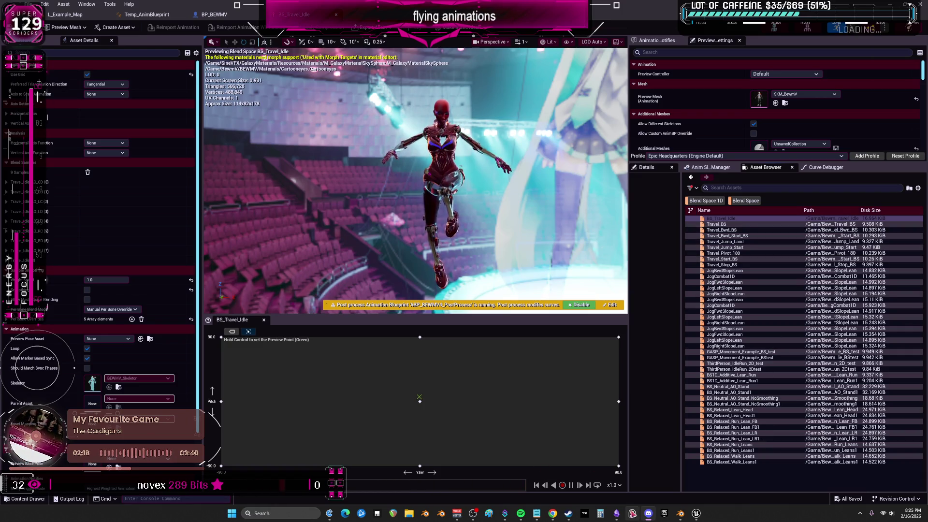
pyautogui.moveTo(681, 514)
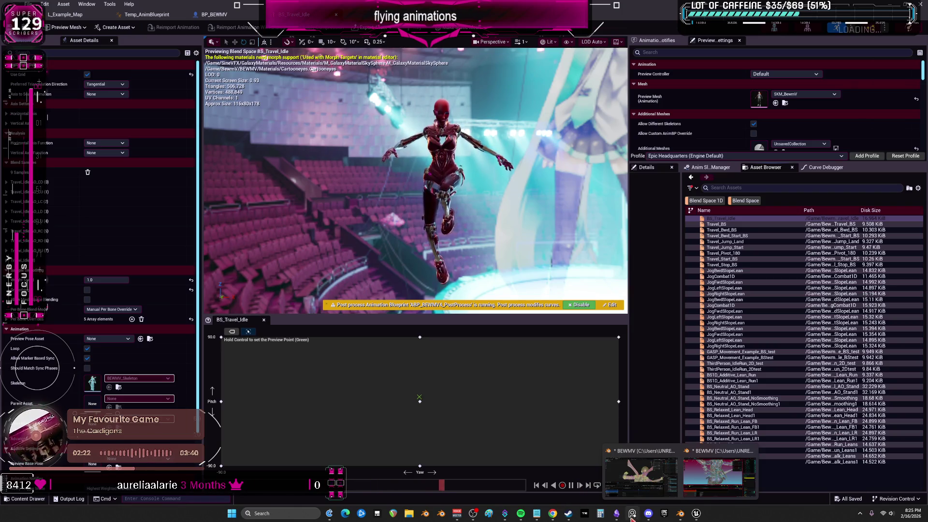
pyautogui.click(616, 513)
# Step: Paste the screenshot beside the middle BS_Travel_IDLE card, shrink it, and align both images
pyautogui.moveTo(398, 247); pyautogui.dragTo(432, 316, button='middle')
pyautogui.hotkey('ctrl', 'v')
pyautogui.moveTo(568, 356)
pyautogui.mouseDown()
pyautogui.moveTo(422, 280)
pyautogui.moveTo(292, 243)
pyautogui.mouseUp()
pyautogui.moveTo(379, 152); pyautogui.dragTo(338, 206)
pyautogui.moveTo(310, 247); pyautogui.dragTo(390, 229)
pyautogui.moveTo(339, 387); pyautogui.dragTo(381, 384)
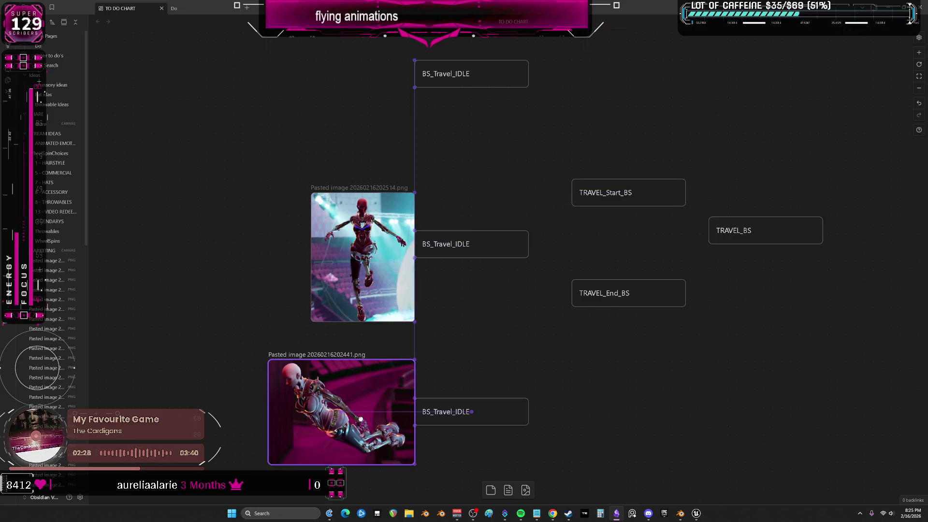
# Step: Review the BS_Travel_IDLE card and pose images on the Obsidian chart, then return to Unreal Editor
pyautogui.moveTo(444, 401); pyautogui.dragTo(426, 357, button='middle')
pyautogui.click(437, 371)
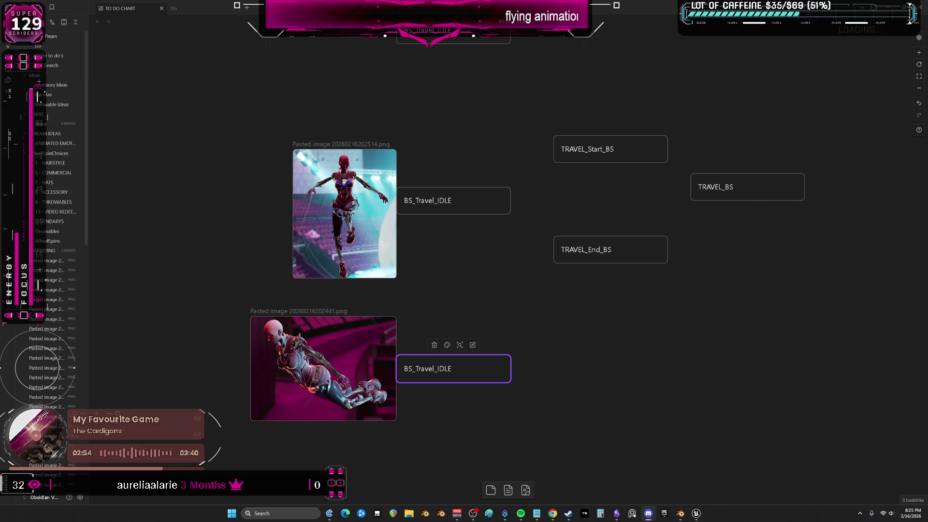
pyautogui.hotkey('alt', 'Tab')
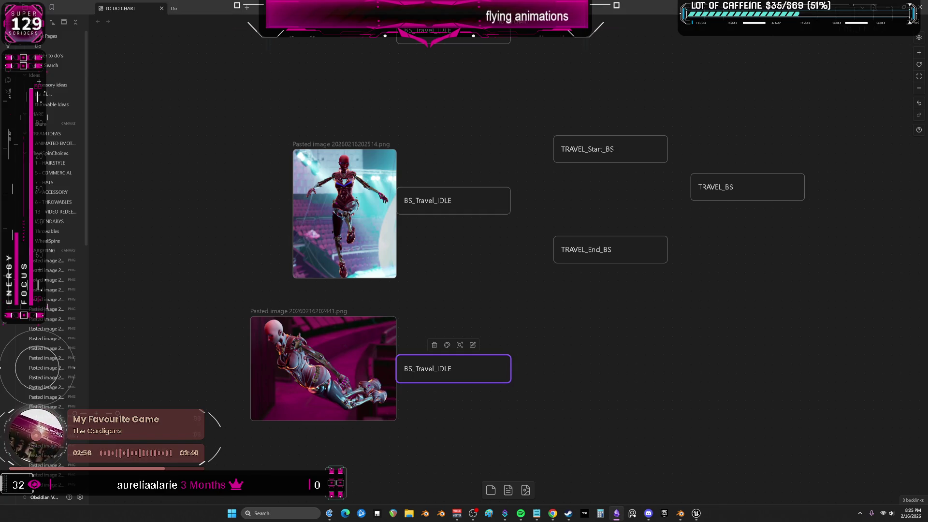
pyautogui.hotkey('alt', 'Tab')
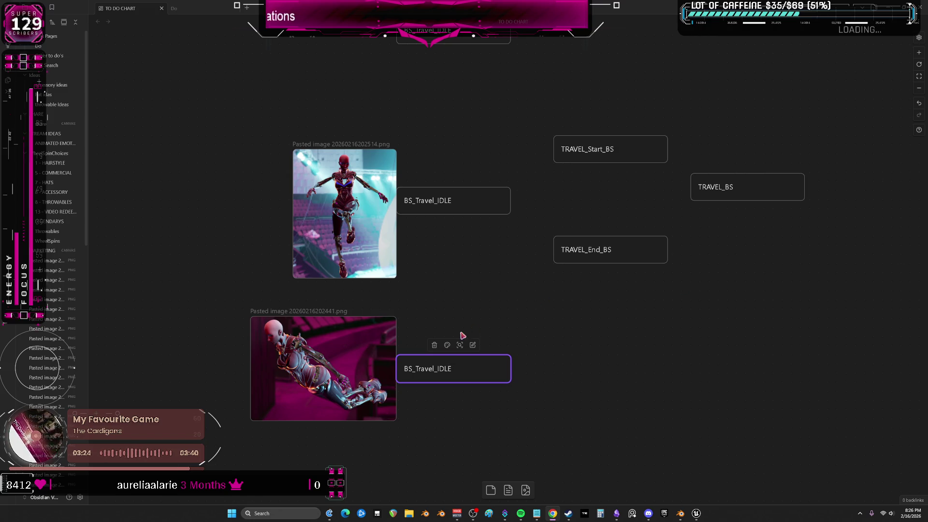
pyautogui.click(697, 514)
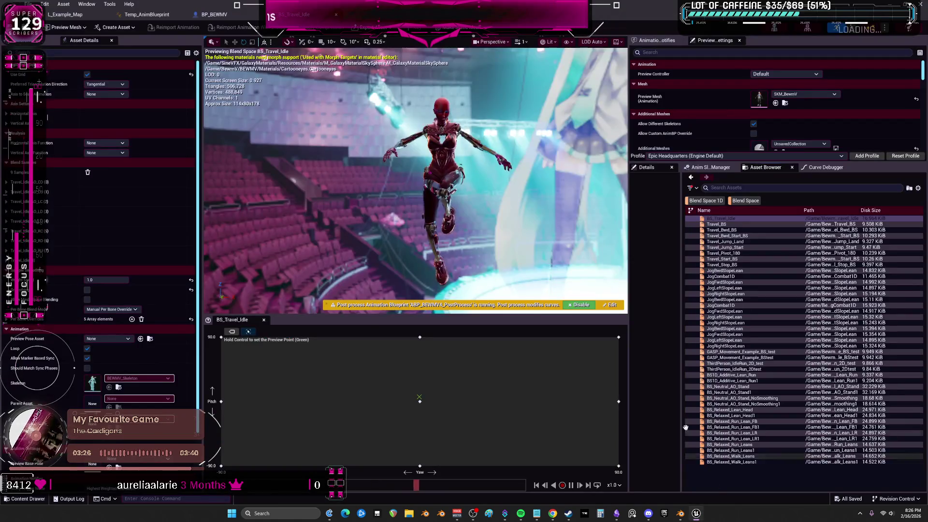
# Step: Open Travel_BS from Temp_AnimBlueprint's flying state machine, then switch to Blender
pyautogui.click(164, 17)
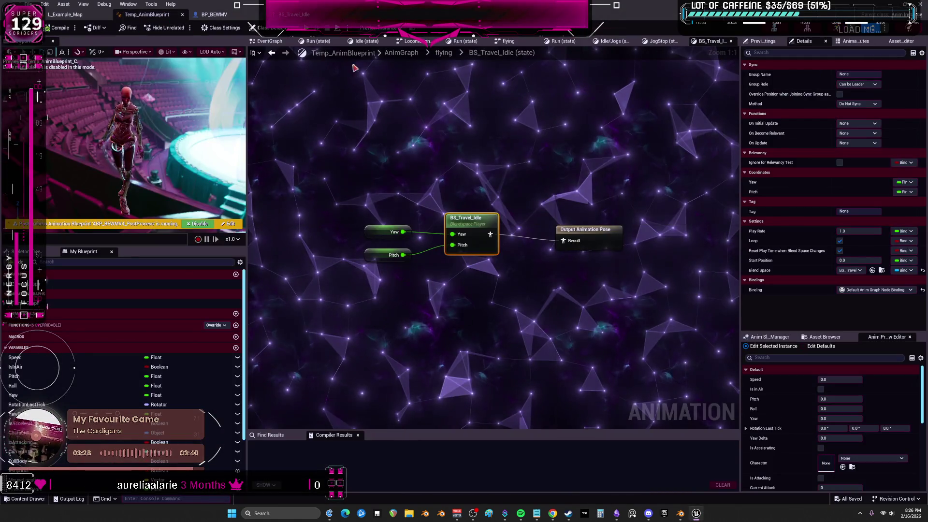
pyautogui.click(443, 52)
pyautogui.moveTo(437, 202)
pyautogui.mouseDown(button='right')
pyautogui.moveTo(432, 305)
pyautogui.moveTo(407, 296)
pyautogui.moveTo(428, 247)
pyautogui.moveTo(516, 246)
pyautogui.moveTo(468, 146)
pyautogui.moveTo(466, 231)
pyautogui.mouseUp(button='right')
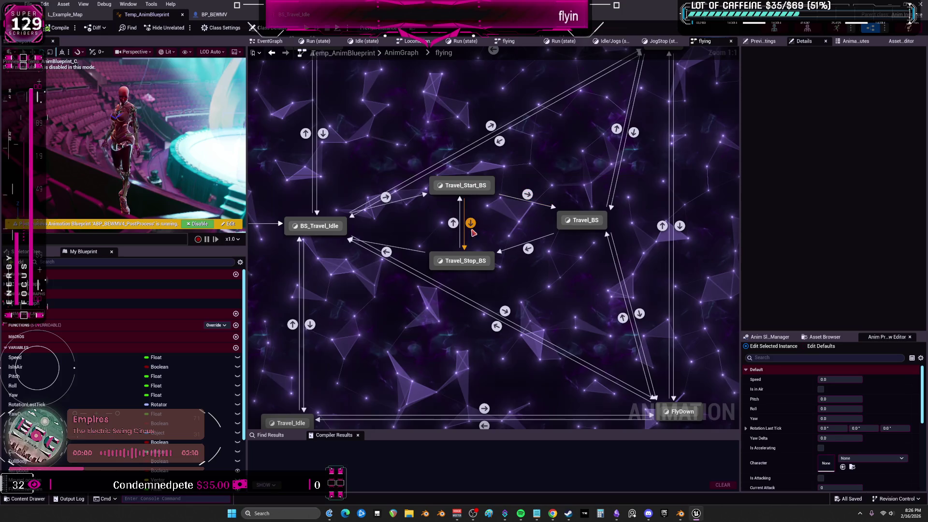
pyautogui.doubleClick(583, 221)
pyautogui.doubleClick(463, 222)
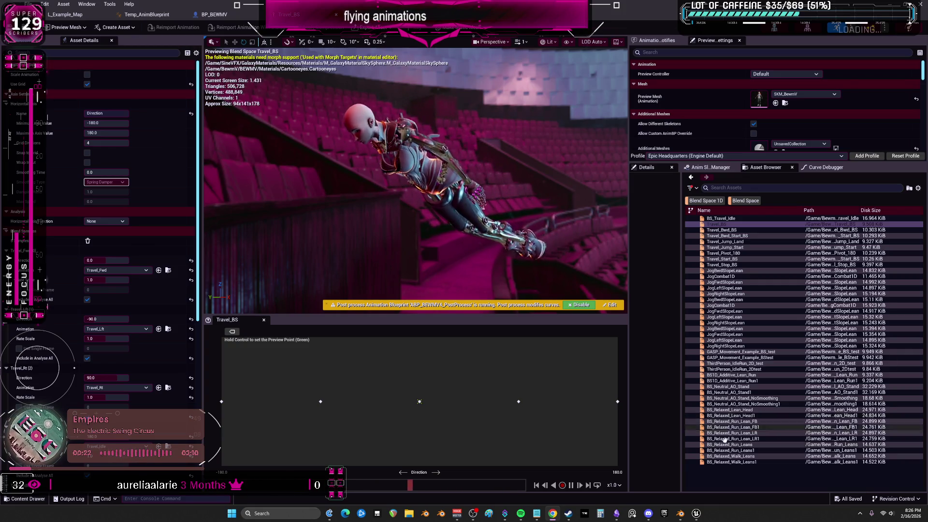
pyautogui.moveTo(680, 513)
pyautogui.click(720, 471)
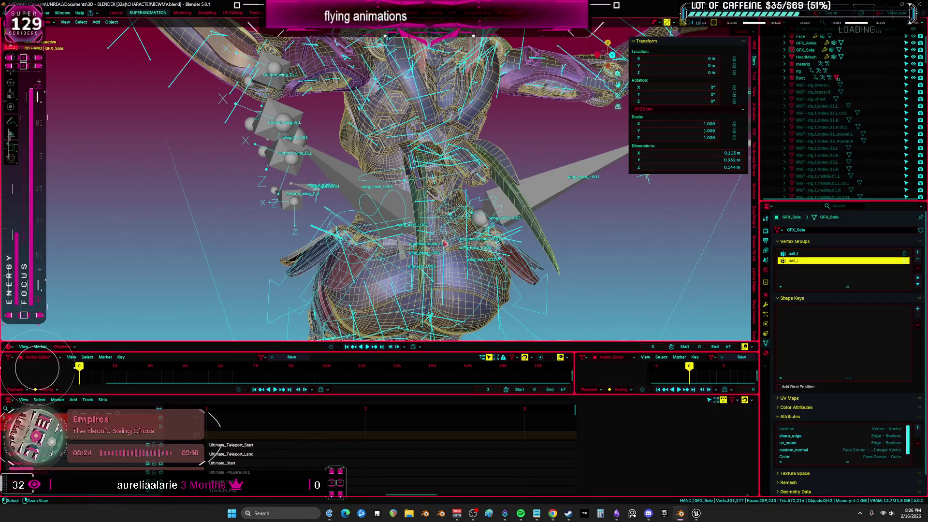
# Step: Maximize the viewport, frame the character, and add a cube shown in local view
pyautogui.hotkey('ctrl', 'space')
pyautogui.press('Home')
pyautogui.press('KP_1')
pyautogui.scroll(-1, 446, 246)
pyautogui.keyDown('shift'); pyautogui.moveTo(446, 247); pyautogui.dragTo(407, 130, button='middle'); pyautogui.keyUp('shift')
pyautogui.hotkey('shift', 'a')
pyautogui.moveTo(442, 266)
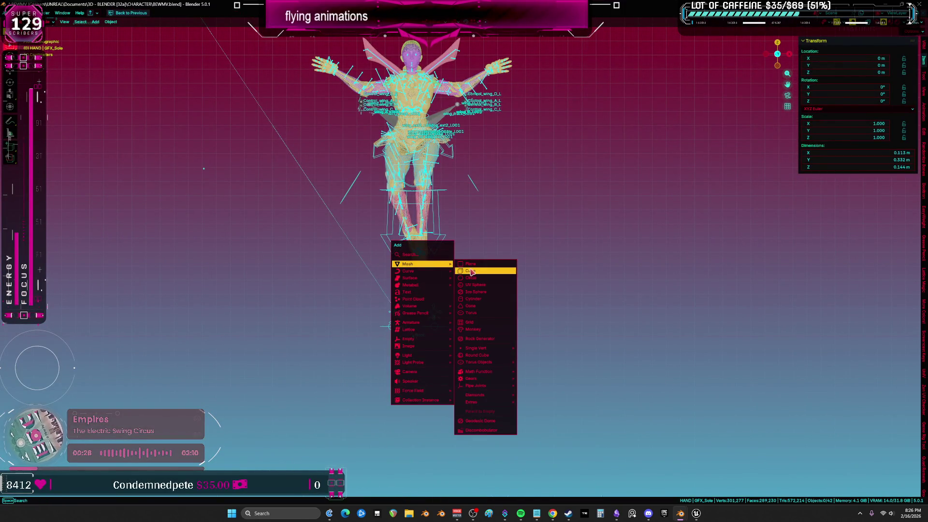
pyautogui.click(471, 272)
pyautogui.press('KP_Divide')
pyautogui.moveTo(471, 271)
pyautogui.mouseDown(button='middle')
pyautogui.moveTo(473, 280)
pyautogui.moveTo(347, 287)
pyautogui.moveTo(568, 299)
pyautogui.moveTo(495, 305)
pyautogui.moveTo(516, 291)
pyautogui.moveTo(423, 244)
pyautogui.moveTo(495, 241)
pyautogui.moveTo(464, 251)
pyautogui.mouseUp(button='middle')
# Step: Subdivide the cube with Ctrl+2 and convert it to an ordinary mesh
pyautogui.hotkey('ctrl', '2')
pyautogui.press('Tab')
pyautogui.hotkey('ctrl', 'Tab')
pyautogui.click(454, 234)
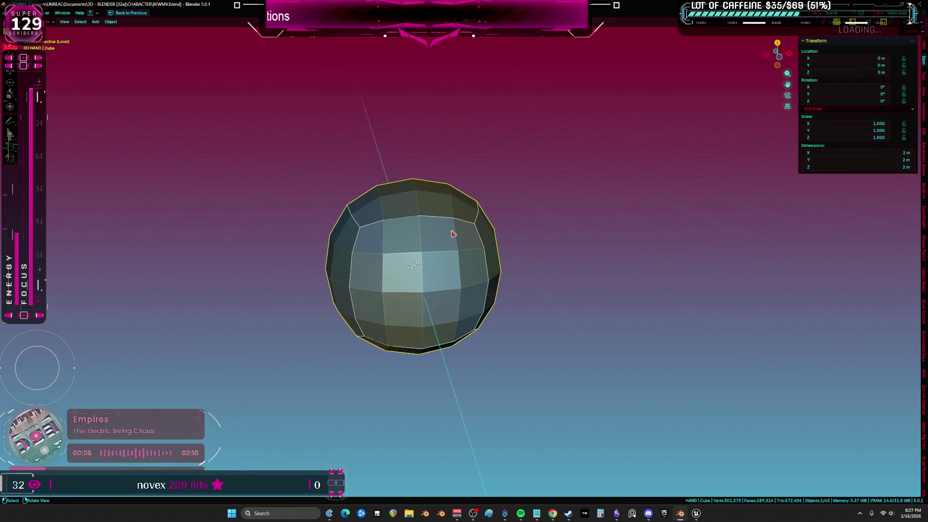
pyautogui.rightClick(453, 234)
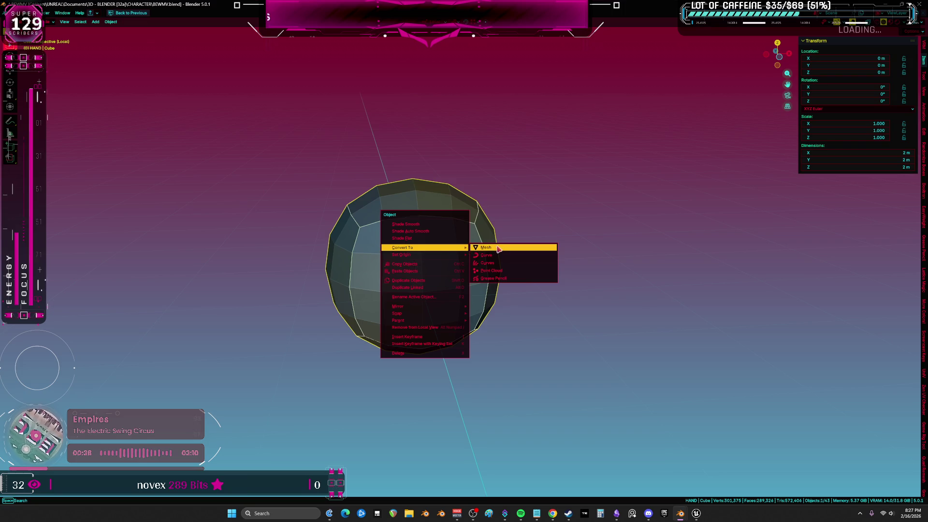
pyautogui.click(498, 249)
# Step: Apply To Sphere to the mesh in Edit Mode and return to Object Mode
pyautogui.press('Tab')
pyautogui.press('space')
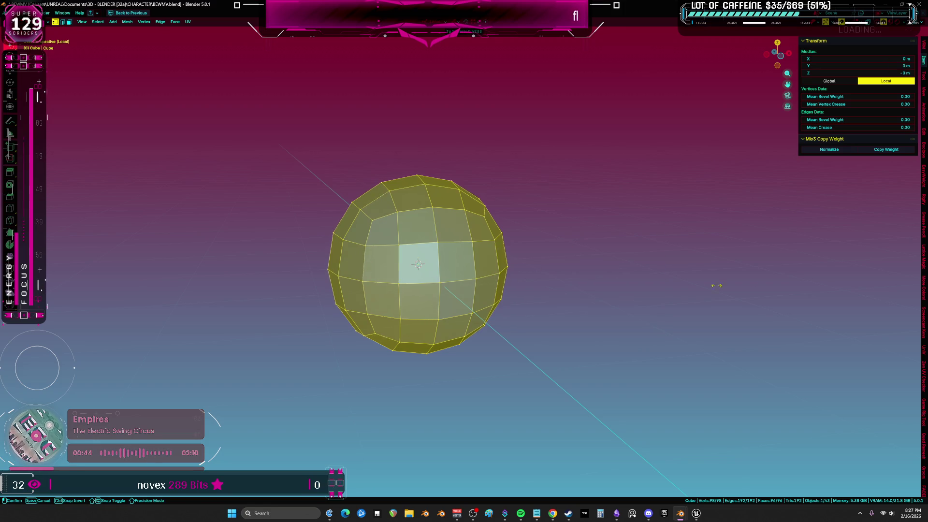
pyautogui.click(848, 290)
pyautogui.moveTo(211, 261); pyautogui.dragTo(385, 272, button='middle')
pyautogui.hotkey('ctrl', 'Tab')
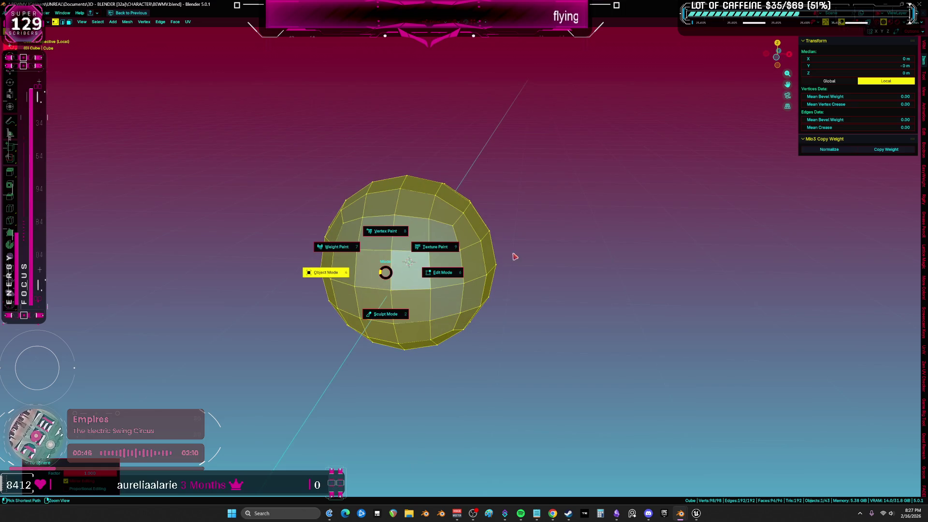
pyautogui.click(328, 269)
pyautogui.scroll(3, 445, 244)
pyautogui.rightClick(449, 243)
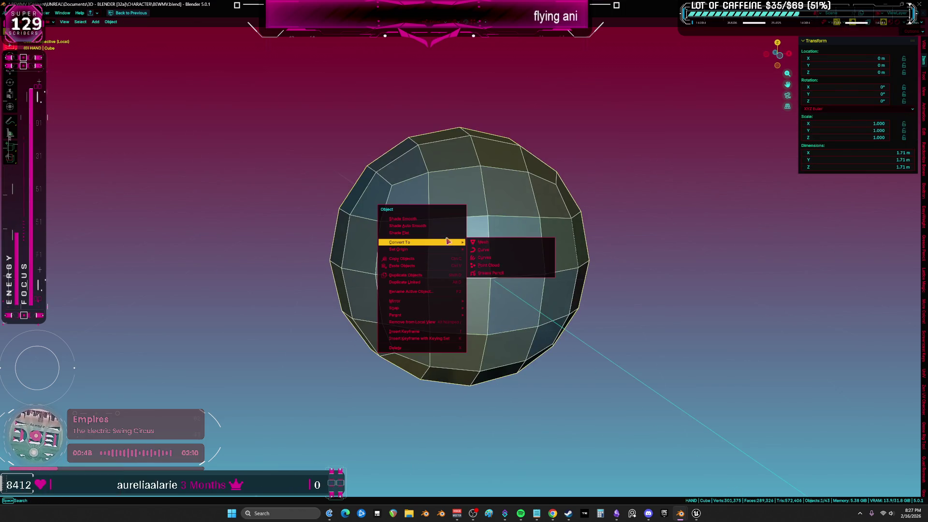
# Step: Shade the sphere with Auto Smooth and sculpt it slightly wider using a 1000 px brush
pyautogui.click(444, 227)
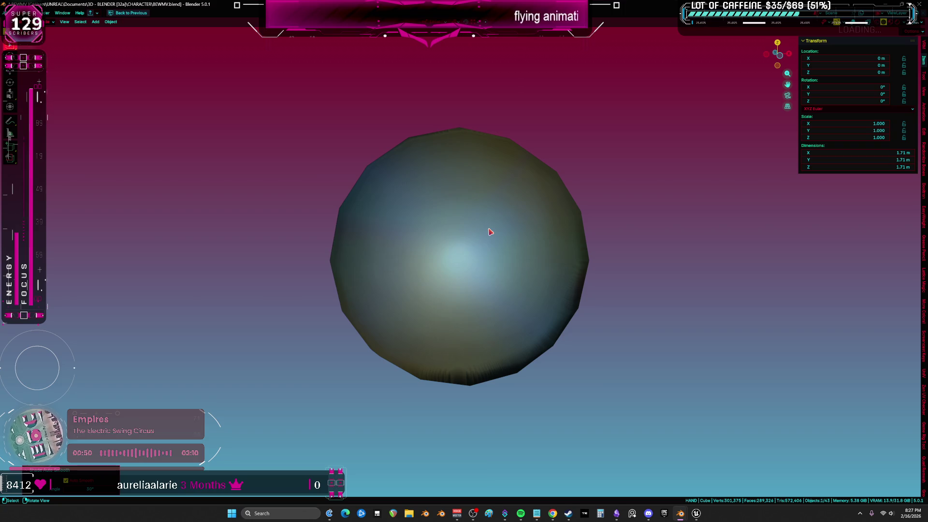
pyautogui.press('KP_1')
pyautogui.press('Tab')
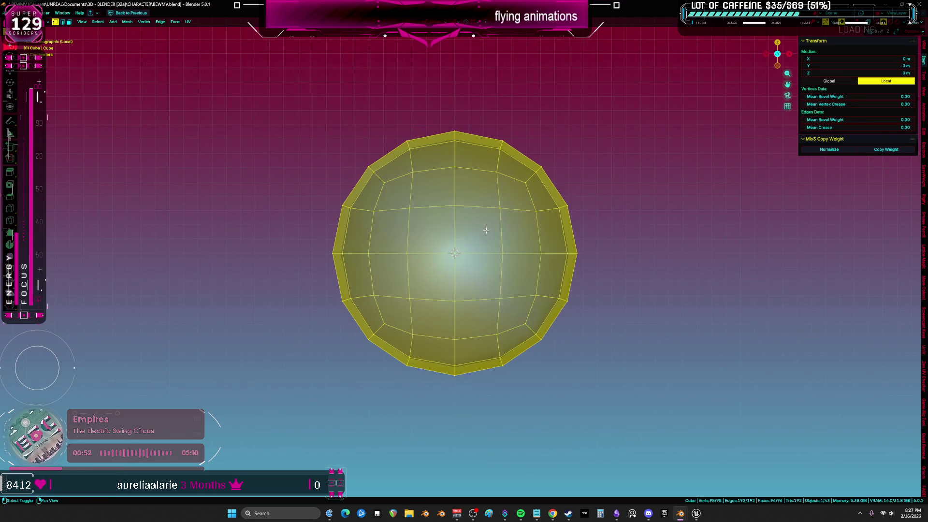
pyautogui.moveTo(490, 232)
pyautogui.mouseDown(button='middle')
pyautogui.moveTo(413, 232)
pyautogui.moveTo(508, 201)
pyautogui.mouseUp(button='middle')
pyautogui.hotkey('ctrl', 'Tab')
pyautogui.click(503, 257)
pyautogui.moveTo(477, 263); pyautogui.dragTo(586, 266, button='middle')
pyautogui.click(171, 487)
pyautogui.press('f')
pyautogui.moveTo(495, 335); pyautogui.dragTo(484, 334)
pyautogui.moveTo(483, 334); pyautogui.dragTo(643, 341, button='middle')
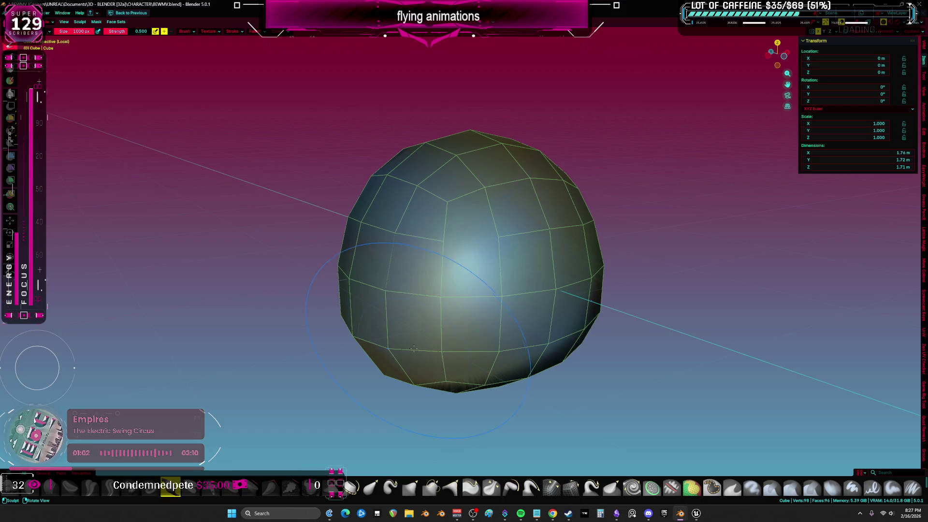
# Step: In front wireframe view, select the sphere's bottom ring of vertices
pyautogui.press('Tab')
pyautogui.press('KP_1')
pyautogui.press('a')
pyautogui.press('z')
pyautogui.click(354, 336)
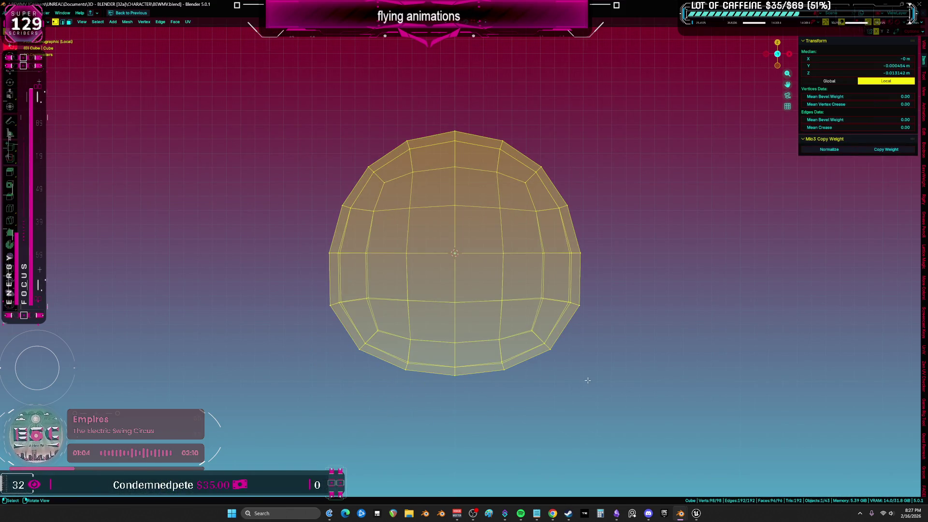
pyautogui.hotkey('alt', 'a')
pyautogui.moveTo(594, 341)
pyautogui.mouseDown()
pyautogui.moveTo(429, 367)
pyautogui.moveTo(335, 405)
pyautogui.mouseUp()
# Step: Raise the bottom ring along Z to flatten it into a dome, back in solid Object Mode
pyautogui.press('g')
pyautogui.press('z')
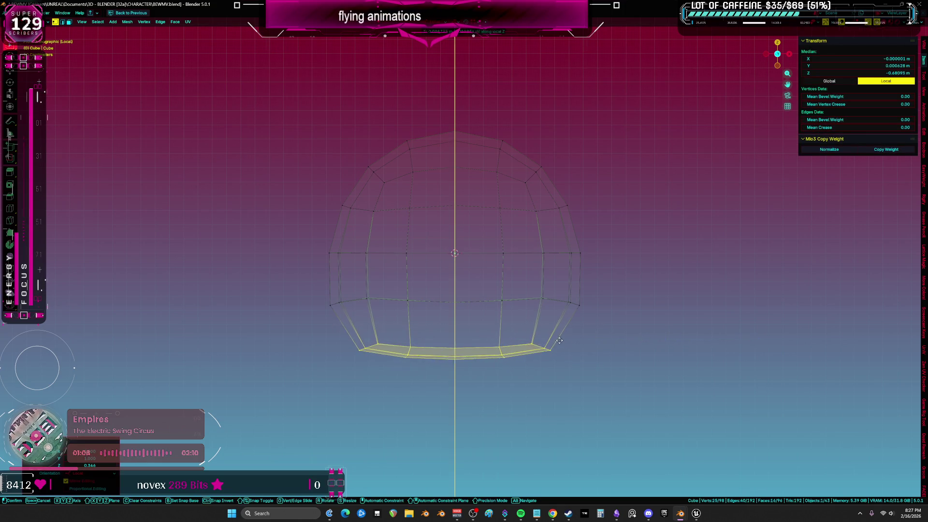
pyautogui.click(559, 342)
pyautogui.hotkey('ctrl', 'Tab')
pyautogui.click(507, 320)
pyautogui.moveTo(466, 284)
pyautogui.mouseDown(button='middle')
pyautogui.moveTo(667, 292)
pyautogui.moveTo(602, 295)
pyautogui.moveTo(484, 232)
pyautogui.moveTo(576, 240)
pyautogui.mouseUp(button='middle')
pyautogui.hotkey('shift', 'z')
# Step: Select edge loops on the dome and mark them as UV seams
pyautogui.press('Tab')
pyautogui.keyDown('alt'); pyautogui.click(550, 269); pyautogui.keyUp('alt')
pyautogui.moveTo(549, 269)
pyautogui.mouseDown(button='middle')
pyautogui.moveTo(529, 319)
pyautogui.moveTo(516, 326)
pyautogui.moveTo(505, 268)
pyautogui.mouseUp(button='middle')
pyautogui.moveTo(451, 258)
pyautogui.mouseDown(button='middle')
pyautogui.moveTo(421, 242)
pyautogui.moveTo(459, 297)
pyautogui.moveTo(489, 377)
pyautogui.mouseUp(button='middle')
pyautogui.keyDown('ctrl'); pyautogui.click(463, 302); pyautogui.keyUp('ctrl')
pyautogui.rightClick(489, 377)
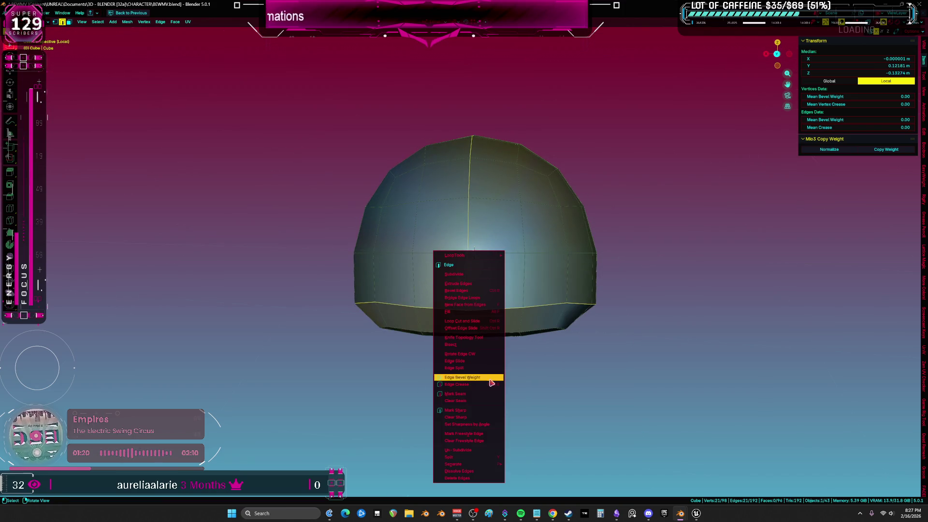
pyautogui.click(488, 395)
# Step: Smart UV Project the whole dome and view its islands in a full-screen UV Editor
pyautogui.press('a')
pyautogui.rightClick(541, 282)
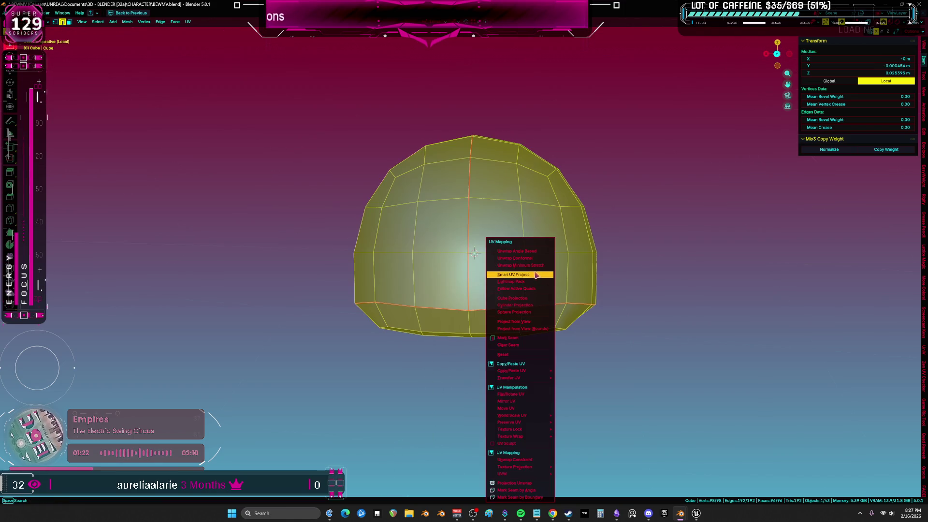
pyautogui.press('Escape')
pyautogui.hotkey('ctrl', 'space')
pyautogui.hotkey('ctrl', 'space')
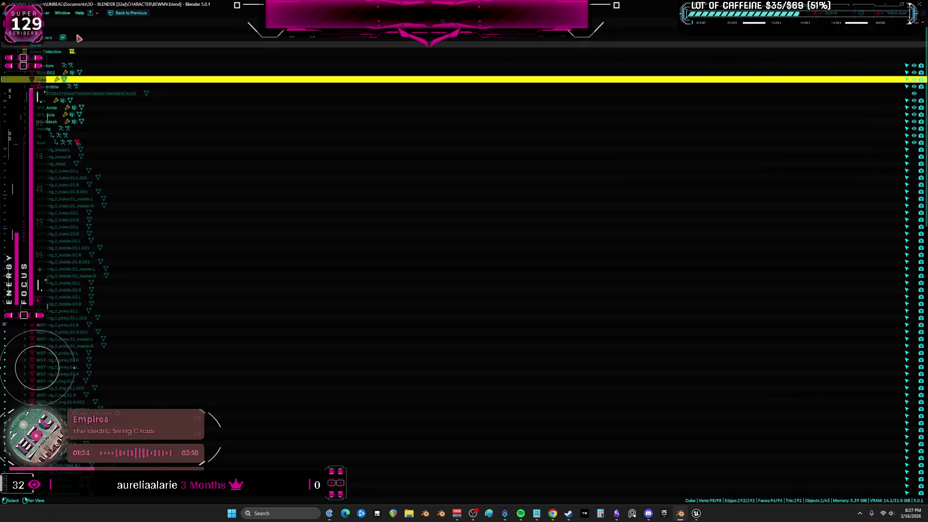
pyautogui.click(10, 38)
pyautogui.click(34, 68)
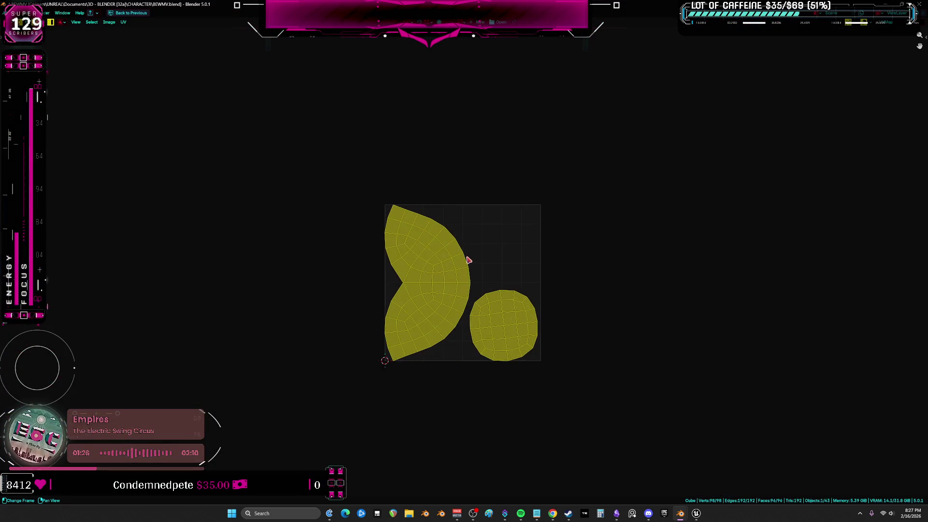
pyautogui.scroll(6, 464, 257)
pyautogui.scroll(-1, 475, 184)
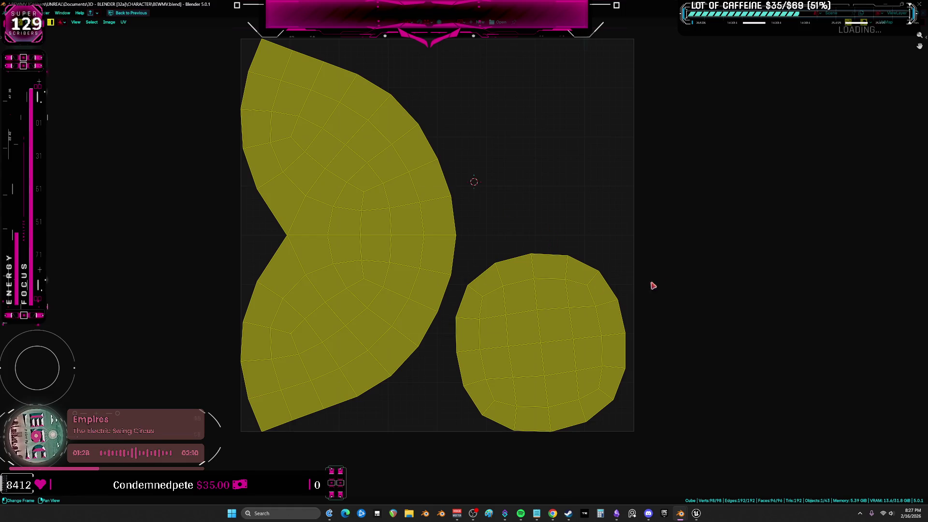
pyautogui.keyDown('shift'); pyautogui.rightClick(460, 270); pyautogui.keyUp('shift')
pyautogui.moveTo(459, 269); pyautogui.dragTo(443, 272, button='middle')
# Step: Open another Blender file from the taskbar's recent files list
pyautogui.hotkey('alt', 'Tab')
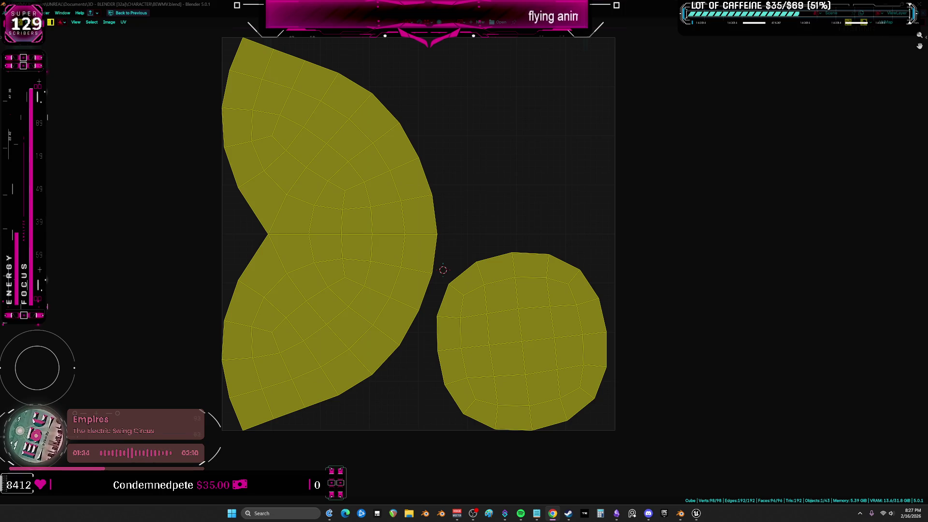
pyautogui.rightClick(682, 517)
pyautogui.click(674, 476)
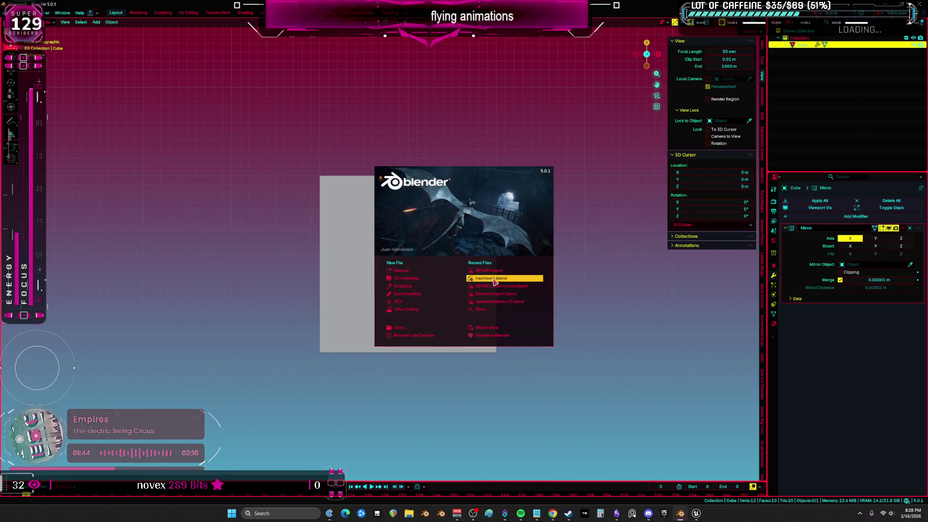
# Step: Load the hamster character file past the splash and zoom in on the references
pyautogui.click(493, 278)
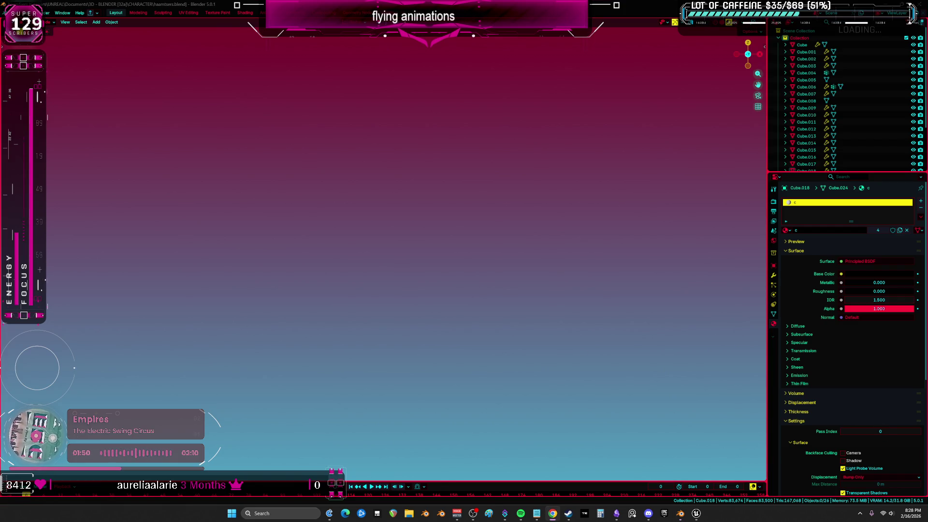
pyautogui.click(396, 275)
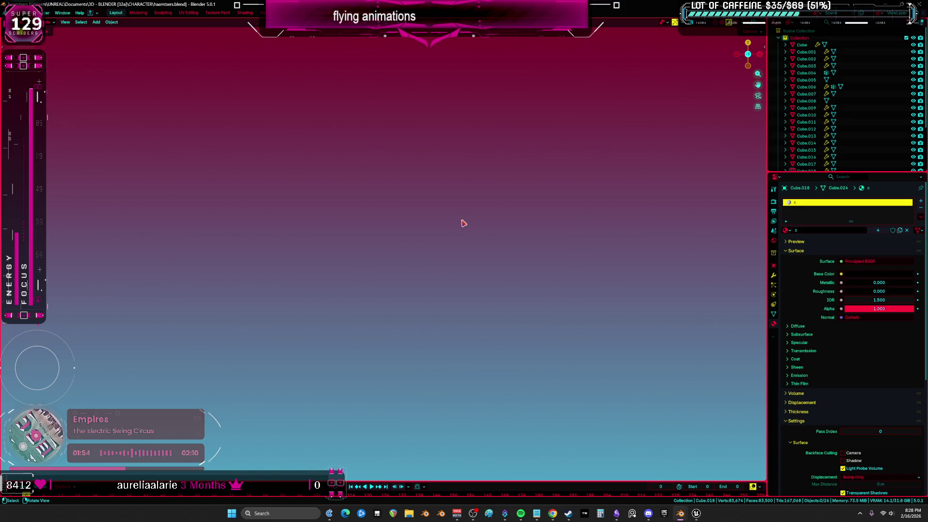
pyautogui.scroll(10, 430, 280)
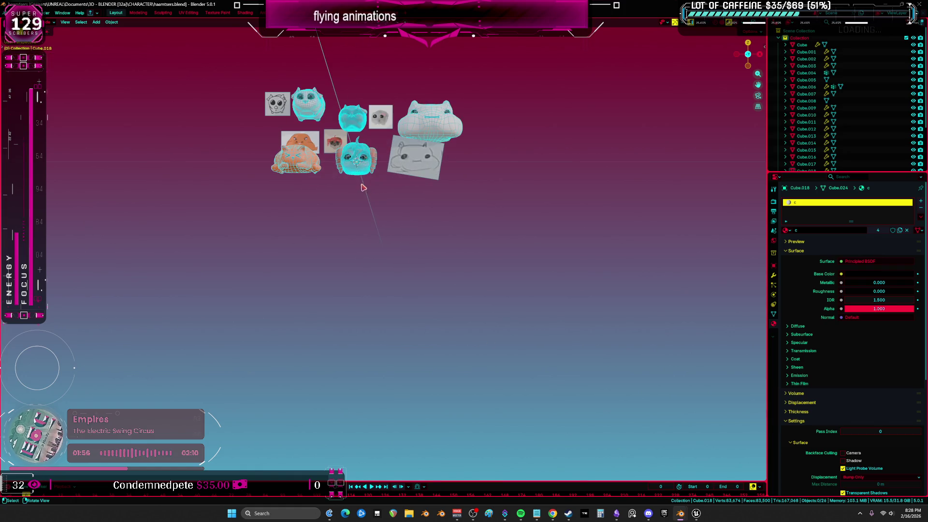
pyautogui.scroll(8, 484, 298)
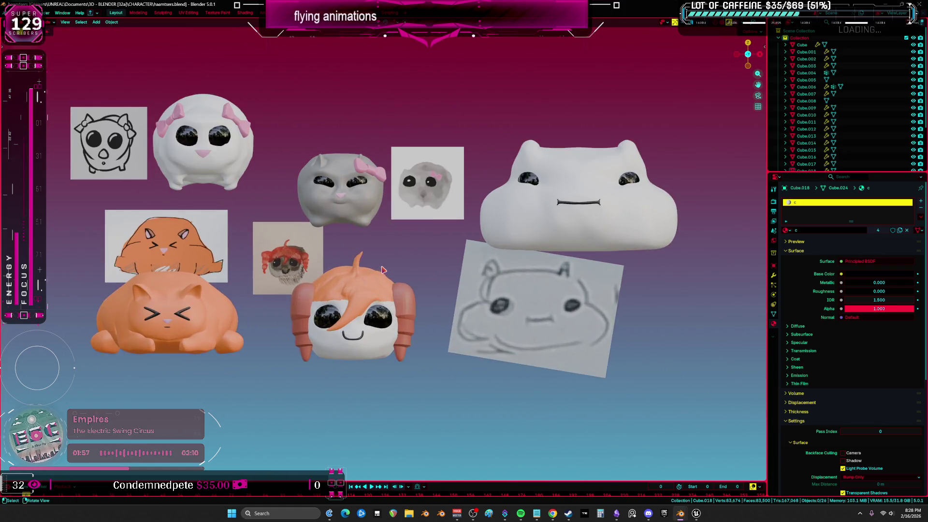
pyautogui.scroll(2, 484, 298)
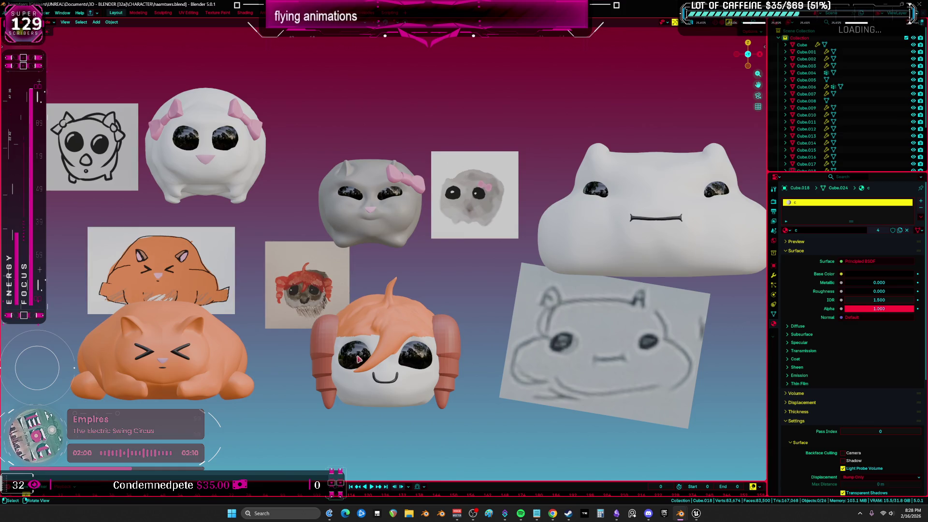
# Step: Move the orange drawing up-left and enlarge IMG_4468 and the grey hamster image about 1.3x
pyautogui.click(182, 261)
pyautogui.press('g')
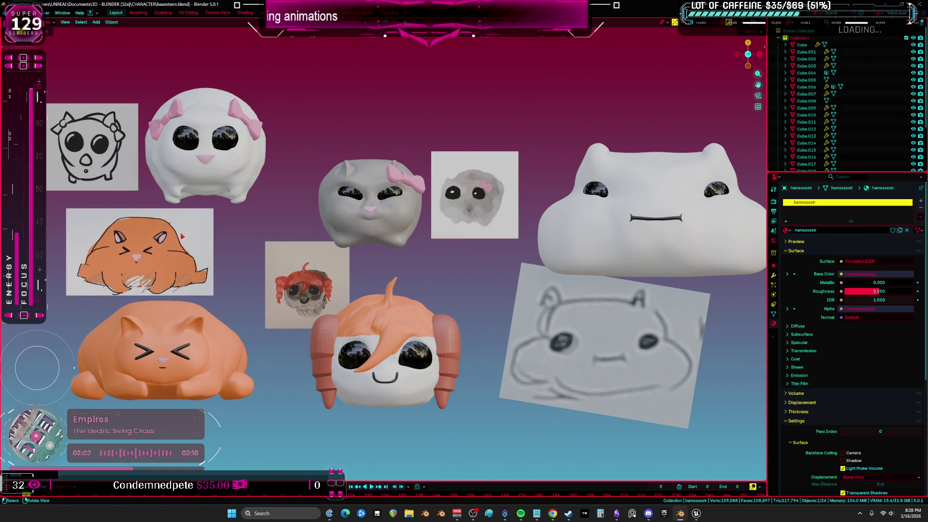
pyautogui.click(338, 286)
pyautogui.press('s')
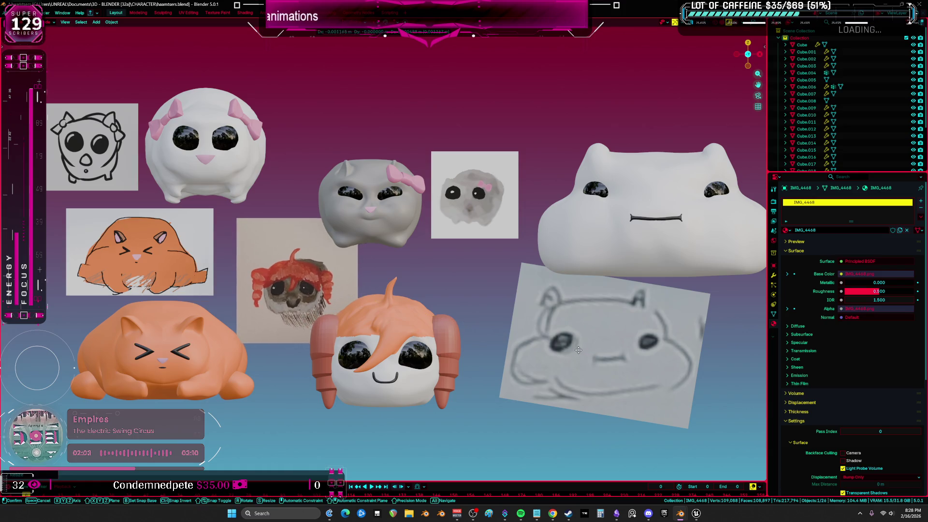
pyautogui.click(484, 237)
pyautogui.press('s')
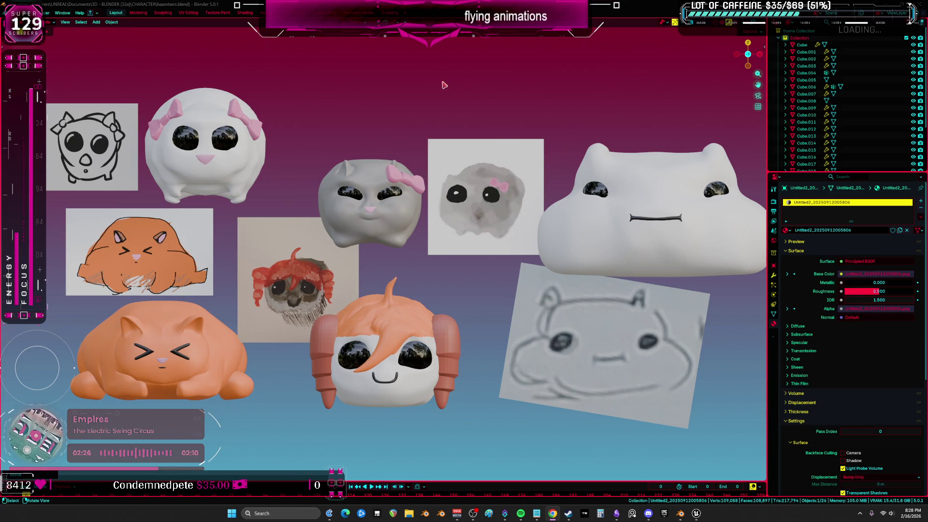
# Step: Select the grey cat sculpt Cube.004 and frame it in the view
pyautogui.moveTo(520, 230)
pyautogui.mouseDown(button='middle')
pyautogui.moveTo(393, 208)
pyautogui.moveTo(476, 225)
pyautogui.moveTo(447, 227)
pyautogui.moveTo(484, 223)
pyautogui.moveTo(437, 214)
pyautogui.moveTo(452, 258)
pyautogui.moveTo(445, 226)
pyautogui.mouseUp(button='middle')
pyautogui.click(394, 215)
pyautogui.press('KP_Decimal')
pyautogui.scroll(3, 452, 257)
# Step: Sculpt the cat's eye openings and brow, checking the result from the side
pyautogui.scroll(2, 445, 225)
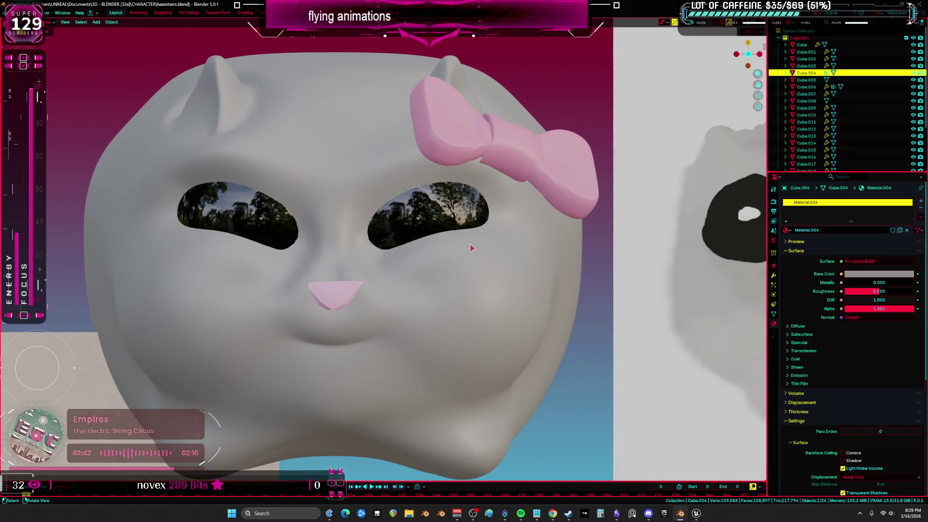
pyautogui.hotkey('ctrl', 'Tab')
pyautogui.click(435, 426)
pyautogui.moveTo(400, 242)
pyautogui.mouseDown()
pyautogui.moveTo(377, 172)
pyautogui.moveTo(398, 135)
pyautogui.moveTo(434, 140)
pyautogui.mouseUp()
pyautogui.moveTo(556, 222); pyautogui.dragTo(280, 197, button='middle')
pyautogui.scroll(-2, 266, 267)
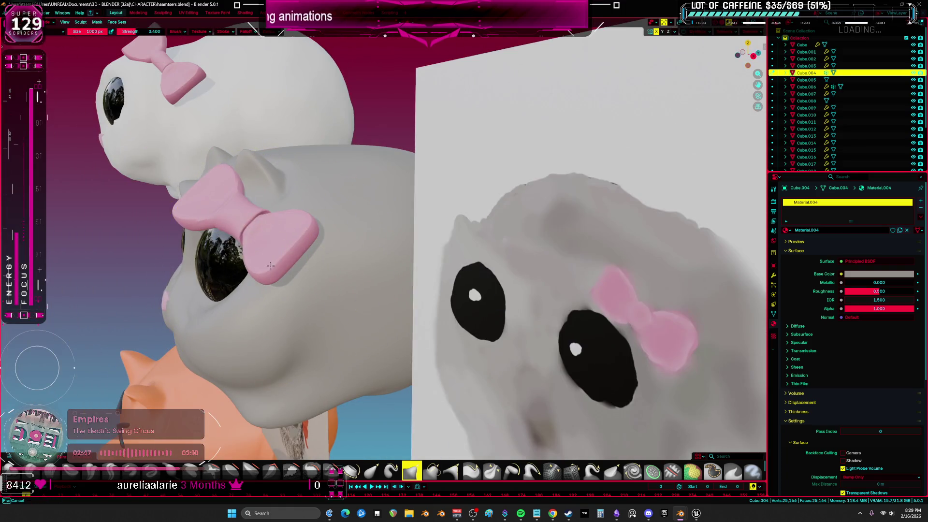
pyautogui.moveTo(266, 266); pyautogui.dragTo(425, 278, button='middle')
# Step: Select the cat's eye object and briefly inspect its mesh in Edit Mode
pyautogui.hotkey('ctrl', 'Tab')
pyautogui.click(427, 278)
pyautogui.press('Tab')
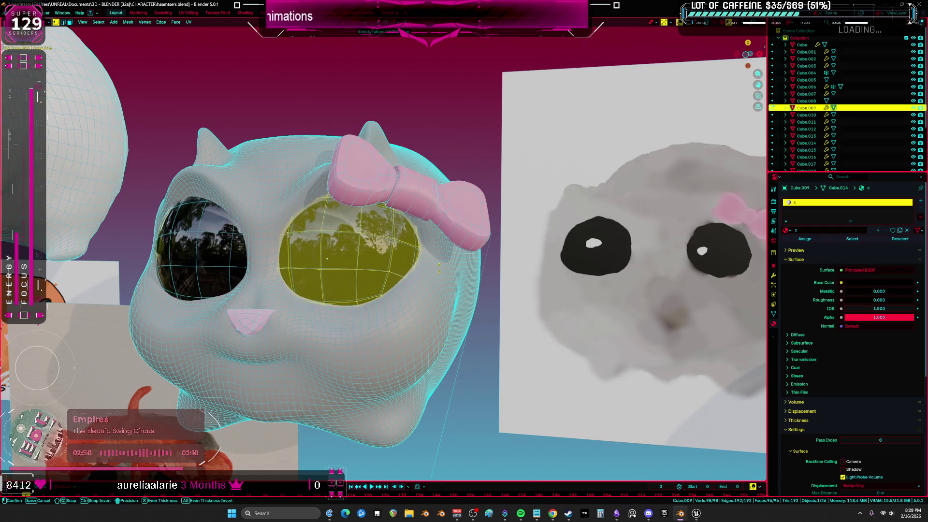
pyautogui.press('Tab')
pyautogui.moveTo(406, 253); pyautogui.dragTo(298, 256, button='middle')
pyautogui.scroll(4, 297, 256)
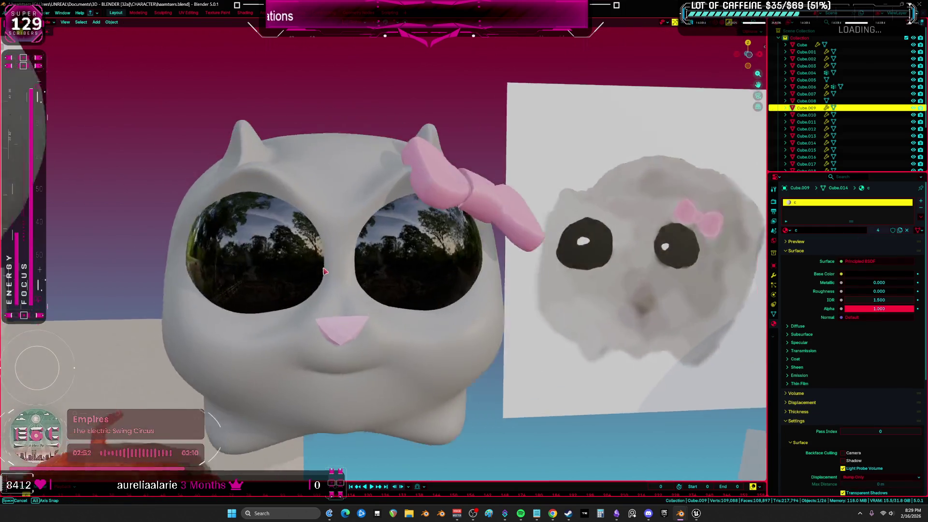
pyautogui.scroll(-4, 319, 309)
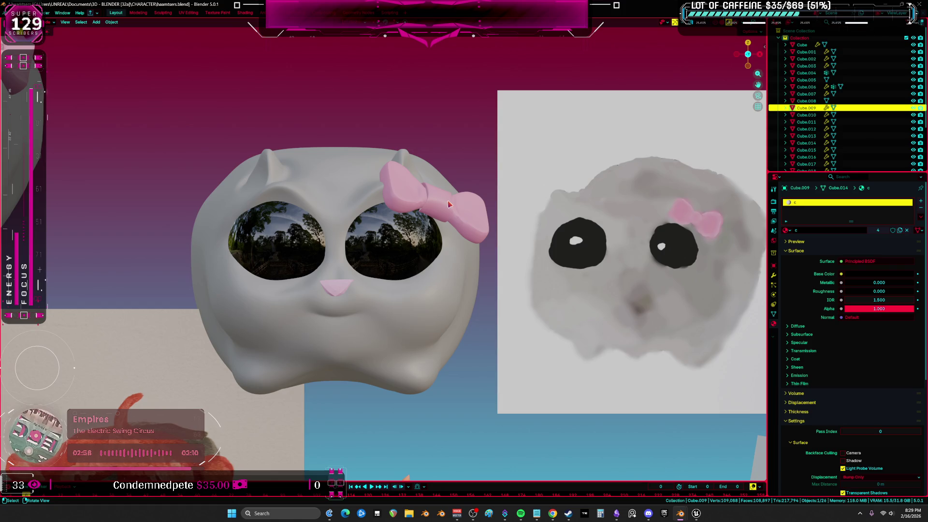
# Step: Sculpt the cat body's cheeks wider with a 1000 px brush
pyautogui.click(440, 306)
pyautogui.hotkey('ctrl', 'Tab')
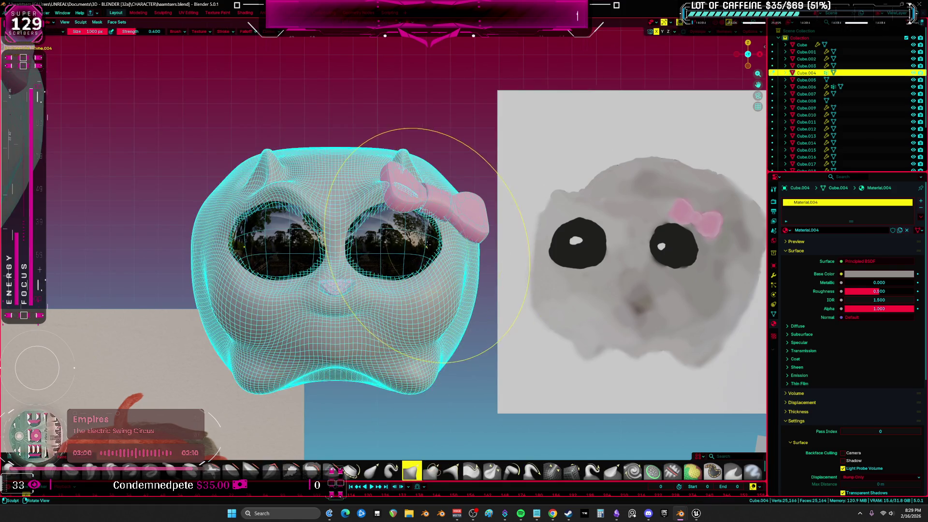
pyautogui.scroll(6, 229, 268)
pyautogui.scroll(-6, 229, 268)
pyautogui.moveTo(229, 268)
pyautogui.mouseDown(button='middle')
pyautogui.moveTo(435, 358)
pyautogui.moveTo(305, 450)
pyautogui.moveTo(312, 284)
pyautogui.moveTo(354, 282)
pyautogui.mouseUp(button='middle')
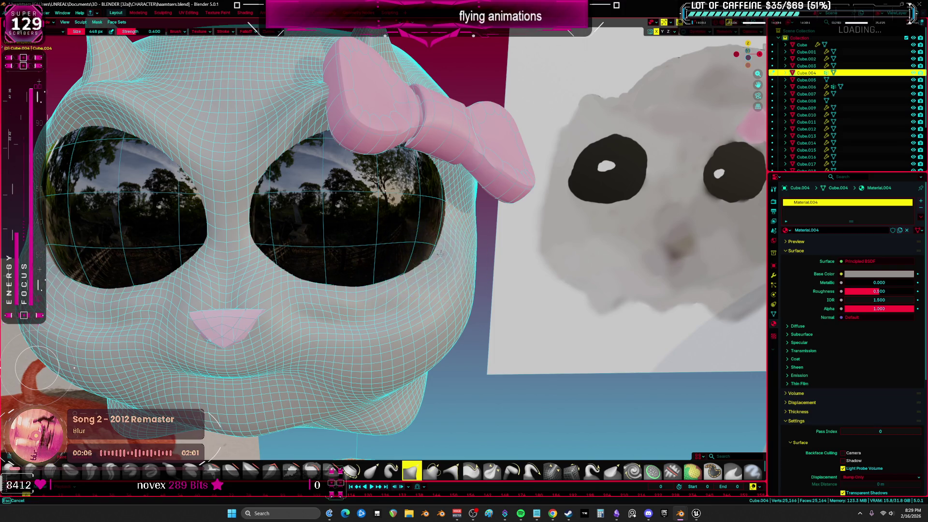
pyautogui.scroll(-5, 405, 245)
pyautogui.keyDown('shift'); pyautogui.moveTo(404, 244); pyautogui.dragTo(448, 247, button='middle'); pyautogui.keyUp('shift')
pyautogui.scroll(6, 447, 247)
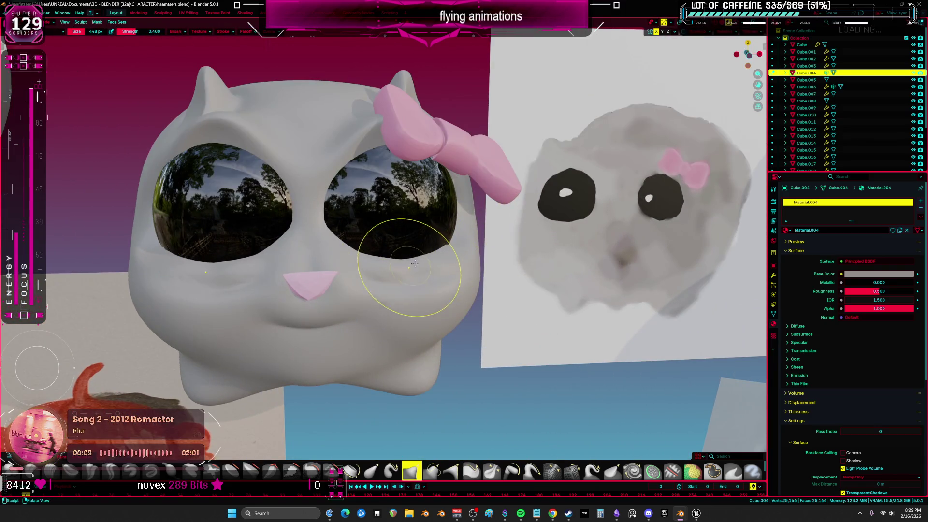
pyautogui.click(542, 300)
pyautogui.moveTo(542, 300)
pyautogui.mouseDown()
pyautogui.moveTo(493, 295)
pyautogui.moveTo(313, 362)
pyautogui.moveTo(300, 316)
pyautogui.moveTo(310, 309)
pyautogui.moveTo(392, 310)
pyautogui.mouseUp()
pyautogui.moveTo(393, 311); pyautogui.dragTo(405, 311, button='middle')
# Step: Sculpt the eyes into narrow, angled dark slits at strength 0.5, then open BEWMV unsaved
pyautogui.click(171, 471)
pyautogui.moveTo(276, 261); pyautogui.dragTo(397, 267)
pyautogui.moveTo(398, 266)
pyautogui.mouseDown(button='middle')
pyautogui.moveTo(420, 297)
pyautogui.moveTo(491, 262)
pyautogui.mouseUp(button='middle')
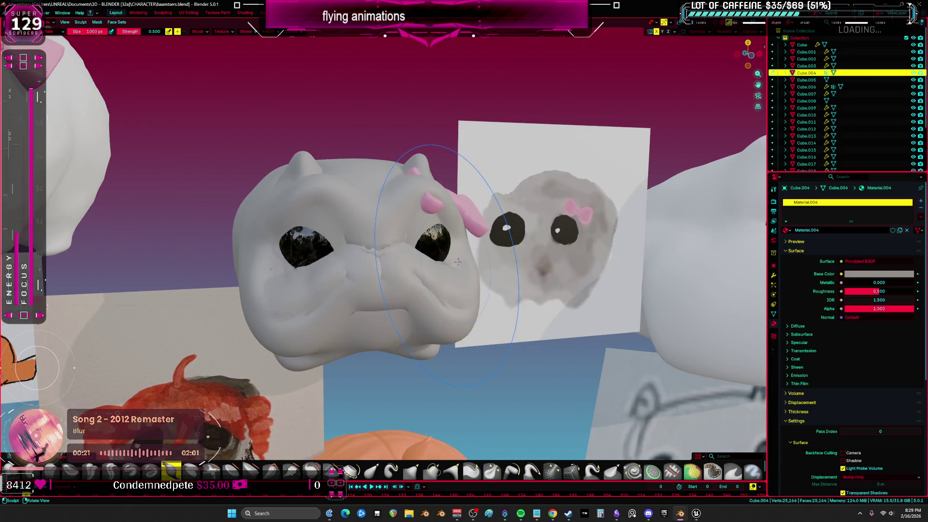
pyautogui.moveTo(307, 247); pyautogui.dragTo(431, 242)
pyautogui.moveTo(387, 261)
pyautogui.mouseDown(button='middle')
pyautogui.moveTo(358, 273)
pyautogui.moveTo(370, 268)
pyautogui.mouseUp(button='middle')
pyautogui.moveTo(370, 268); pyautogui.dragTo(376, 265)
pyautogui.scroll(3, 376, 265)
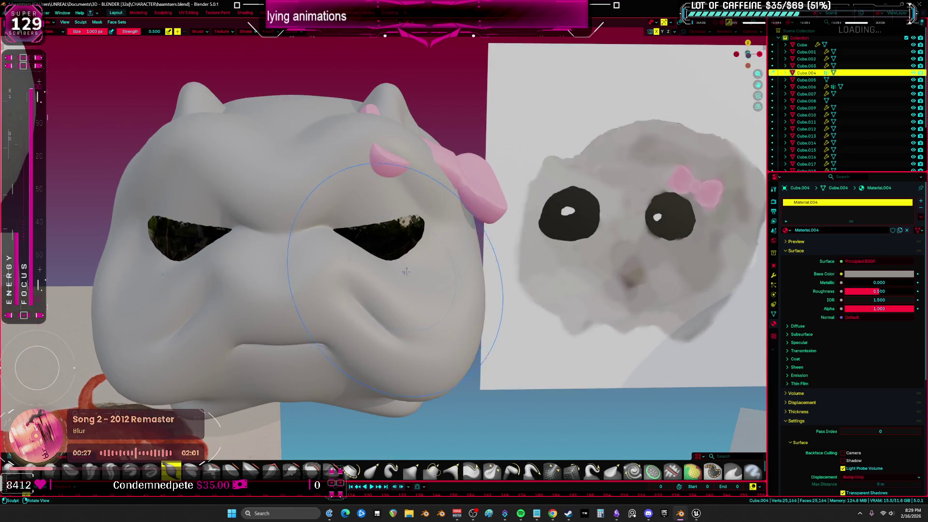
pyautogui.keyDown('shift'); pyautogui.moveTo(376, 265); pyautogui.dragTo(402, 290, button='middle'); pyautogui.keyUp('shift')
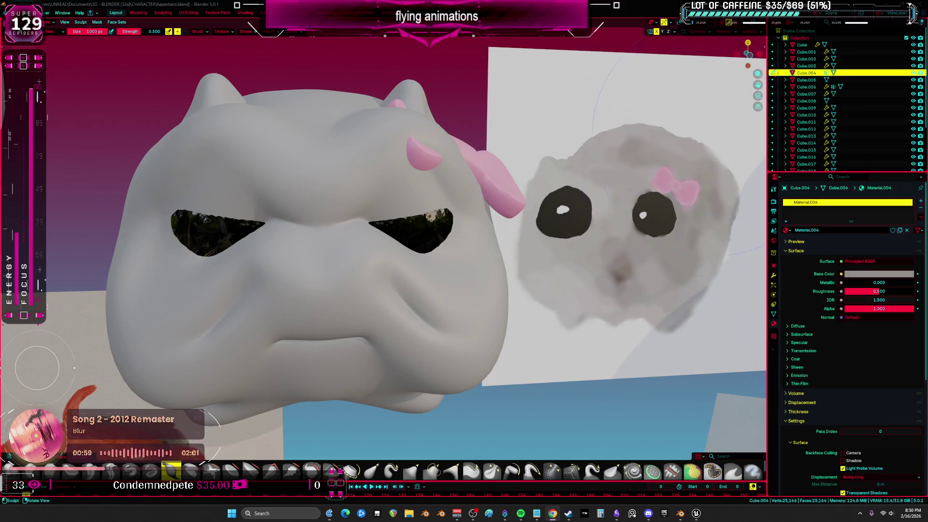
pyautogui.click(472, 264)
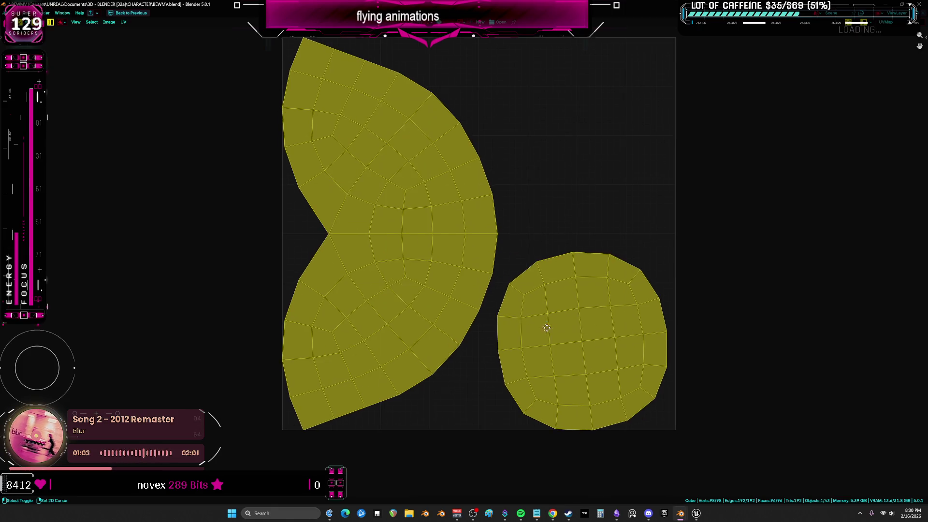
# Step: Restore the full layout and switch the dome from Edit Mode to Object Mode in X-ray
pyautogui.hotkey('ctrl', 'space')
pyautogui.moveTo(581, 243)
pyautogui.mouseDown(button='middle')
pyautogui.moveTo(566, 281)
pyautogui.moveTo(421, 217)
pyautogui.mouseUp(button='middle')
pyautogui.hotkey('alt', 'z')
pyautogui.hotkey('ctrl', 'Tab')
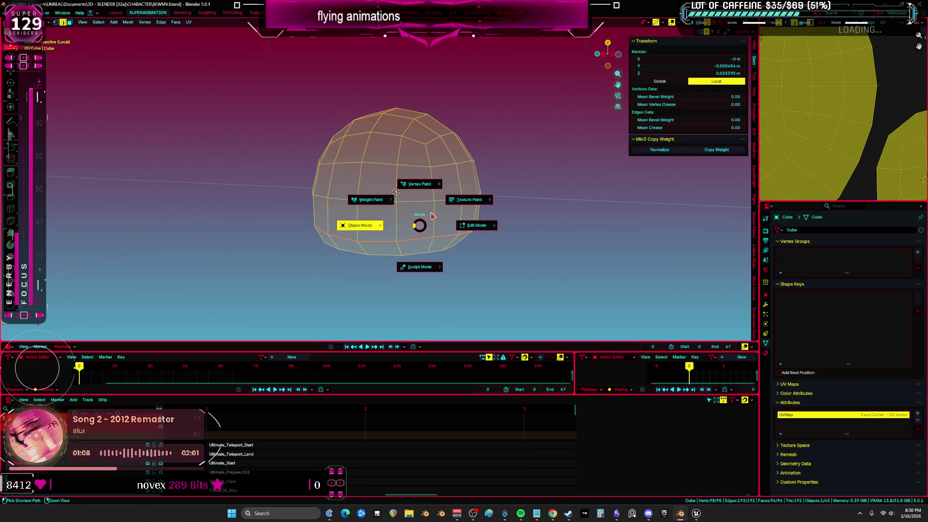
pyautogui.click(432, 216)
# Step: Delete the dome Cube, snap to front view, and bring up Obsidian's TO DO CHART
pyautogui.press('Delete')
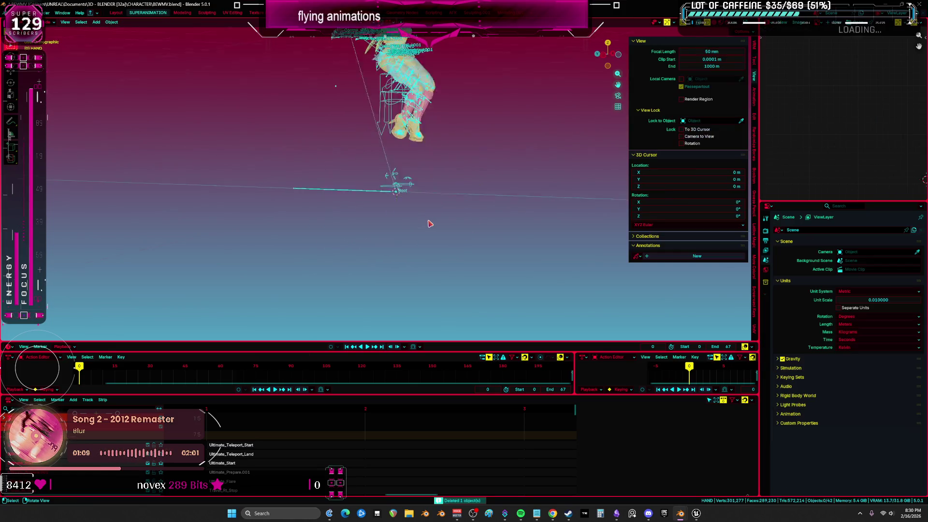
pyautogui.press('KP_1')
pyautogui.hotkey('alt', 'z')
pyautogui.scroll(5, 463, 166)
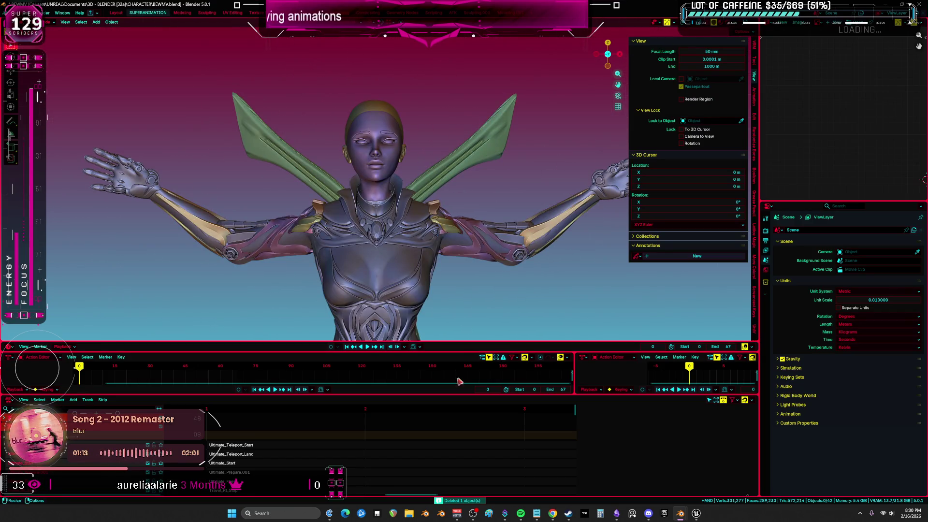
pyautogui.click(622, 514)
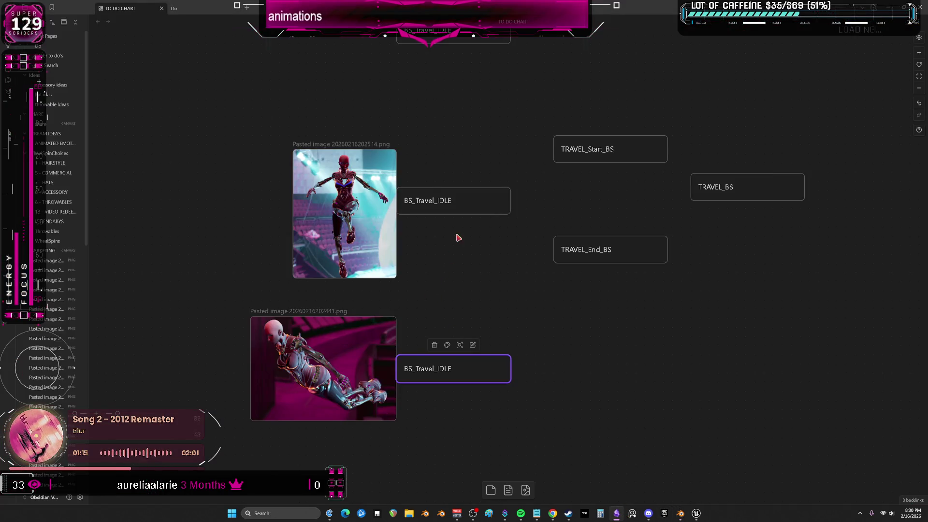
# Step: Reveal the upper BS_Travel_IDLE card on the TO DO CHART, then switch to Unreal Editor
pyautogui.scroll(3, 459, 238)
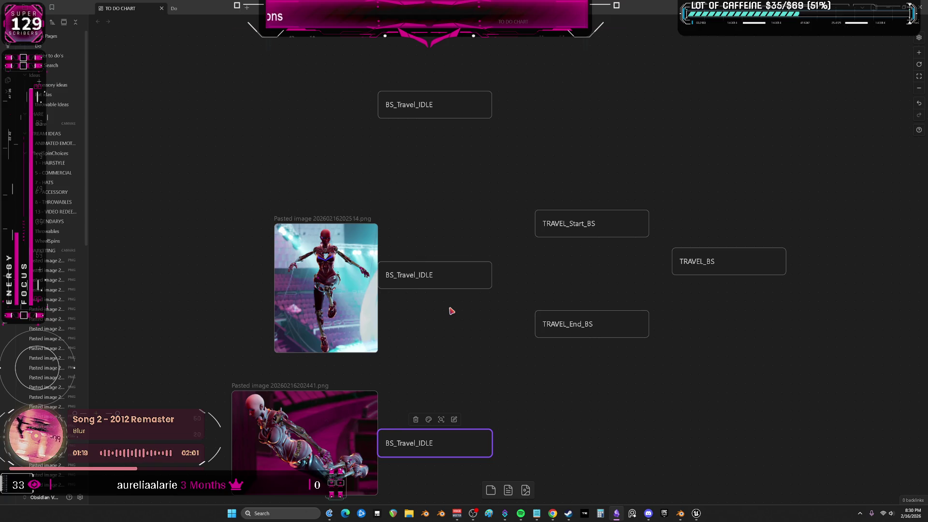
pyautogui.click(699, 517)
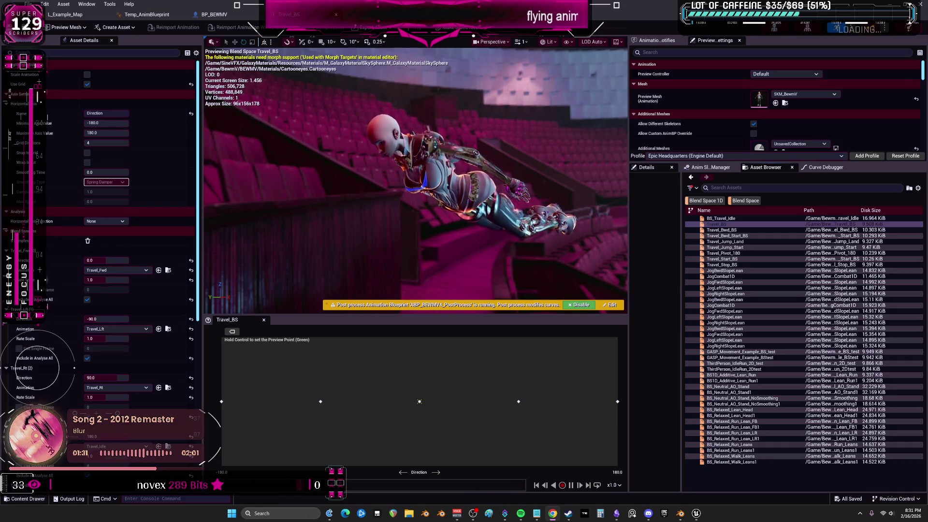
# Step: In the Temp_AnimBlueprint flying state machine, open the FlyUp state's BS_Travel_Idle blend space
pyautogui.click(148, 14)
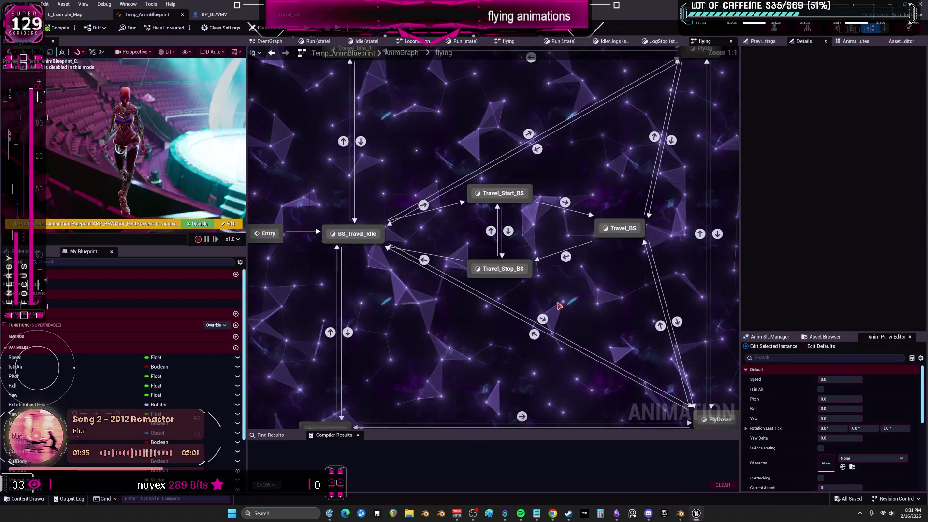
pyautogui.scroll(-2, 419, 313)
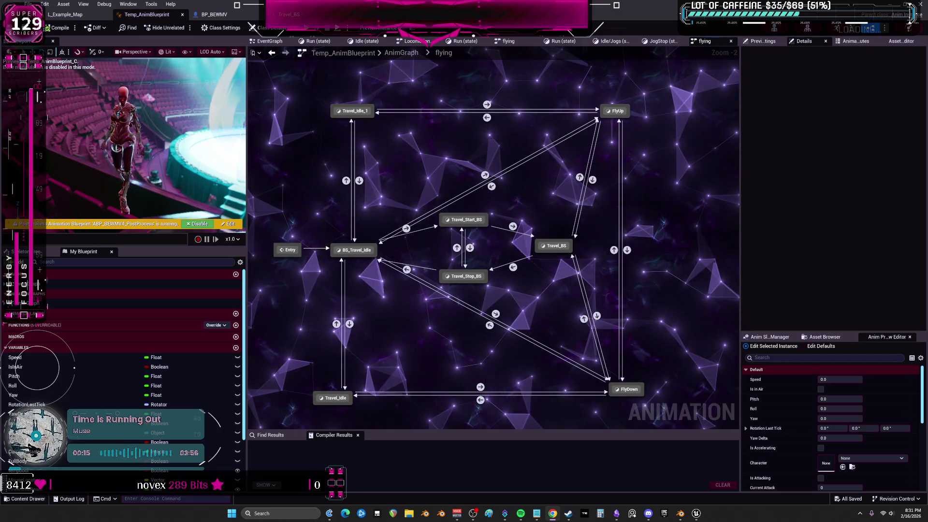
pyautogui.click(348, 112)
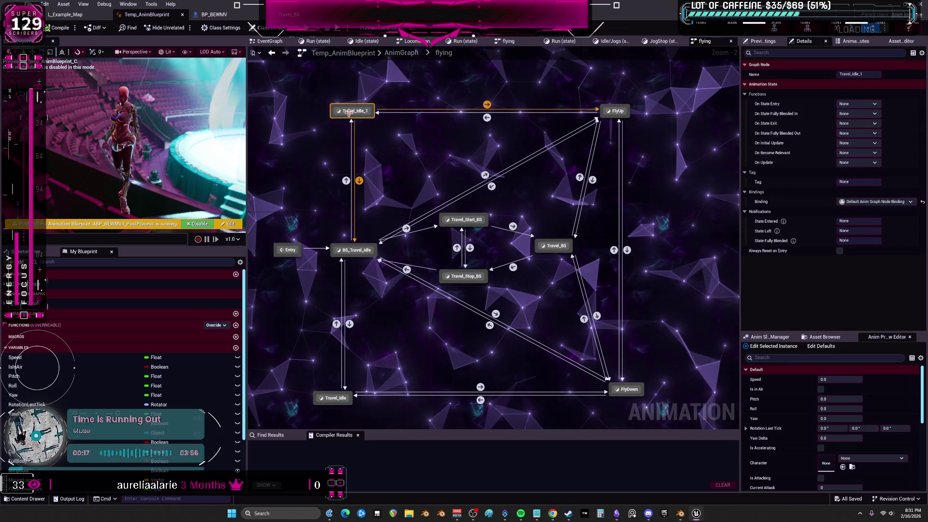
pyautogui.doubleClick(615, 111)
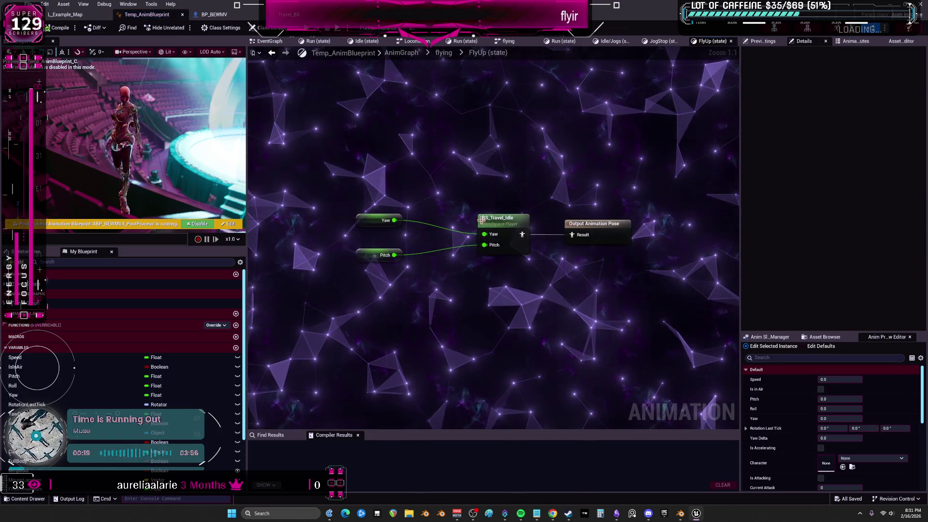
pyautogui.doubleClick(481, 220)
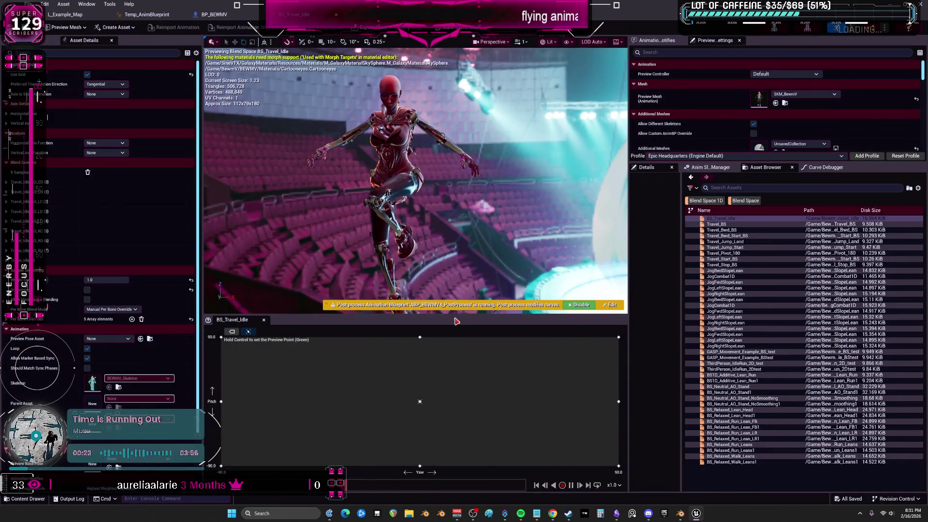
# Step: Enlarge the blend space preview viewport, then return to the L_Example_Map level editor
pyautogui.moveTo(453, 316); pyautogui.dragTo(453, 414)
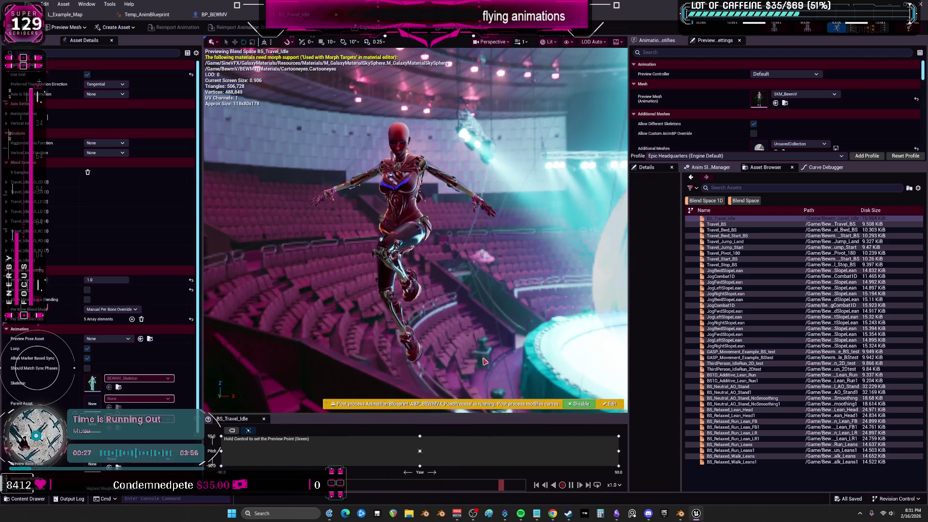
pyautogui.press('super+shift+s')
pyautogui.press('Escape')
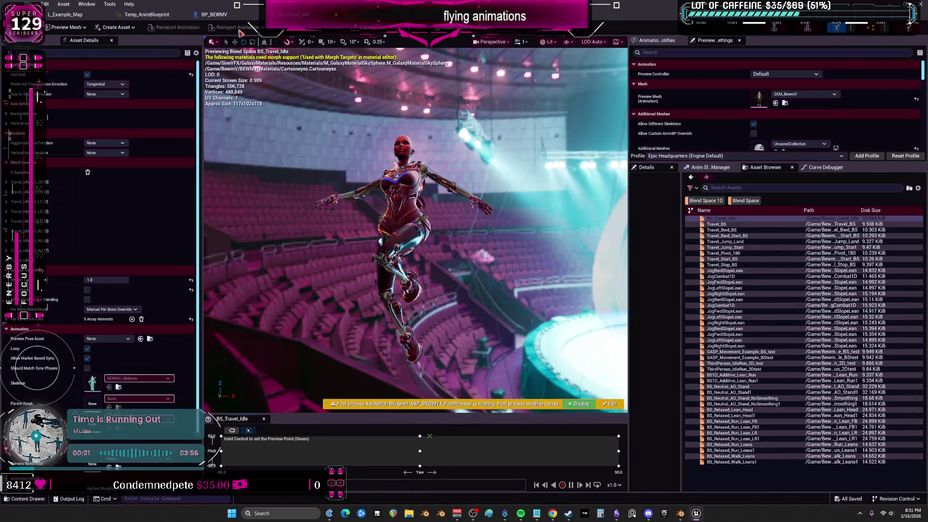
pyautogui.click(73, 16)
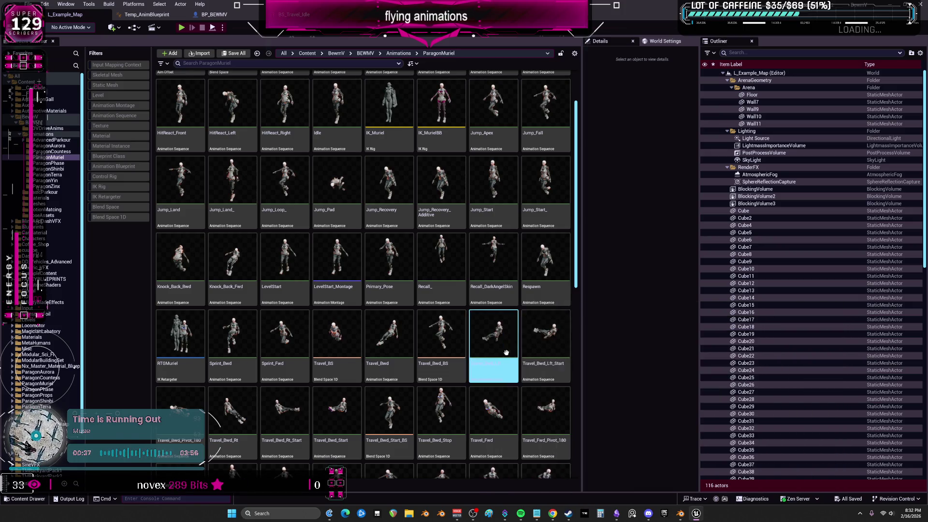
# Step: Find the Travel_Idle tiles in the ParagonMuriel content browser and open Travel_Idle_AO_RU
pyautogui.scroll(-3, 556, 324)
pyautogui.scroll(-6, 508, 242)
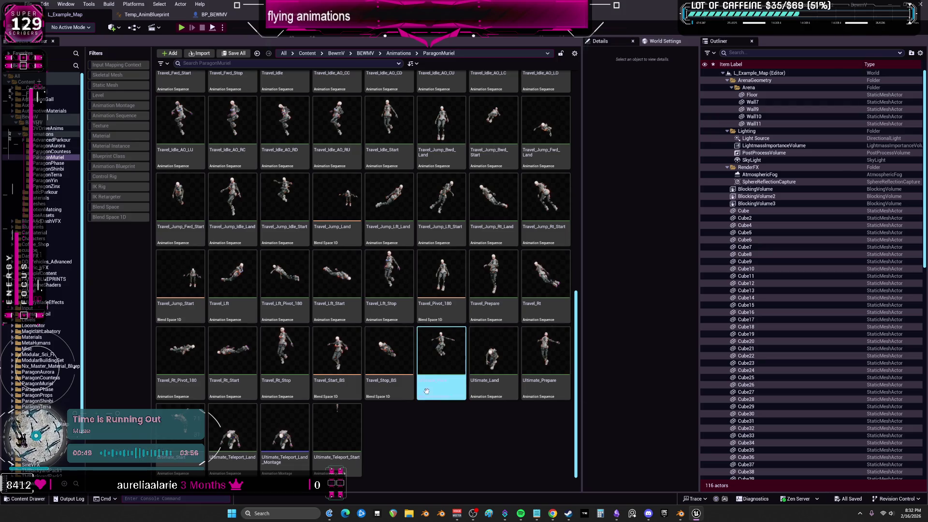
pyautogui.scroll(3, 430, 255)
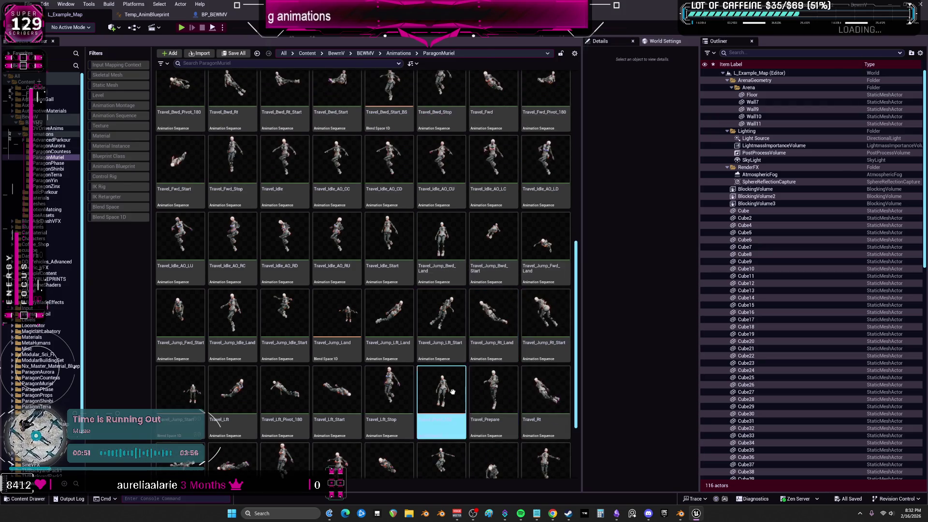
pyautogui.doubleClick(354, 248)
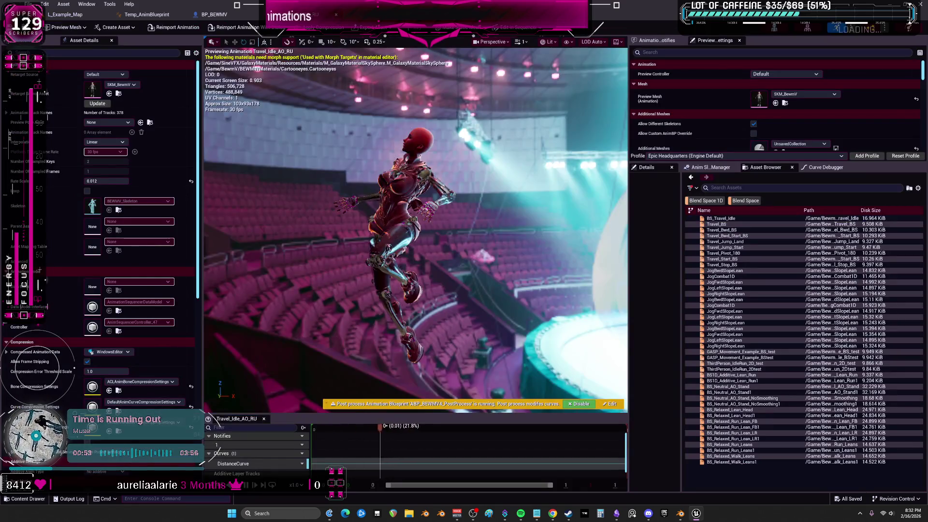
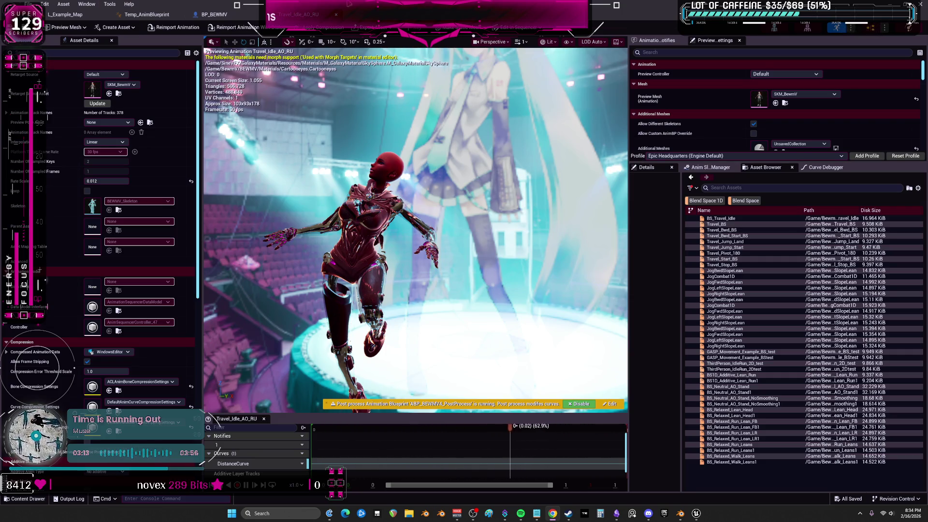
# Step: Re-maximize the Unreal editor, show the Content Browser, and return to the game view
pyautogui.press('super+Down')
pyautogui.press('super+Up')
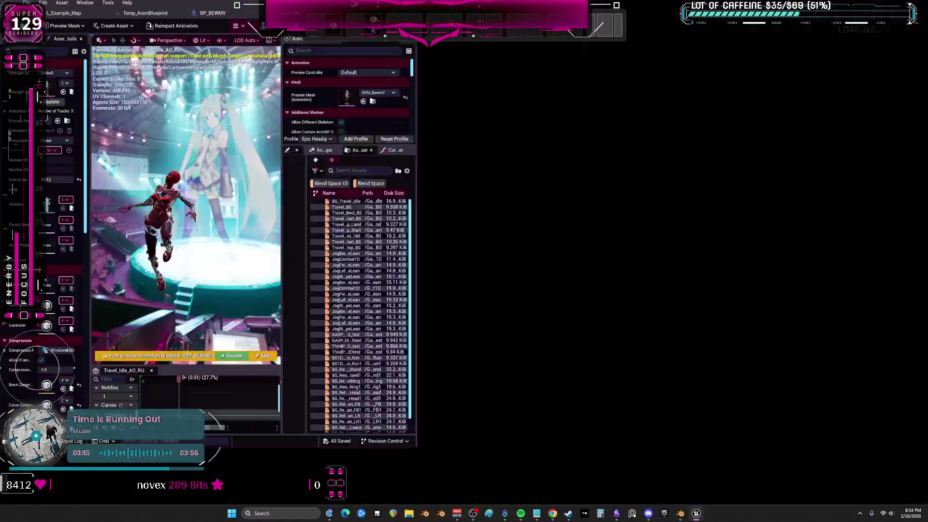
pyautogui.hotkey('ctrl', 'b')
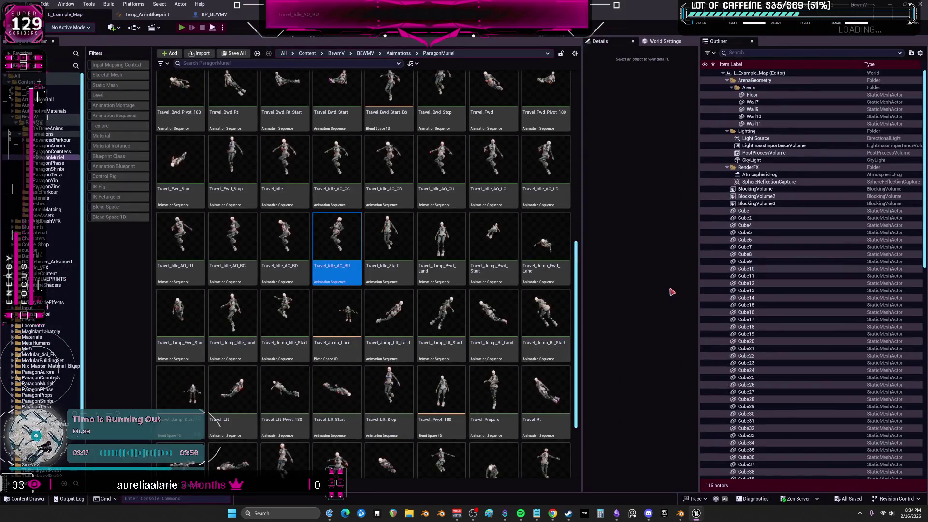
pyautogui.hotkey('alt', 'Tab')
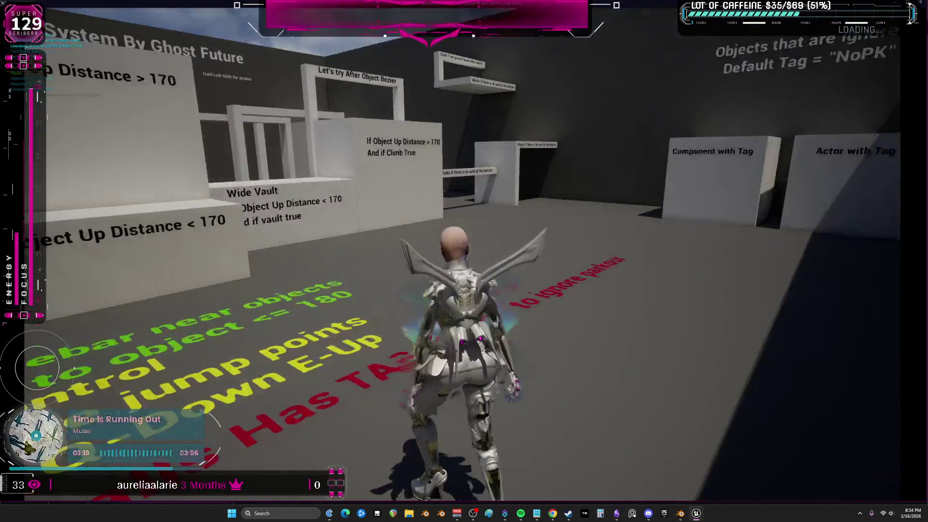
# Step: Run the winged character to the obstacles, vault the ledge, and climb the white block
pyautogui.press('w')
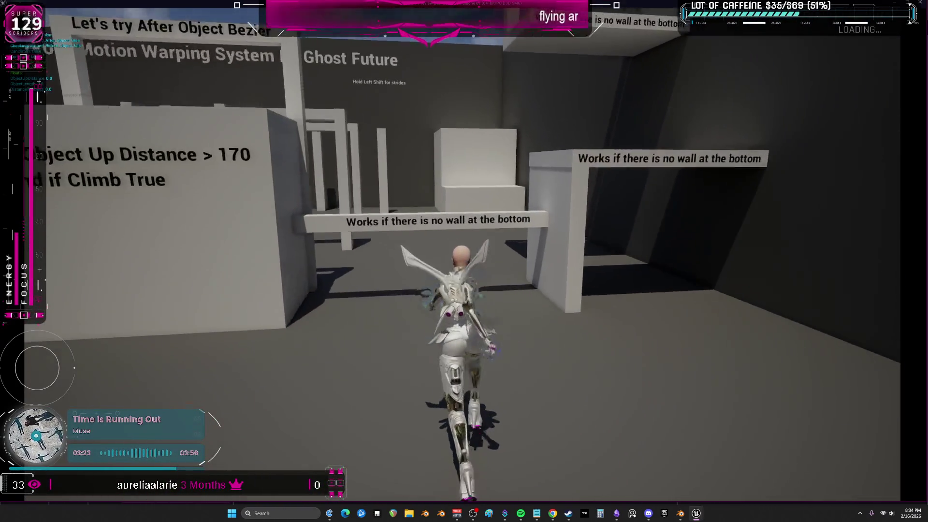
pyautogui.press('space')
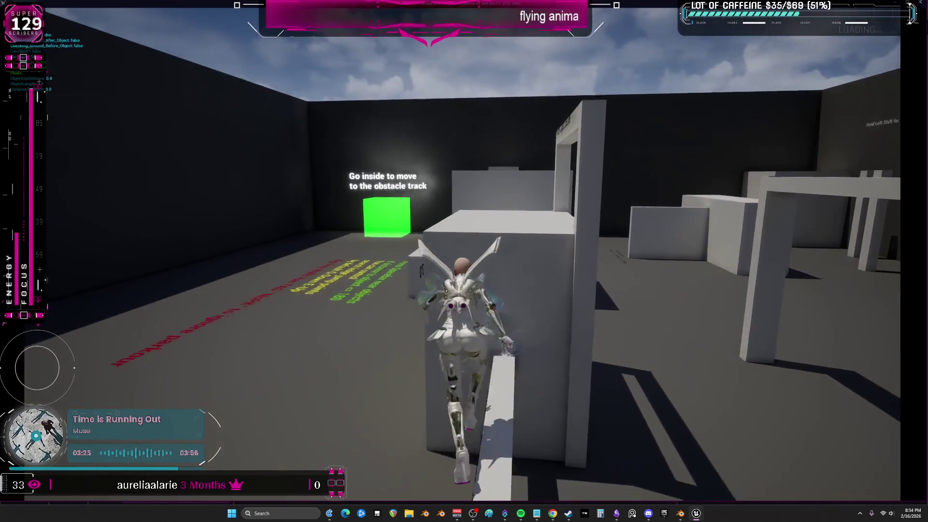
pyautogui.press('space')
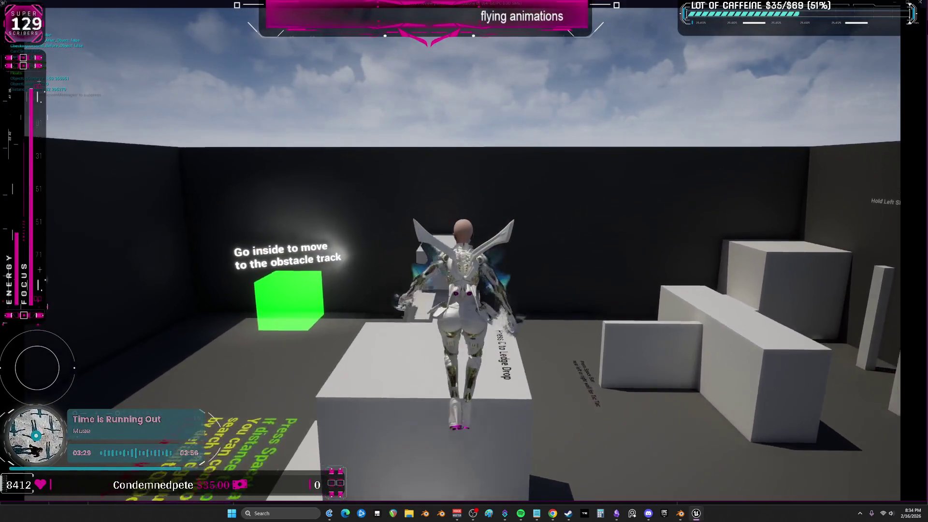
pyautogui.press('space')
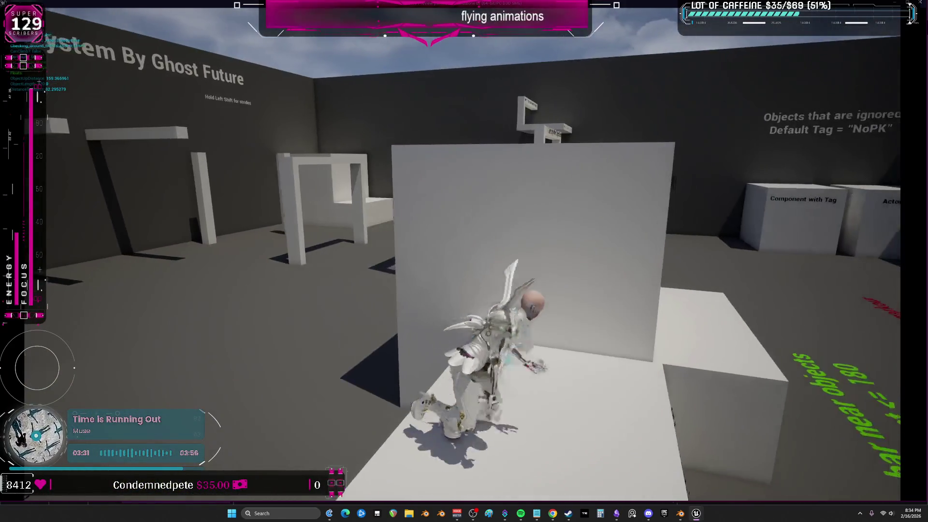
# Step: Run the obstacle wall again: vault blocks, climb the tall wall and box, and leap off
pyautogui.press('w')
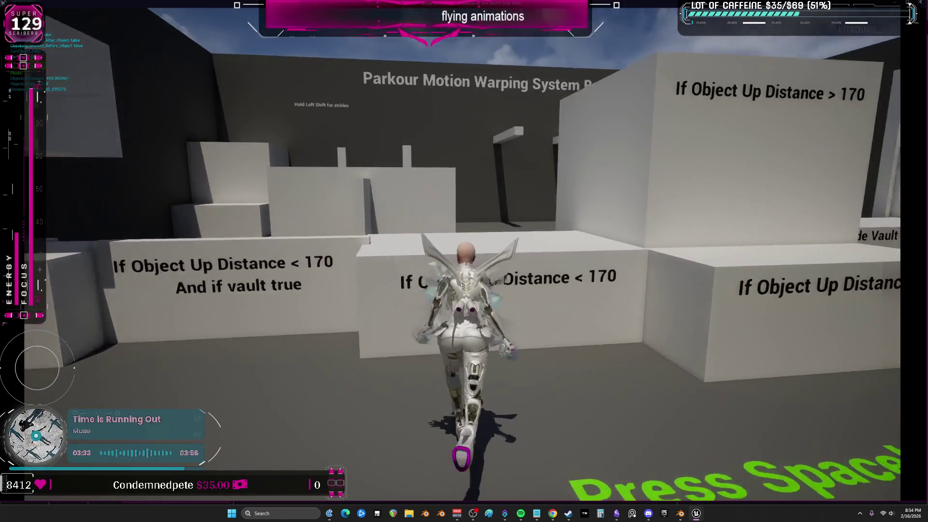
pyautogui.press('space')
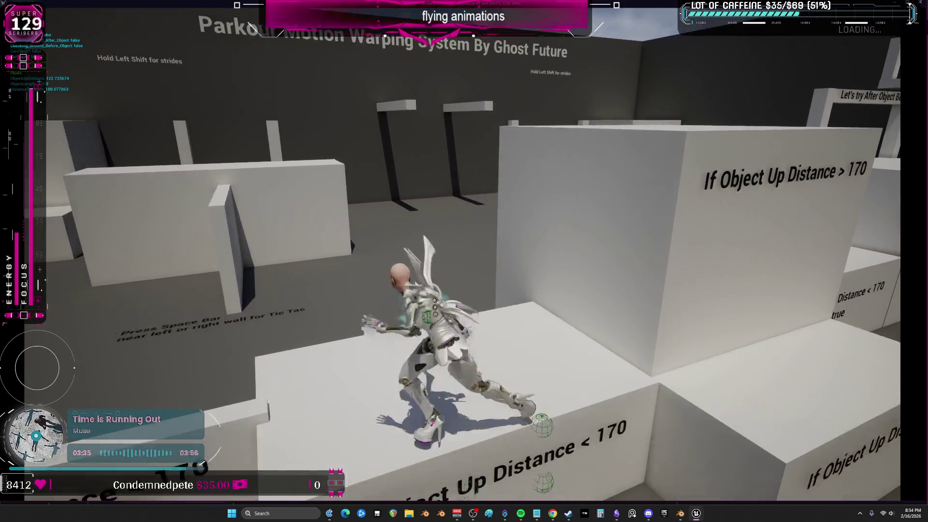
pyautogui.press('space')
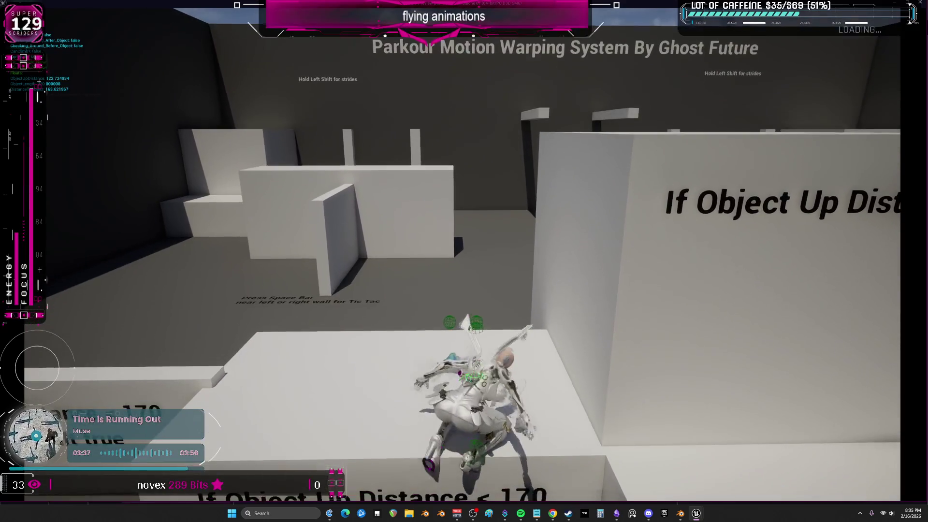
pyautogui.press('space')
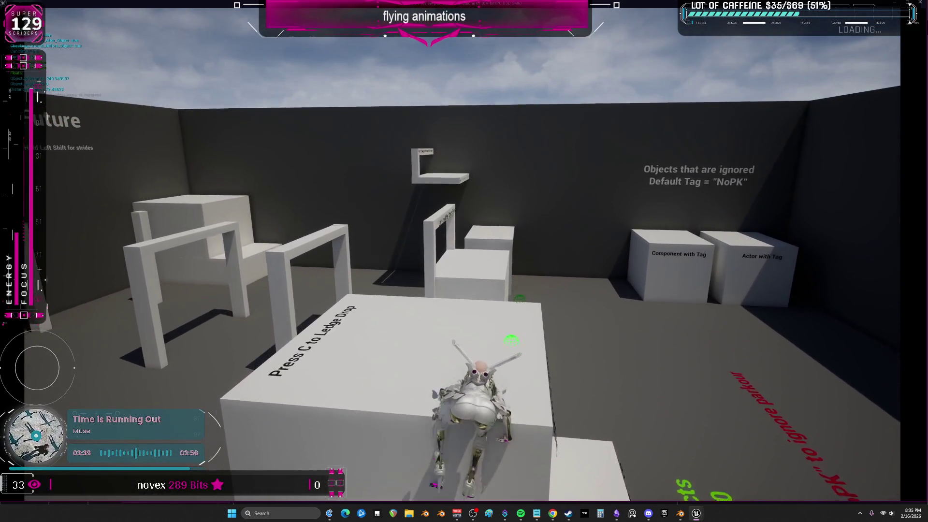
pyautogui.press('space')
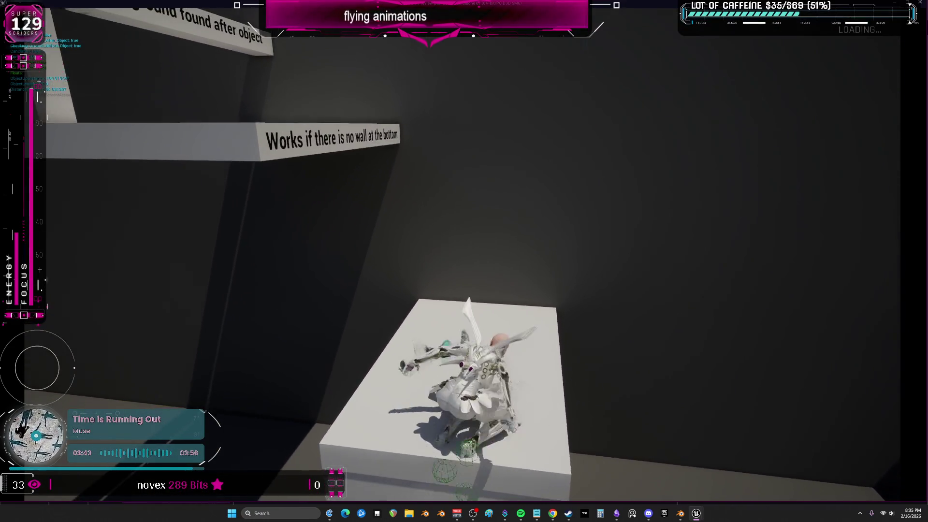
pyautogui.press('space')
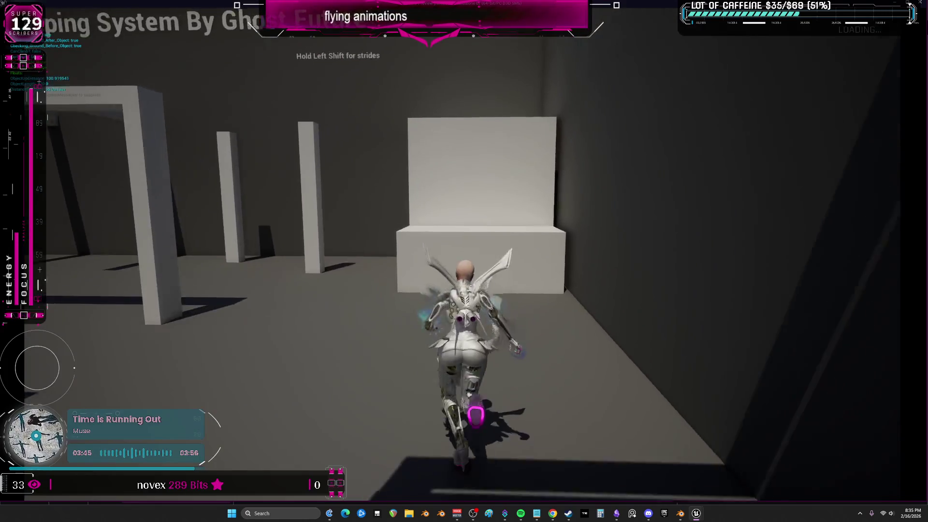
pyautogui.press('space')
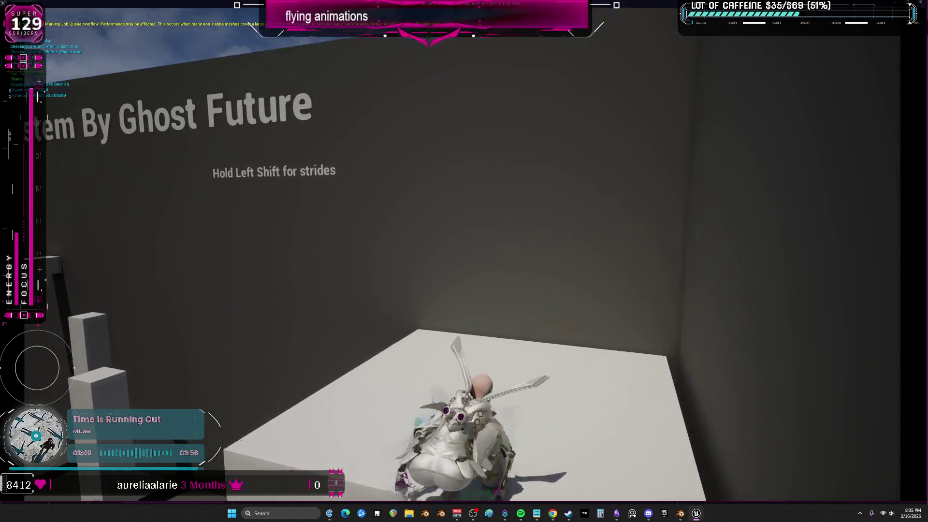
pyautogui.press('space')
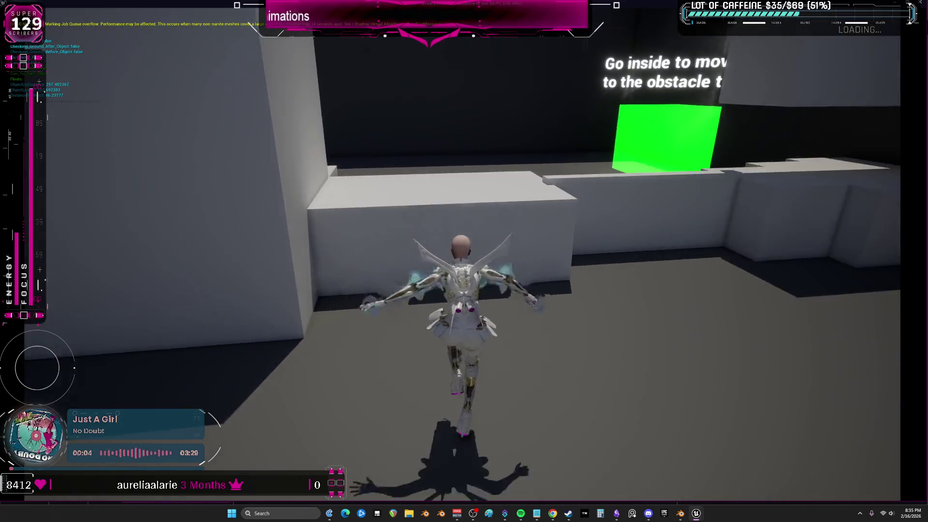
pyautogui.press('space')
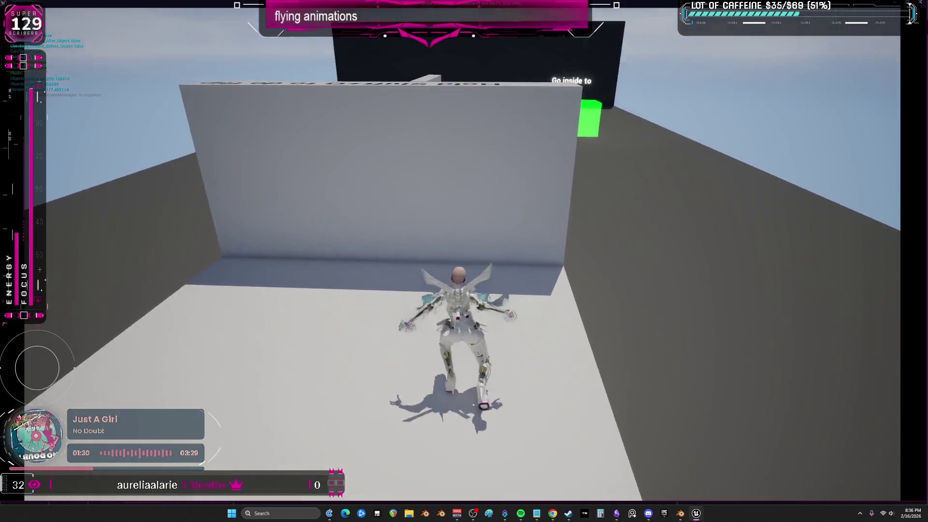
# Step: Leave the running game and return to the level editor's ParagonMuriel animations folder
pyautogui.hotkey('alt', 'Tab')
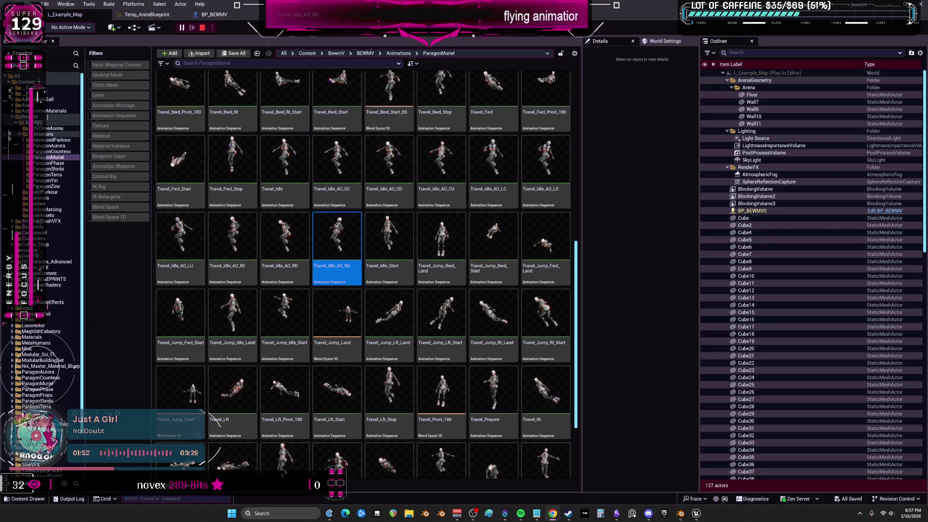
# Step: Back in the game, fly over the dark enclosure wall and vault the central white box
pyautogui.click(696, 514)
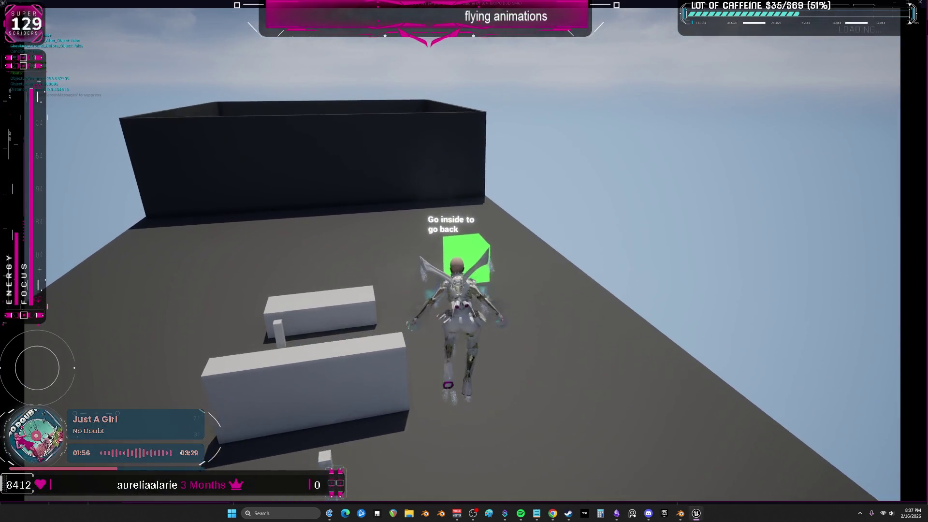
pyautogui.press('w')
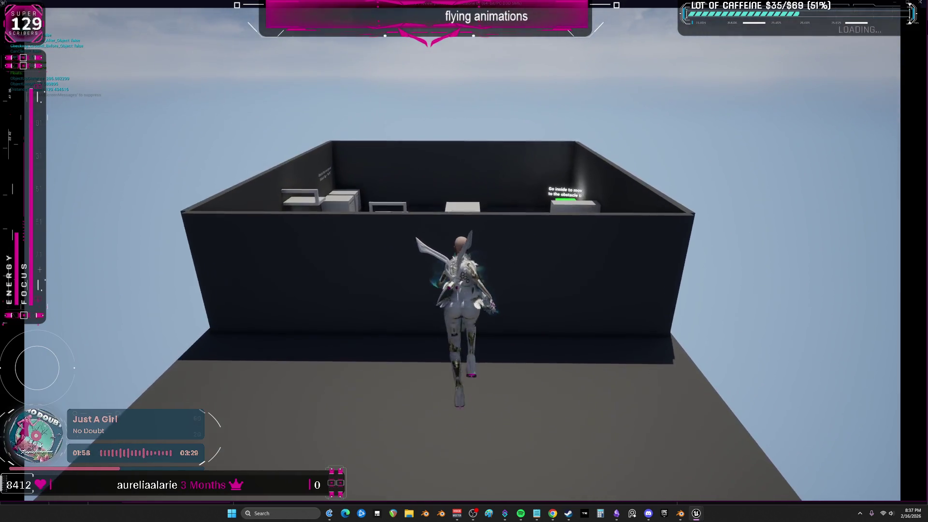
pyautogui.press('w')
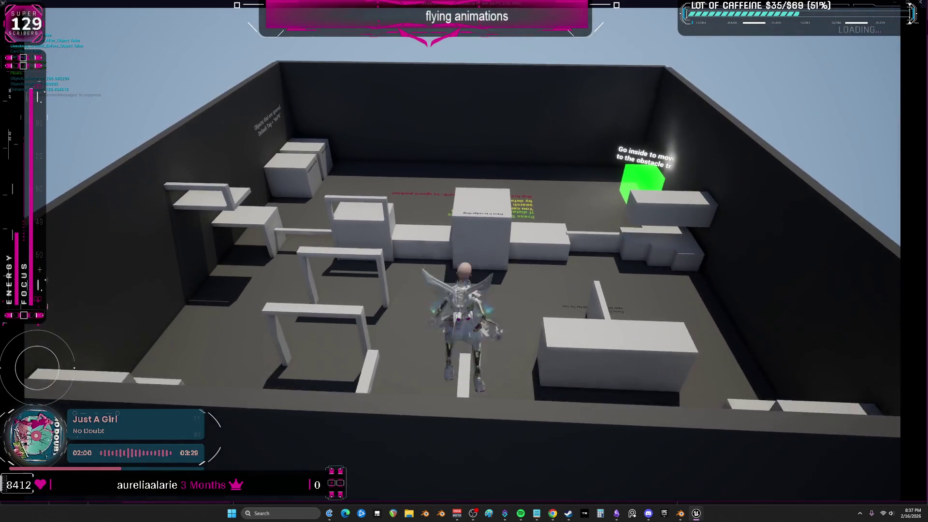
pyautogui.press('w')
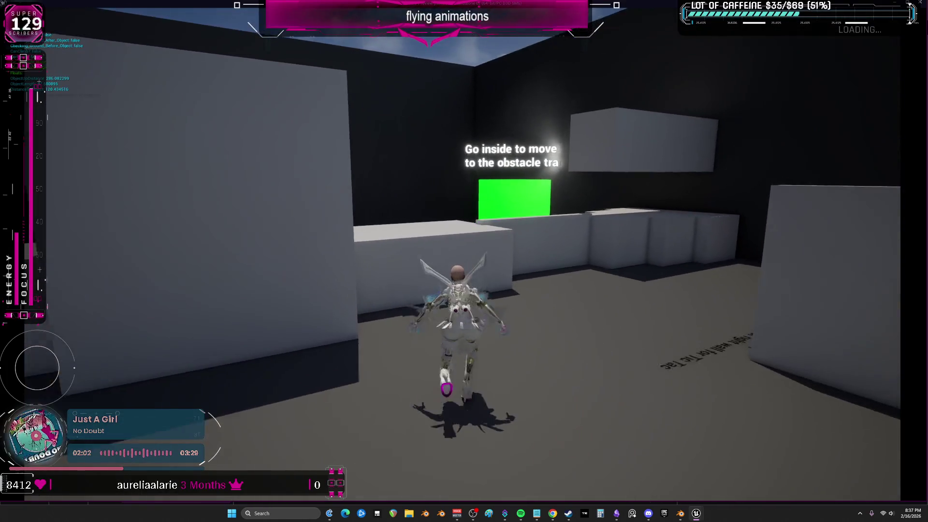
pyautogui.press('space')
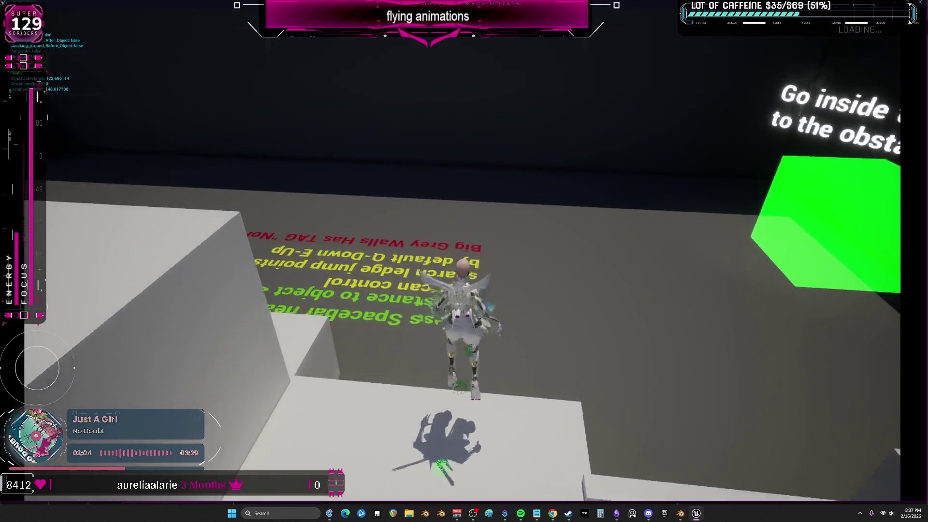
# Step: Run the parkour boxes, climb into the tagged-objects room, and head for the Up Distance block
pyautogui.press('w')
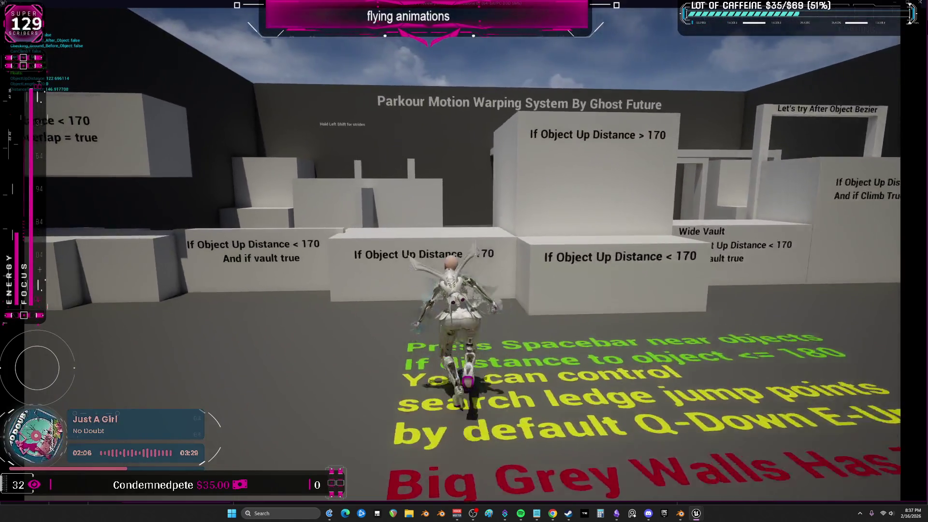
pyautogui.press('space')
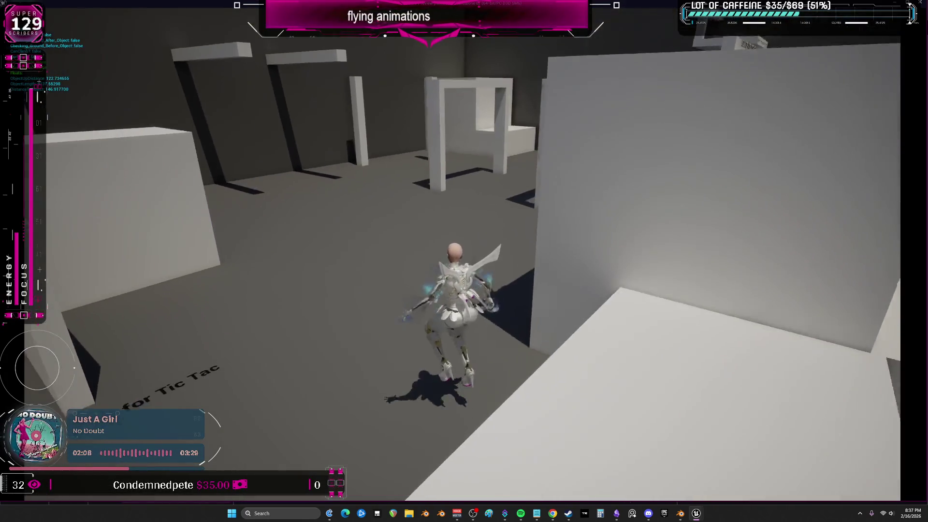
pyautogui.press('space')
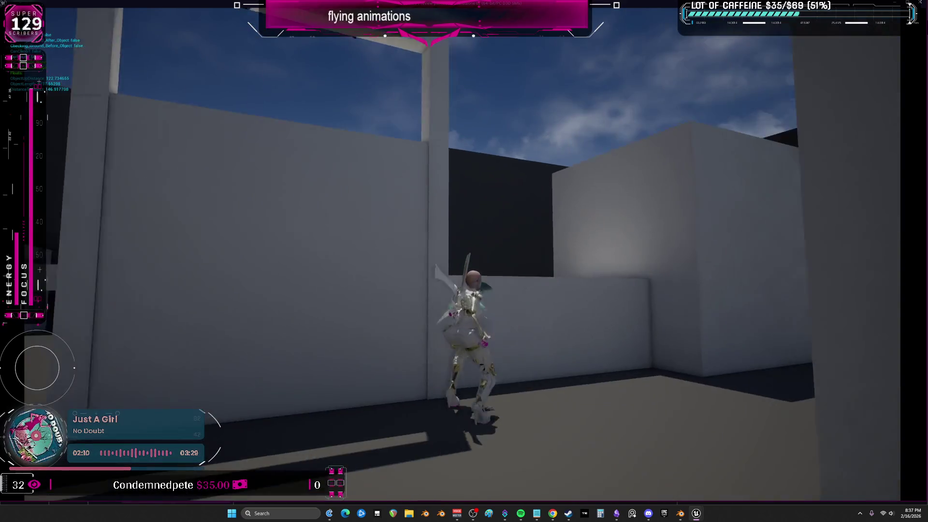
pyautogui.press('space')
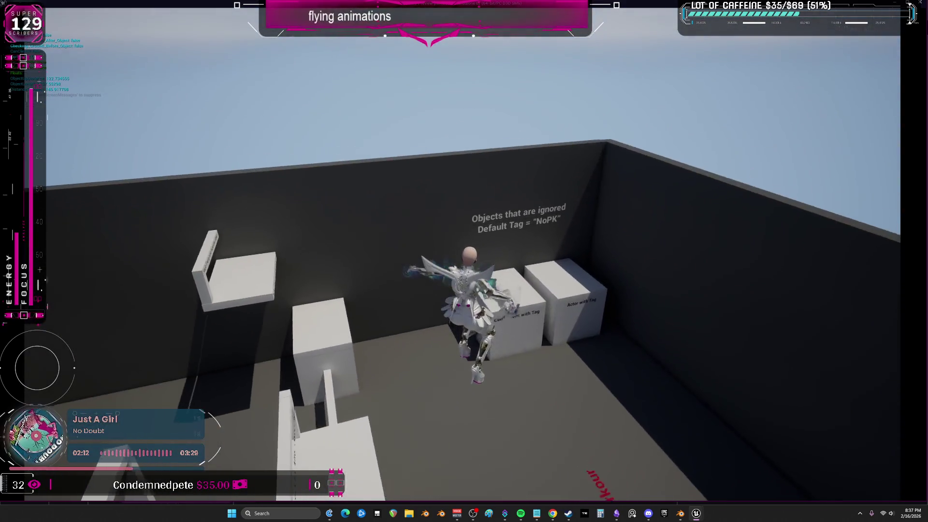
pyautogui.press('w')
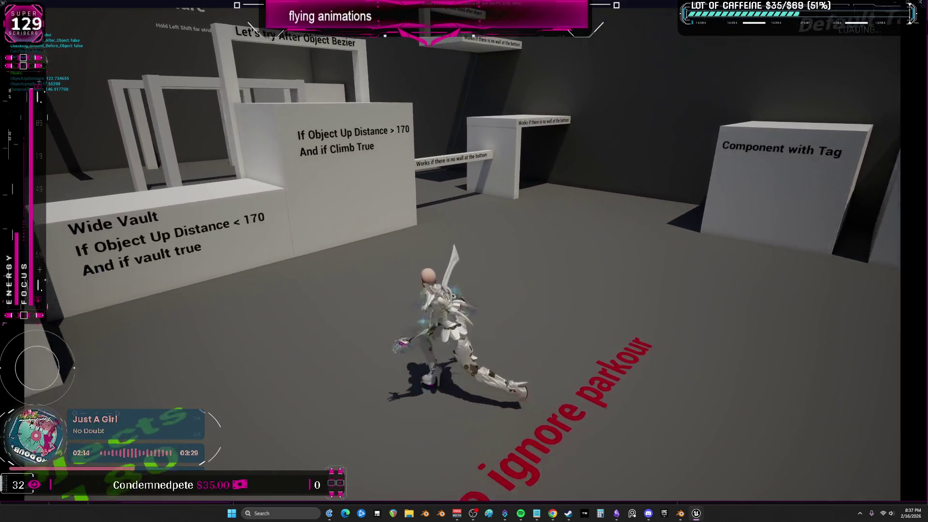
pyautogui.press('w')
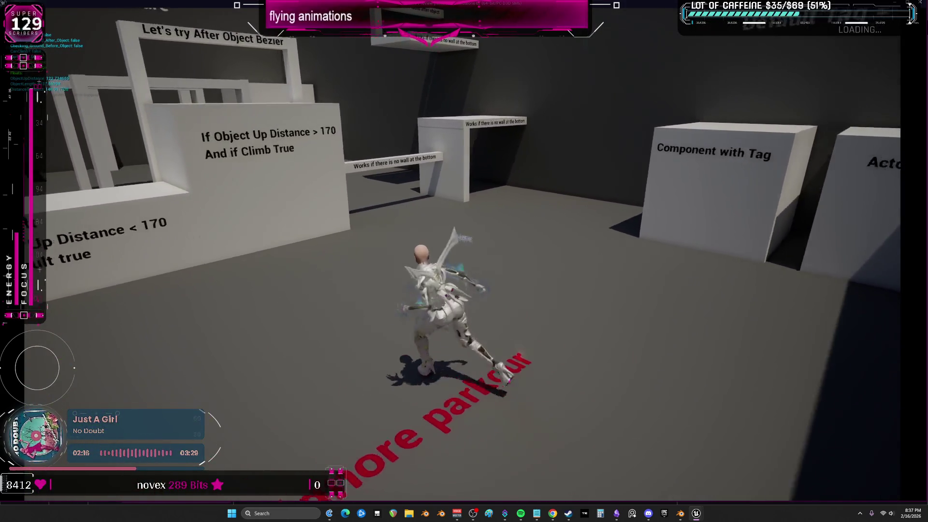
pyautogui.press('w')
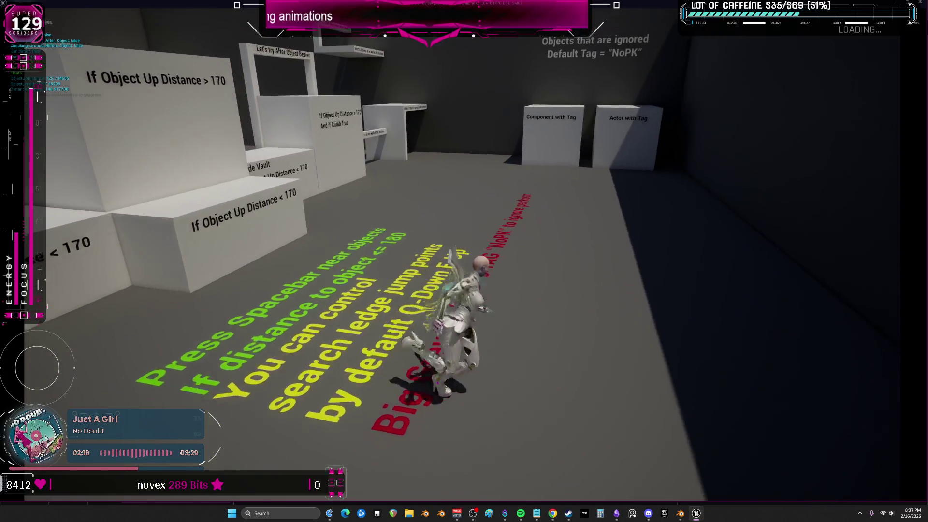
pyautogui.press('w')
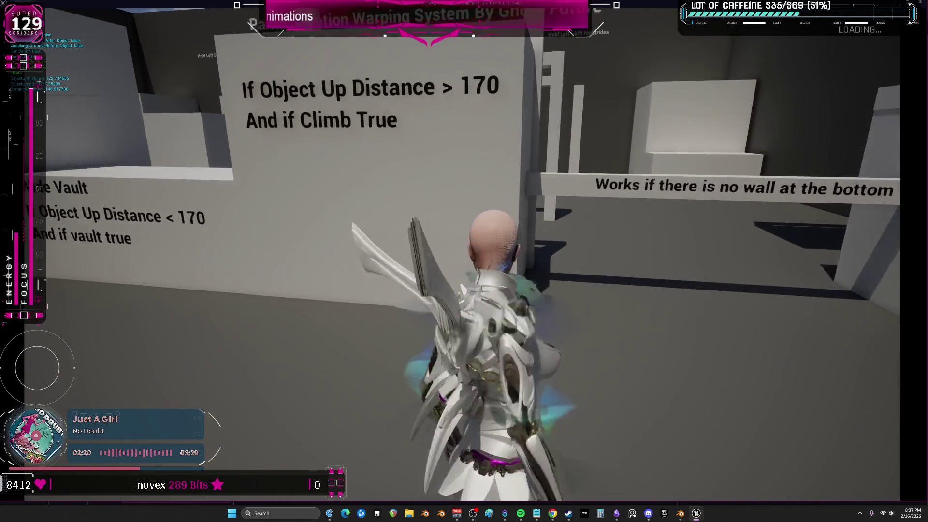
pyautogui.press('w')
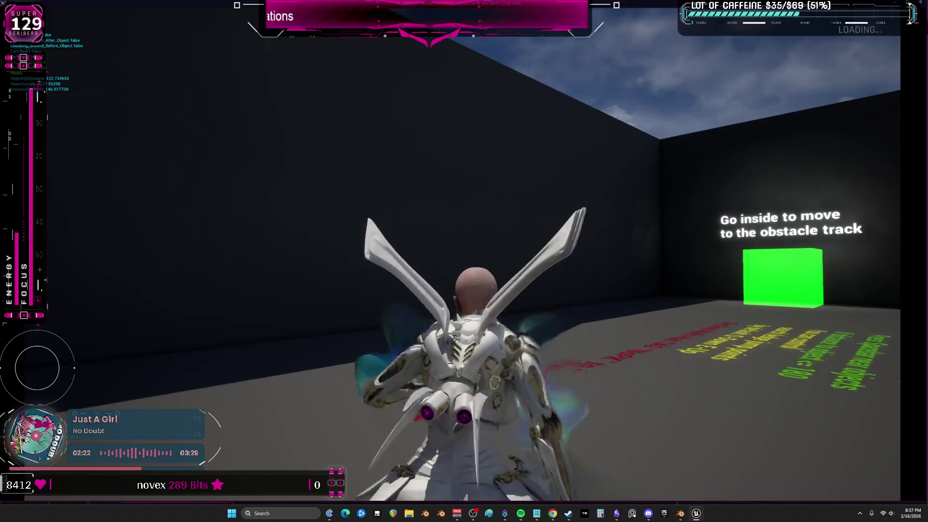
# Step: Dash and launch into flight toward the green teleport box, then stop the play session
pyautogui.press('s')
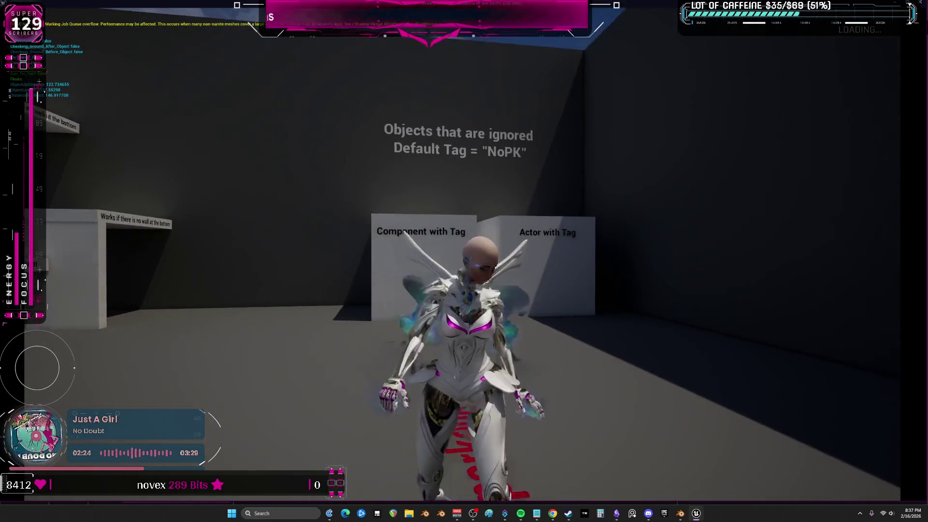
pyautogui.press('w')
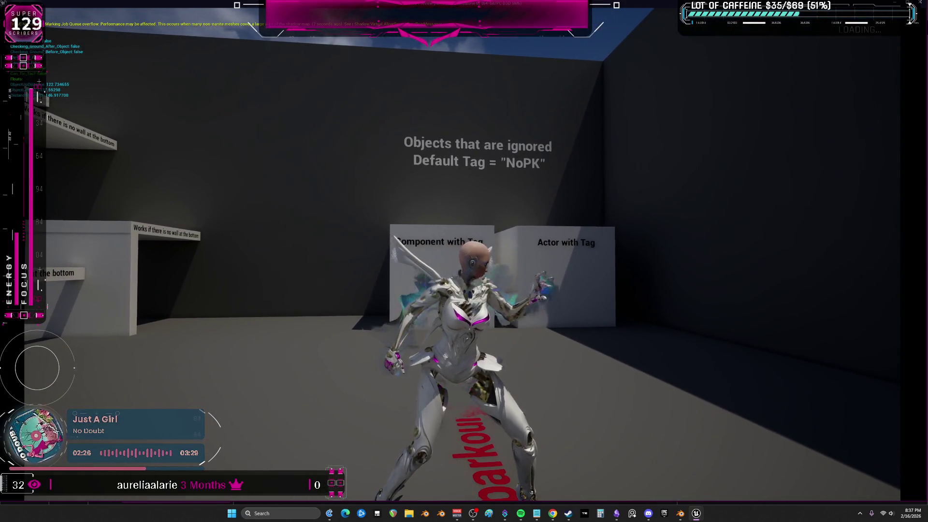
pyautogui.press('space')
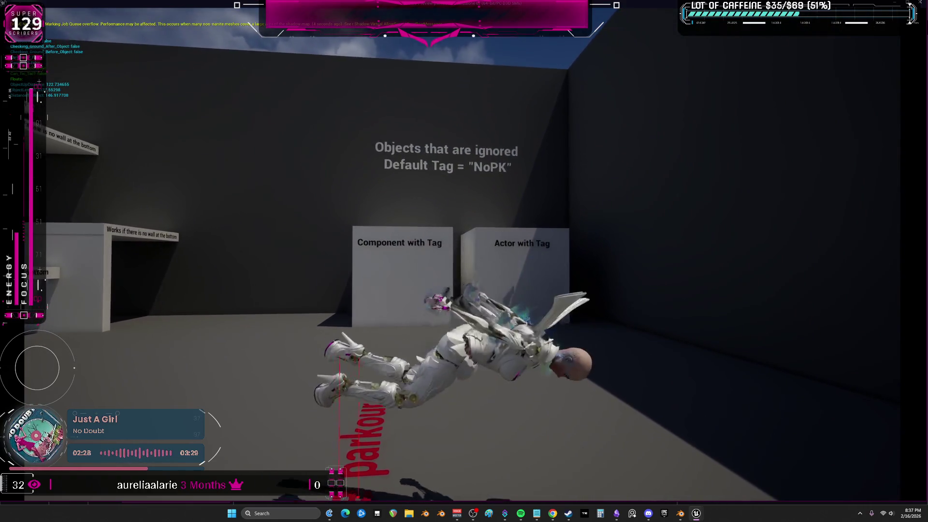
pyautogui.press('space')
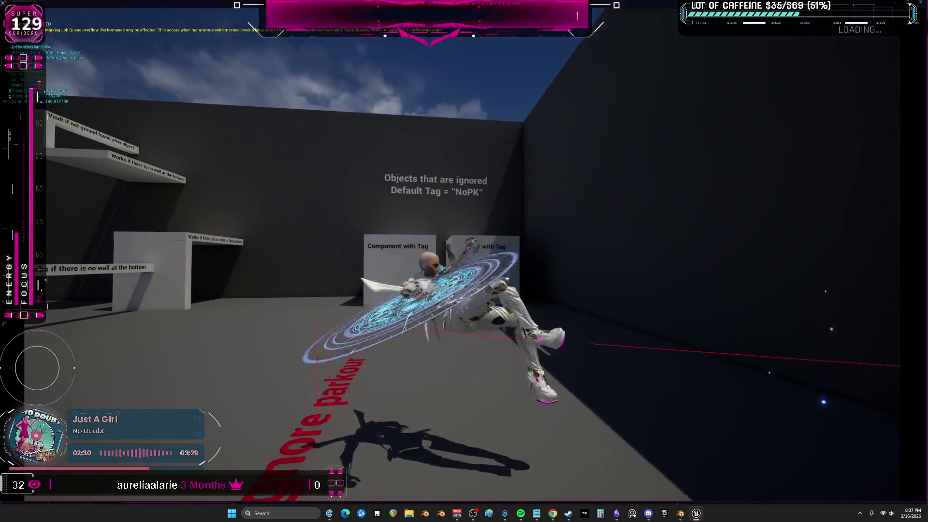
pyautogui.press('w')
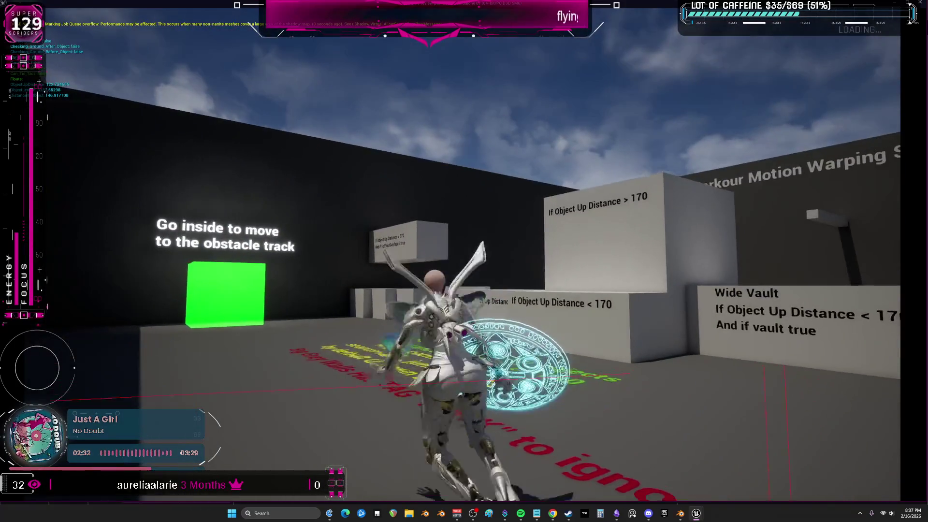
pyautogui.press('Escape')
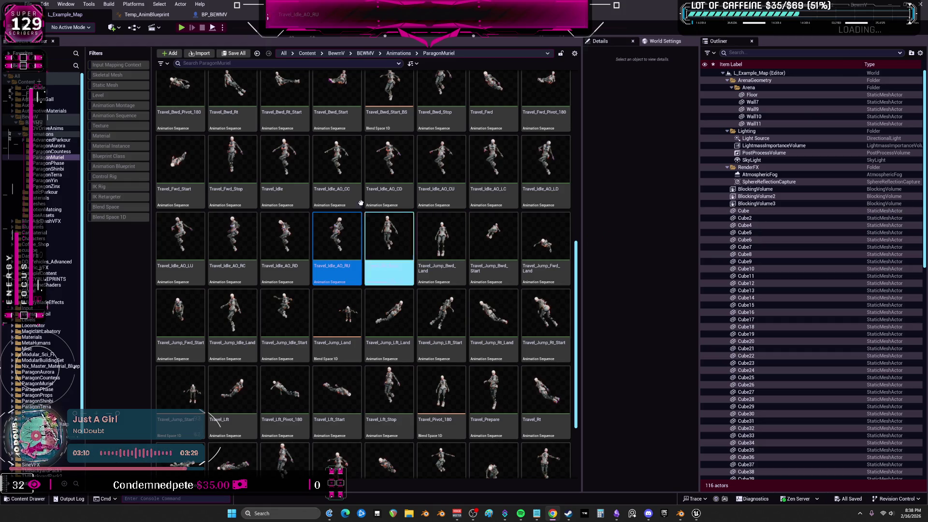
pyautogui.click(145, 14)
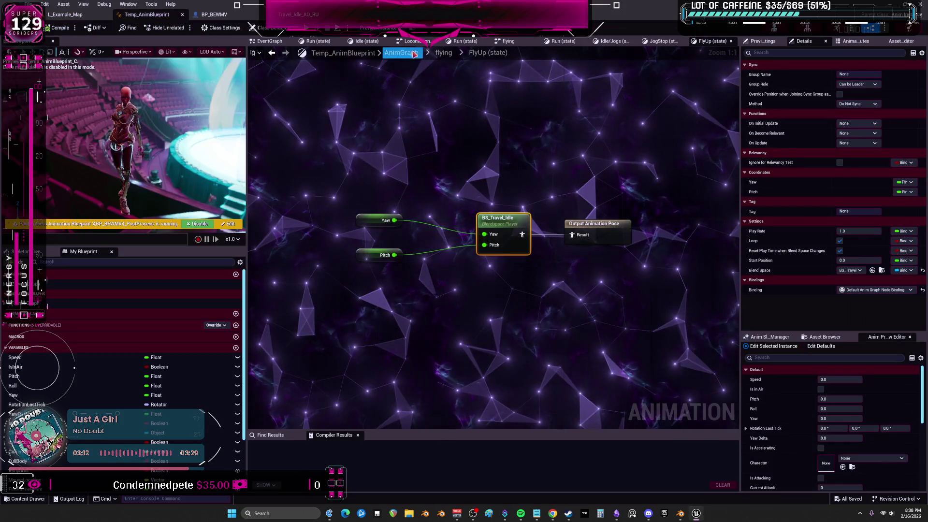
# Step: Return to the top-level AnimGraph and wire a pose into Component To Local
pyautogui.click(272, 53)
pyautogui.click(272, 53)
pyautogui.scroll(3, 553, 267)
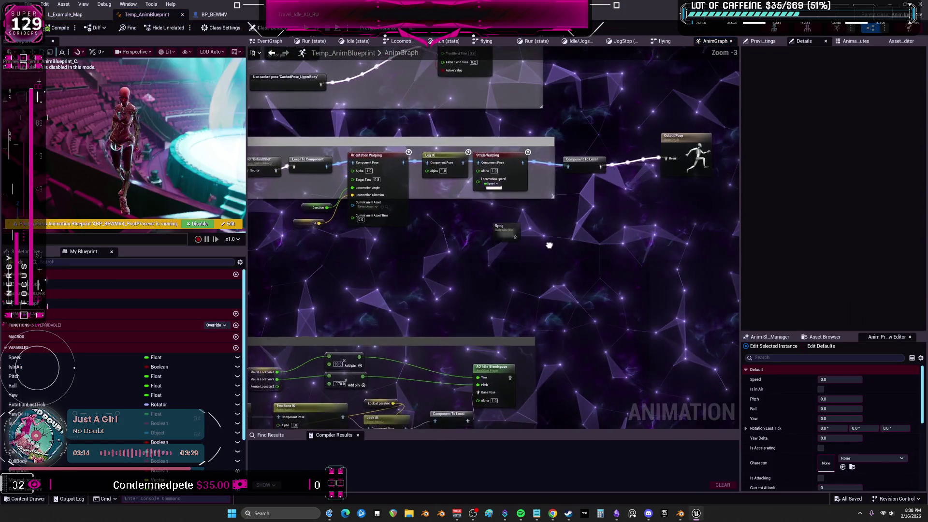
pyautogui.moveTo(568, 166); pyautogui.dragTo(566, 171)
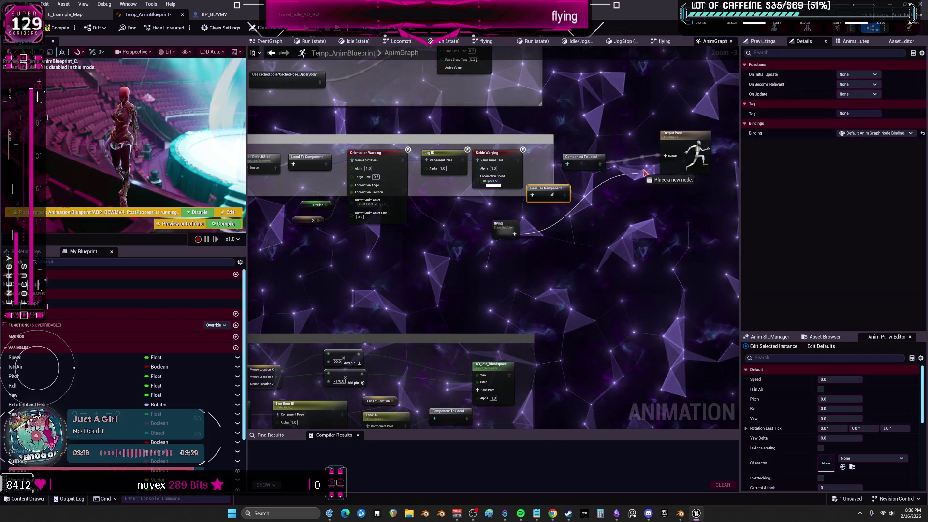
# Step: Check the Orientation Warping and Output Pose nodes, compile the blueprint, and start a test play
pyautogui.moveTo(464, 305)
pyautogui.mouseDown(button='right')
pyautogui.moveTo(681, 174)
pyautogui.moveTo(844, 115)
pyautogui.mouseUp(button='right')
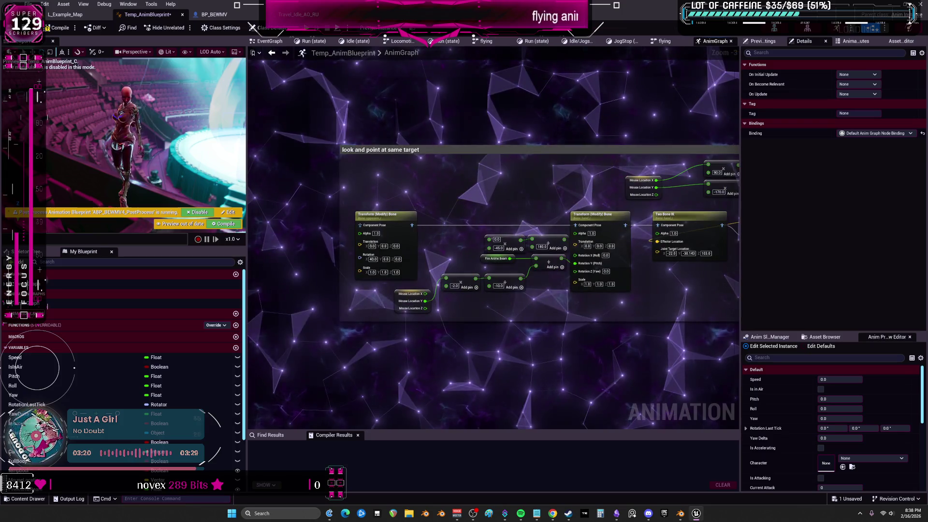
pyautogui.moveTo(659, 114); pyautogui.dragTo(645, 117, button='right')
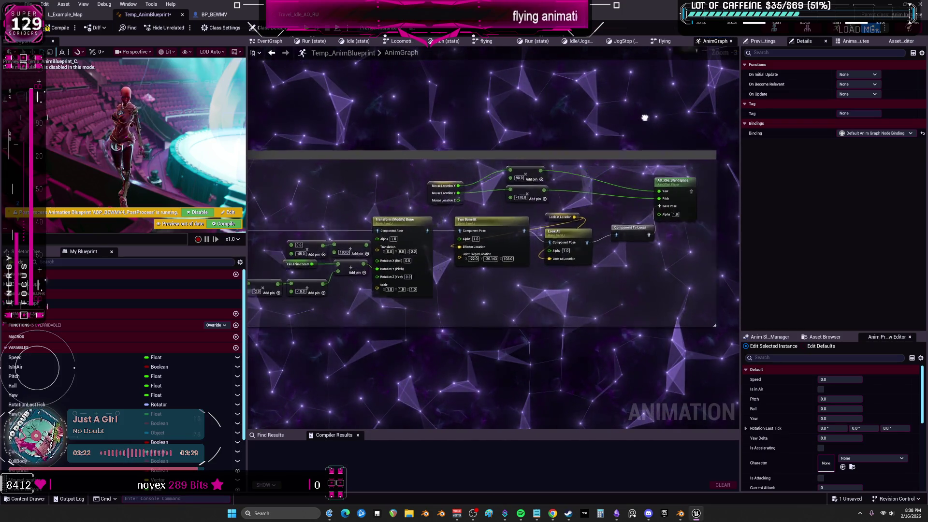
pyautogui.moveTo(429, 139); pyautogui.dragTo(386, 288, button='right')
pyautogui.click(60, 27)
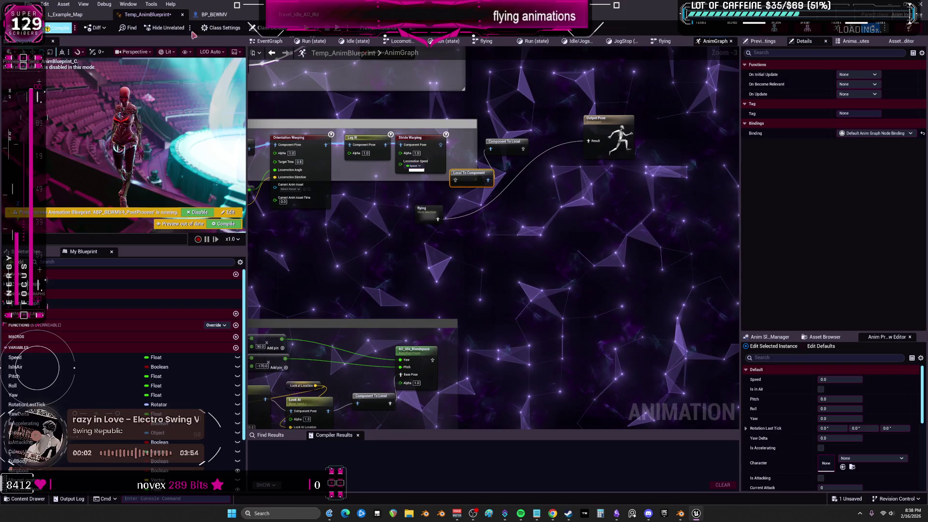
pyautogui.hotkey('alt', 'p')
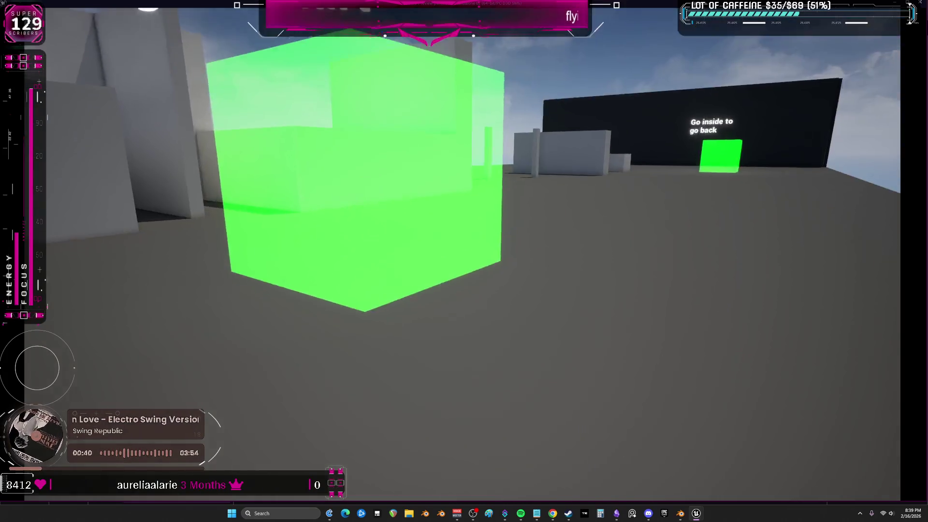
pyautogui.press('Escape')
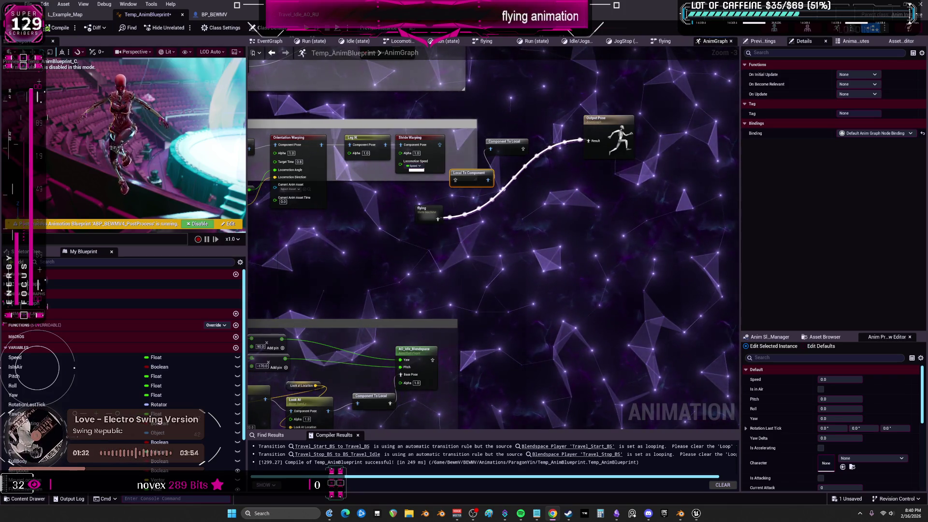
# Step: Open the flying state machine and inspect the Travel_Idle_1 state's Travel_BS blend space
pyautogui.doubleClick(423, 219)
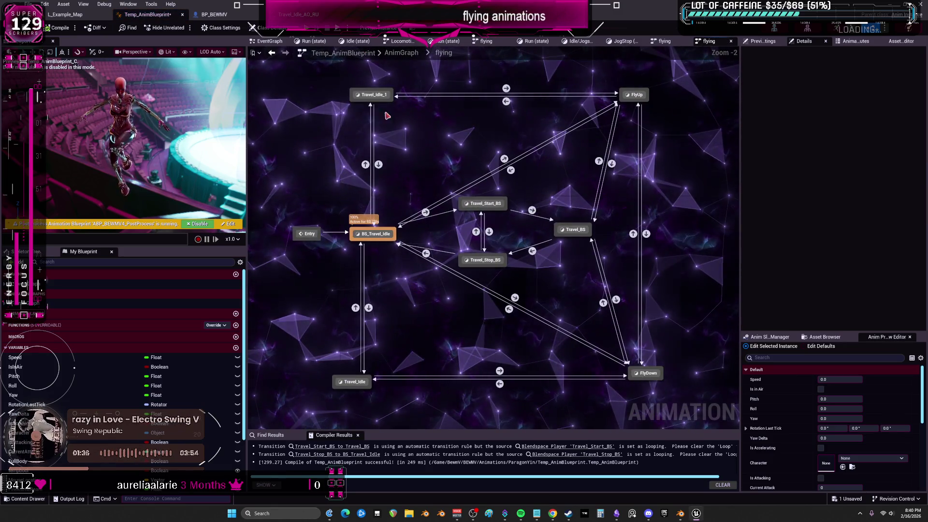
pyautogui.doubleClick(375, 95)
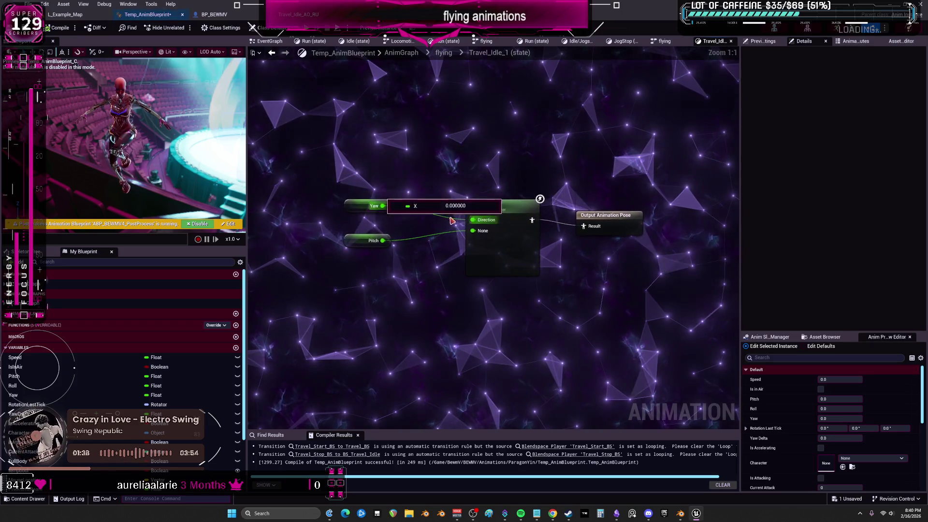
pyautogui.doubleClick(497, 207)
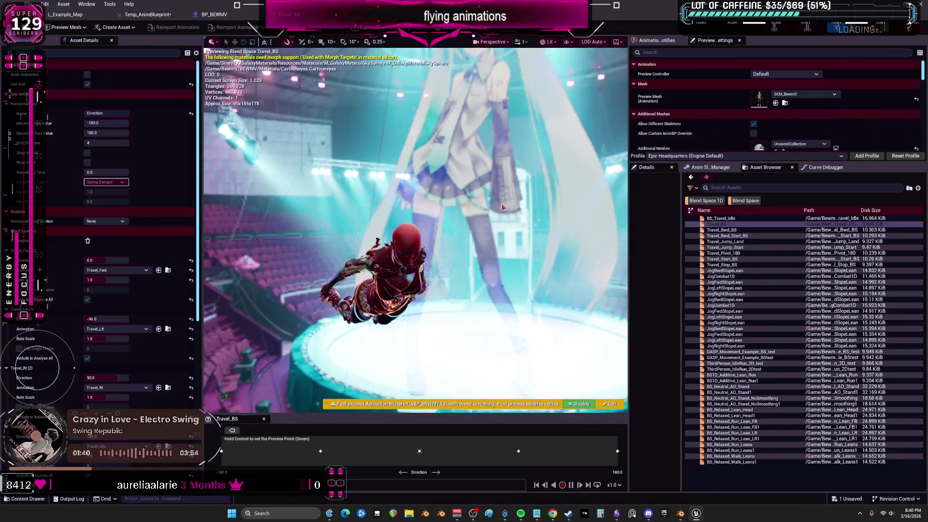
pyautogui.hotkey('ctrl', 'tab')
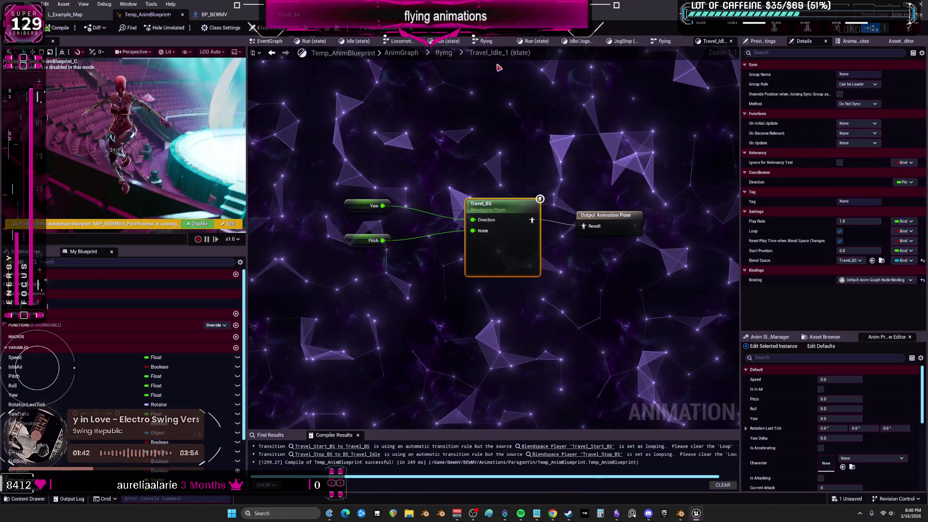
pyautogui.click(444, 53)
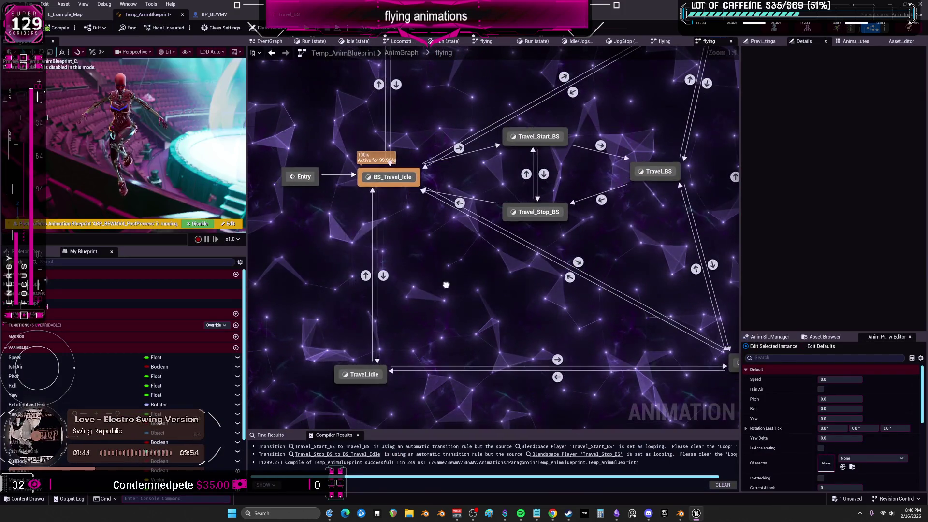
# Step: Inspect the Travel_Idle state's BS_Travel_Idle blend space and preview Travel_BS
pyautogui.doubleClick(362, 374)
pyautogui.doubleClick(515, 206)
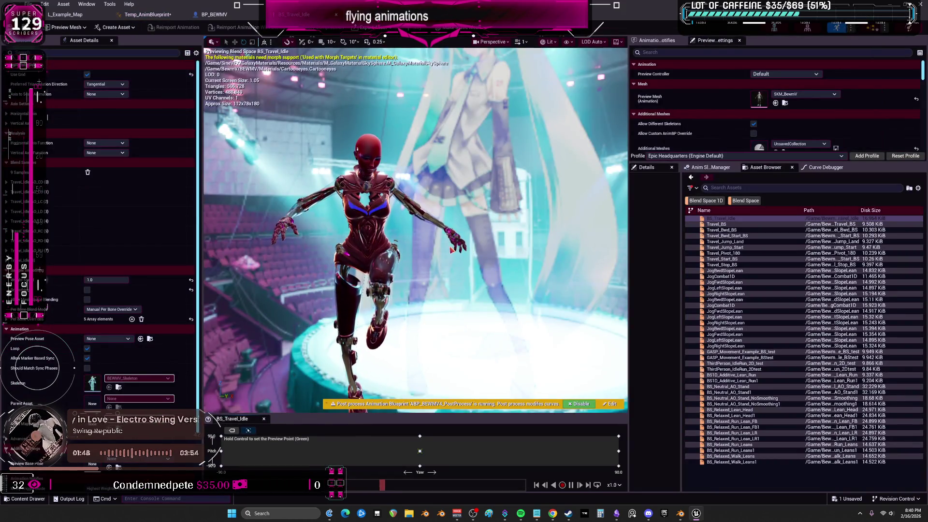
pyautogui.doubleClick(724, 224)
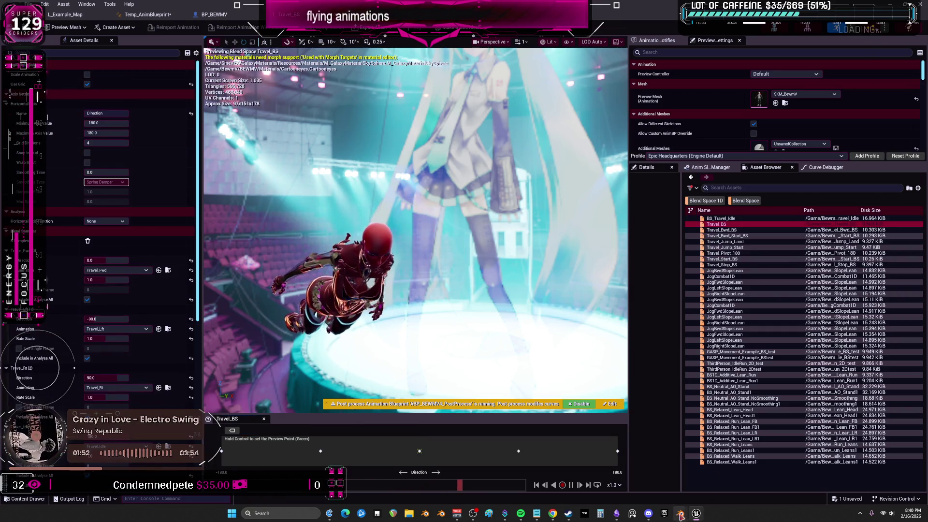
pyautogui.click(164, 14)
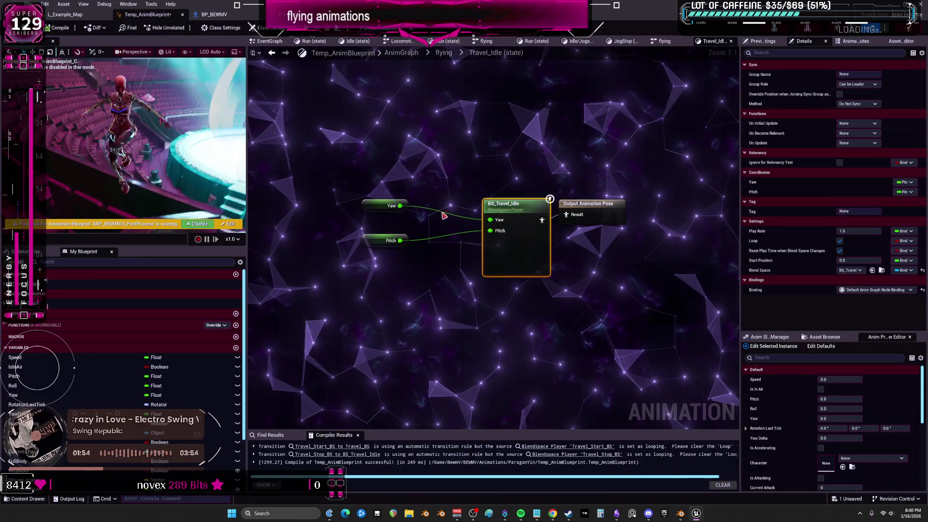
pyautogui.doubleClick(442, 213)
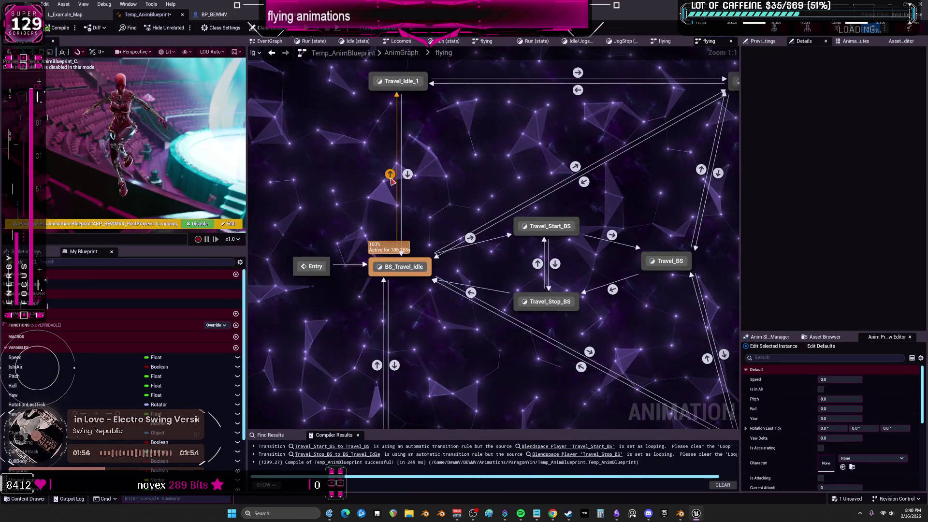
# Step: Pan and zoom across the flying state machine's states, then switch to the Obsidian chart
pyautogui.moveTo(390, 176)
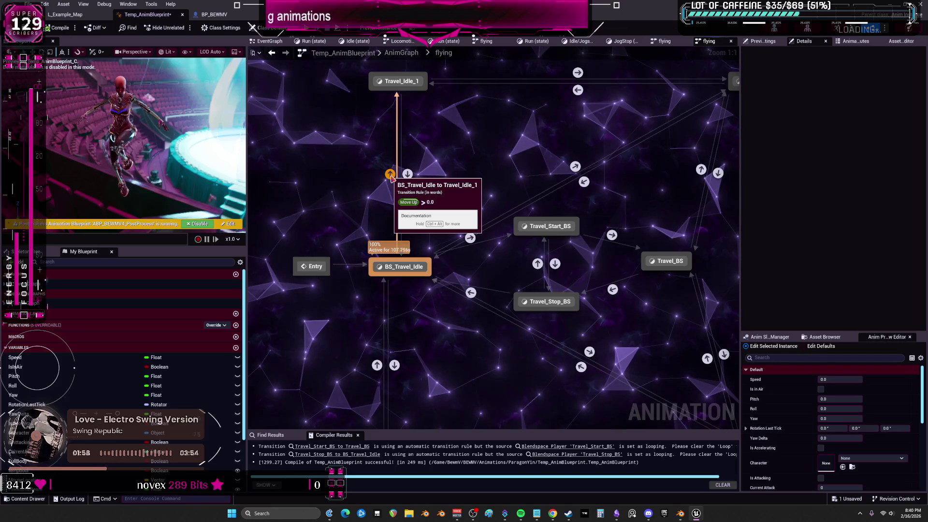
pyautogui.moveTo(377, 361); pyautogui.dragTo(380, 299, button='right')
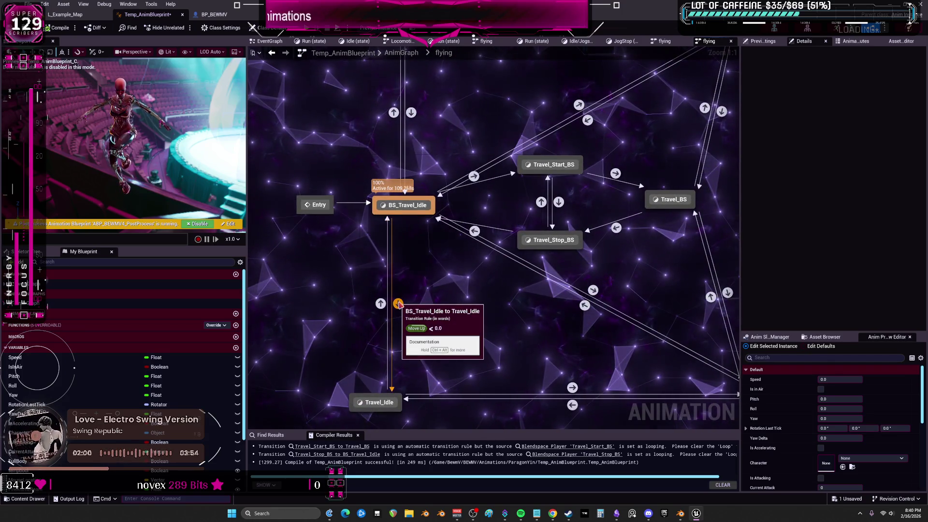
pyautogui.moveTo(422, 349); pyautogui.dragTo(478, 291, button='right')
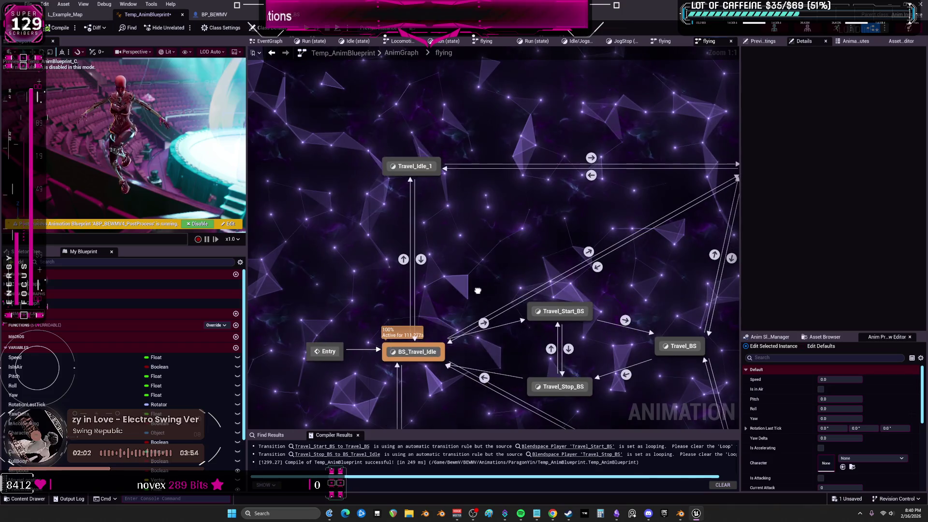
pyautogui.moveTo(488, 128); pyautogui.dragTo(468, 174, button='right')
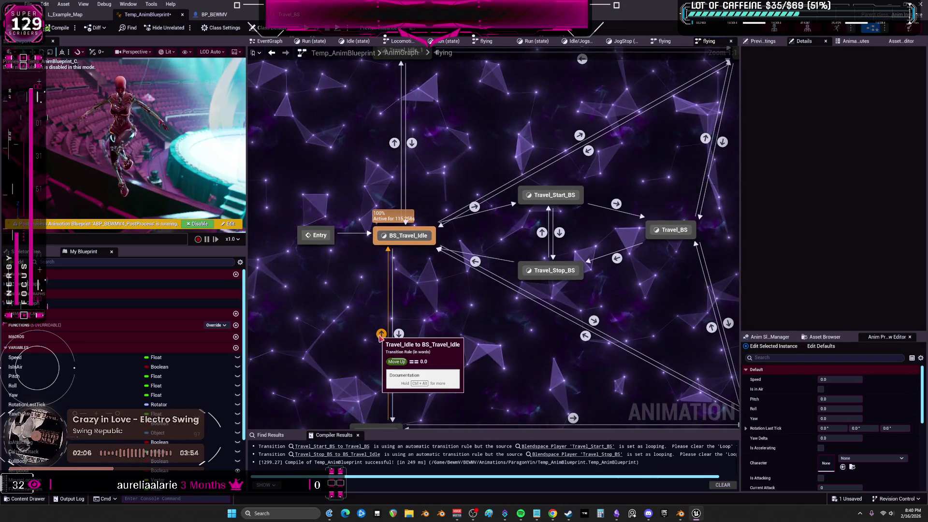
pyautogui.scroll(-3, 443, 260)
pyautogui.scroll(1, 461, 220)
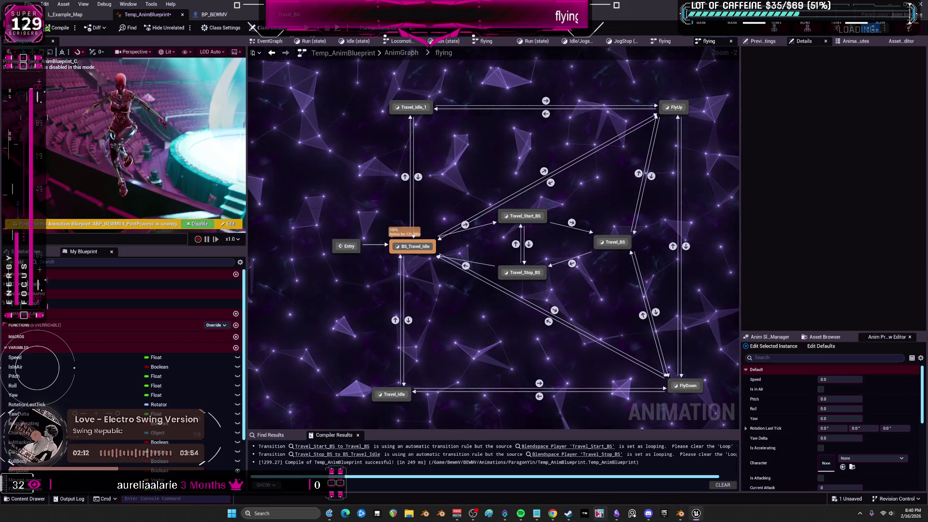
pyautogui.click(618, 514)
# Step: Duplicate the TRAVEL_Start_BS card and place the copy above BS_Travel_IDLE
pyautogui.moveTo(433, 212); pyautogui.dragTo(473, 198, button='middle')
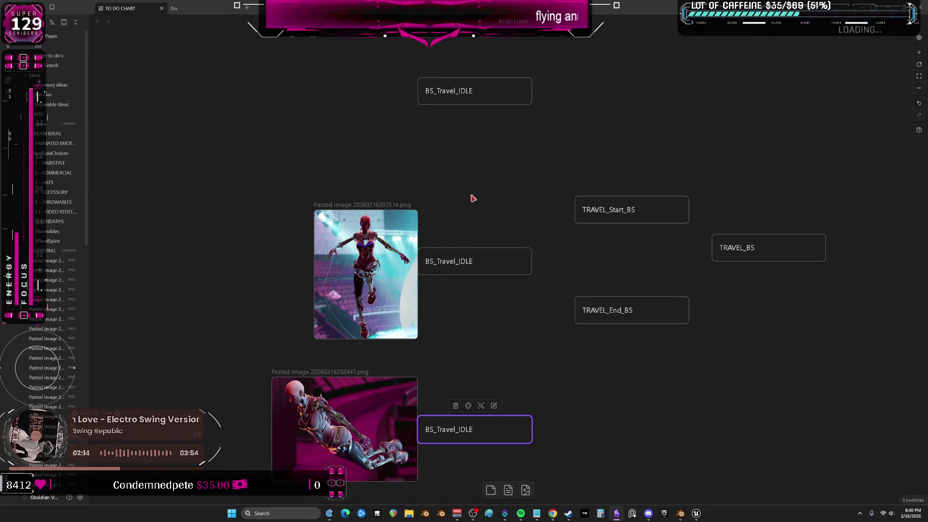
pyautogui.moveTo(607, 215)
pyautogui.mouseDown()
pyautogui.moveTo(478, 193)
pyautogui.moveTo(617, 214)
pyautogui.mouseUp()
pyautogui.hotkey('ctrl', 'v')
pyautogui.rightClick(439, 158)
pyautogui.press('Escape')
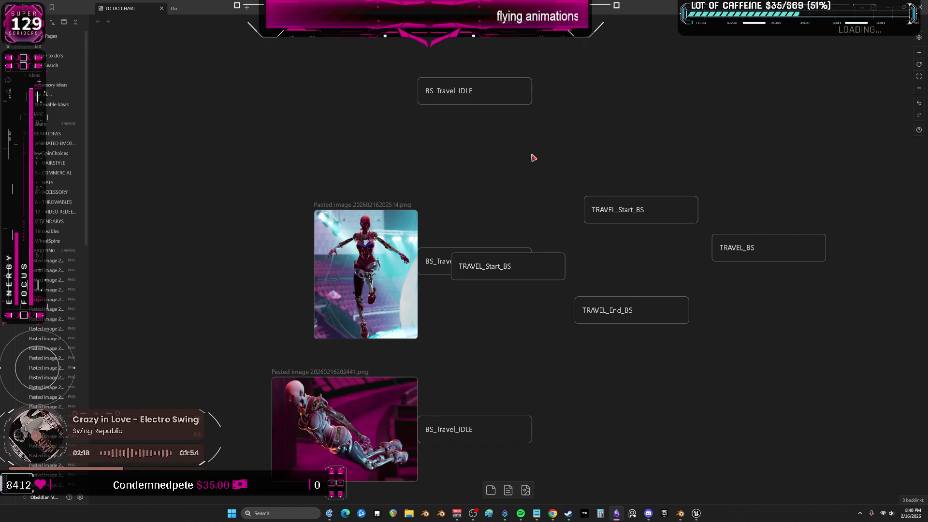
pyautogui.moveTo(487, 263); pyautogui.dragTo(465, 160)
# Step: Relabel the copy 'MOVE UP > 0', colour it green, and narrow it
pyautogui.doubleClick(464, 167)
pyautogui.write('MOVE UP')
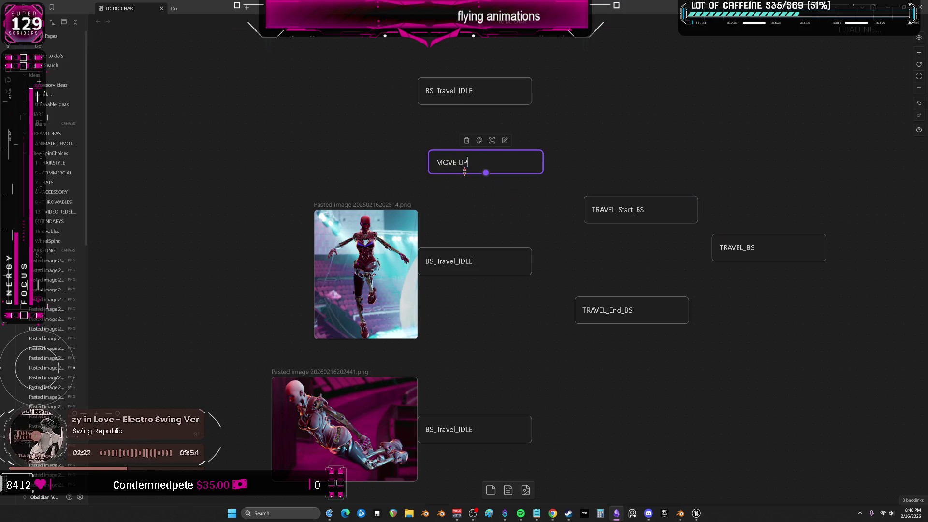
pyautogui.write(' > 0')
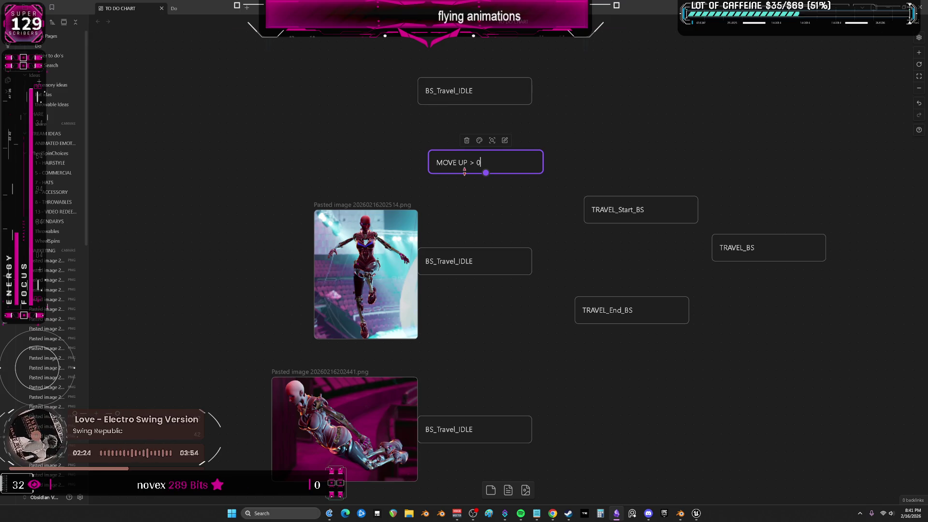
pyautogui.press('Escape')
pyautogui.moveTo(468, 159); pyautogui.dragTo(432, 158)
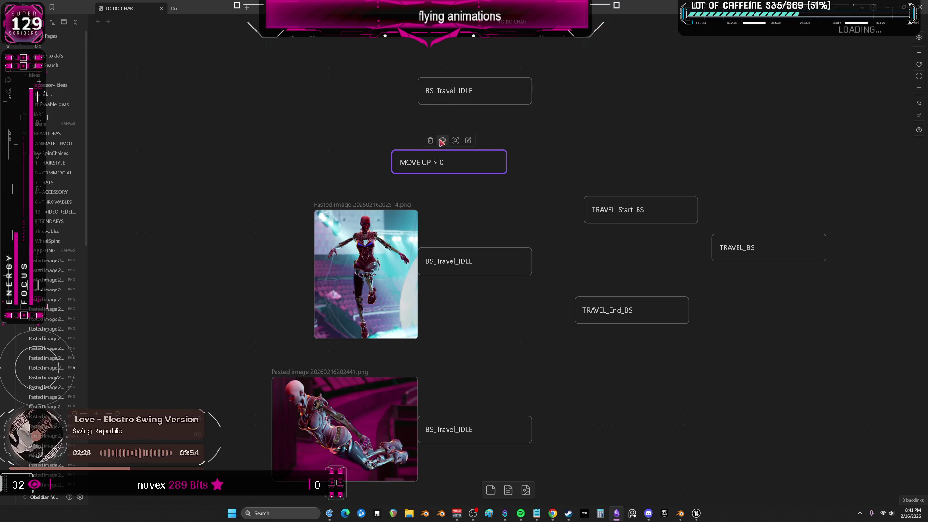
pyautogui.click(443, 140)
pyautogui.click(454, 157)
pyautogui.moveTo(507, 162)
pyautogui.mouseDown()
pyautogui.moveTo(466, 162)
pyautogui.moveTo(472, 236)
pyautogui.moveTo(455, 181)
pyautogui.mouseUp()
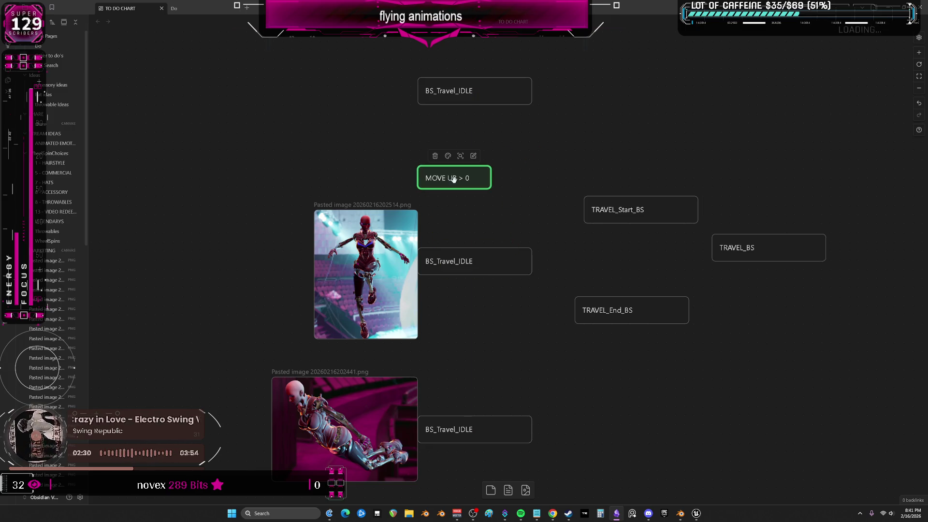
# Step: Add a green 'MOVE UP < 0' card below, and link BS_Travel_IDLE to both conditions
pyautogui.hotkey('ctrl', 'c')
pyautogui.hotkey('ctrl', 'v')
pyautogui.moveTo(500, 270)
pyautogui.mouseDown()
pyautogui.moveTo(457, 372)
pyautogui.moveTo(445, 370)
pyautogui.mouseUp()
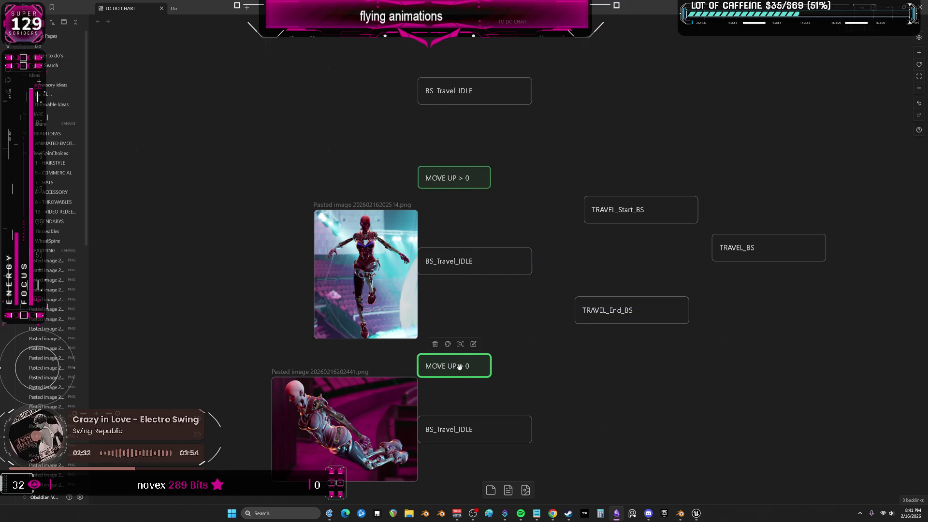
pyautogui.press('Return')
pyautogui.press('Left')
pyautogui.press('Left')
pyautogui.press('BackSpace')
pyautogui.write('<')
pyautogui.click(530, 364)
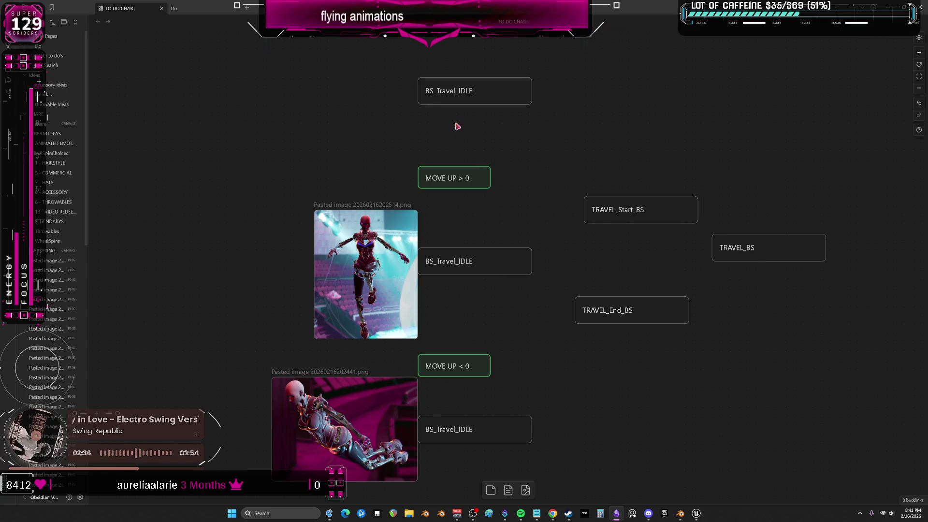
pyautogui.moveTo(475, 248)
pyautogui.mouseDown()
pyautogui.moveTo(457, 170)
pyautogui.moveTo(452, 178)
pyautogui.moveTo(460, 92)
pyautogui.mouseUp()
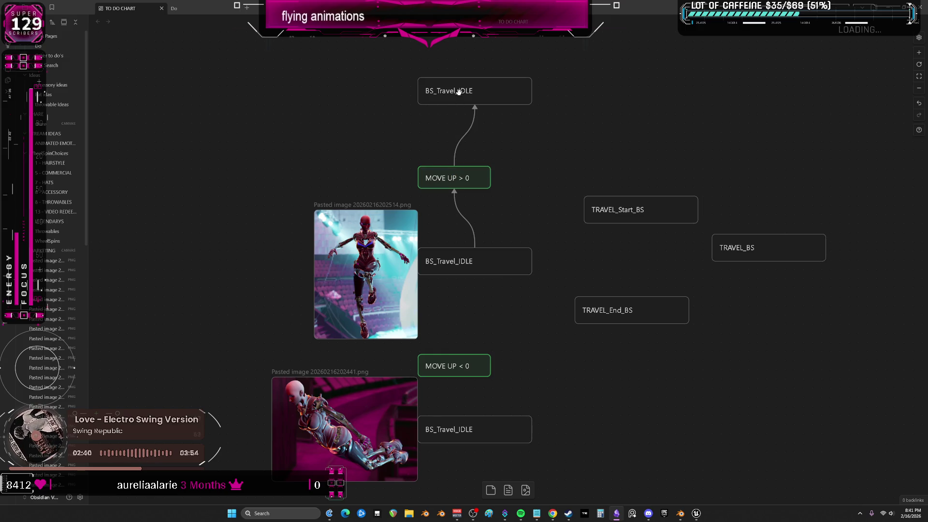
pyautogui.moveTo(475, 275); pyautogui.dragTo(454, 400)
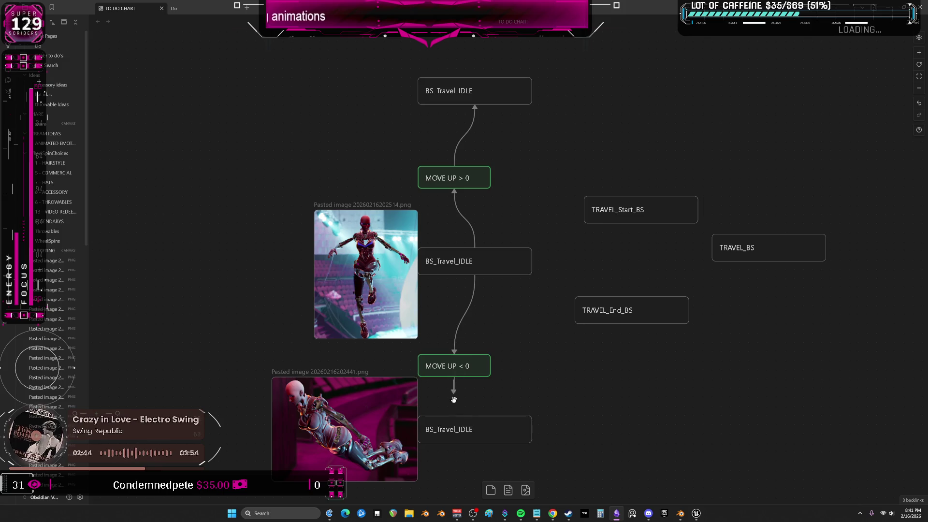
# Step: Create a third green card reading 'MOVE UP = 0' beside TRAVEL_End_BS
pyautogui.scroll(-1, 483, 363)
pyautogui.click(468, 356)
pyautogui.hotkey('ctrl', 'c')
pyautogui.hotkey('ctrl', 'v')
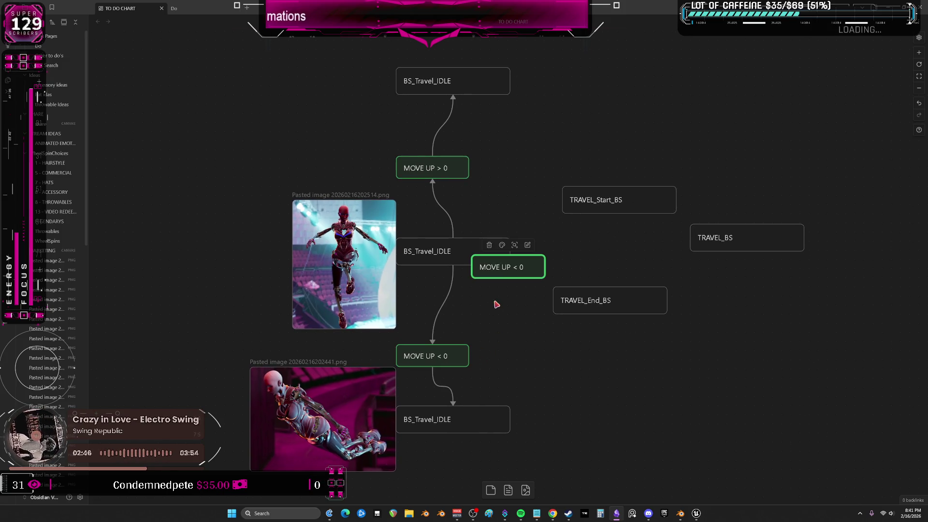
pyautogui.moveTo(510, 264); pyautogui.dragTo(507, 295)
pyautogui.doubleClick(506, 299)
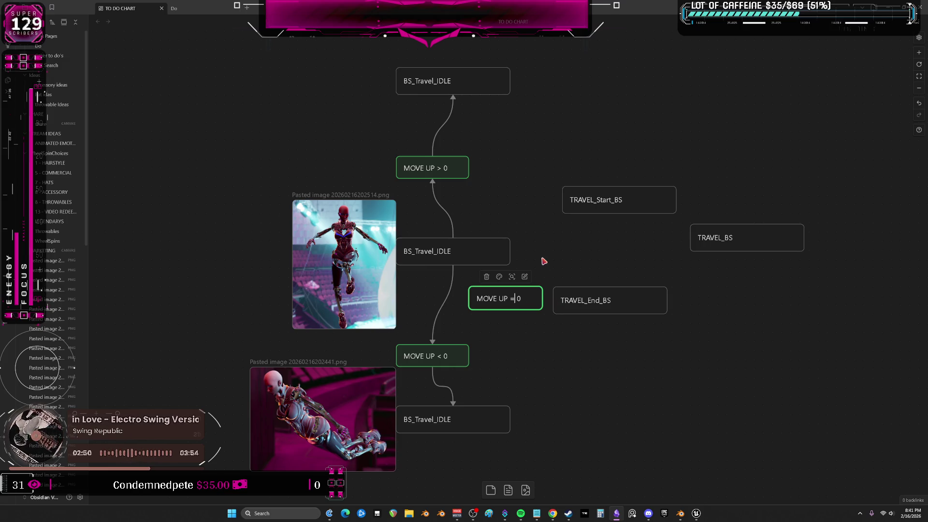
pyautogui.click(570, 328)
pyautogui.click(522, 299)
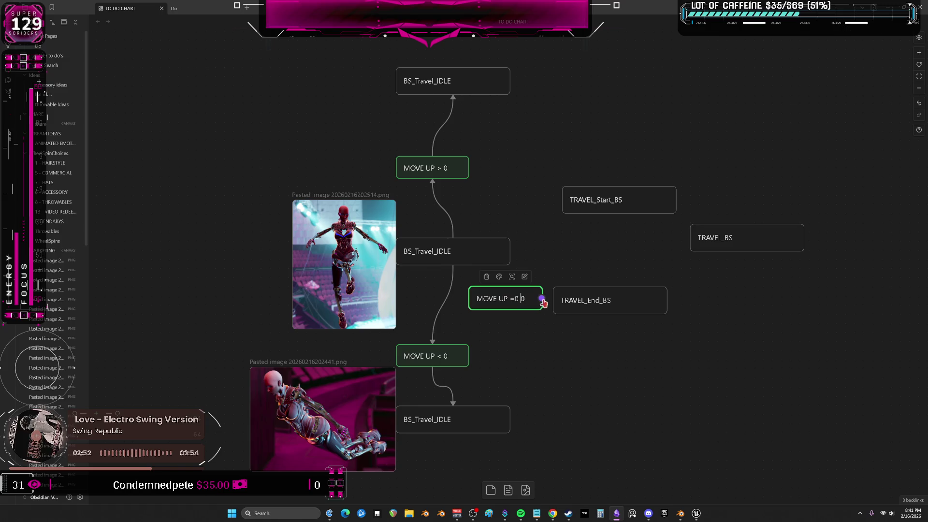
pyautogui.click(524, 357)
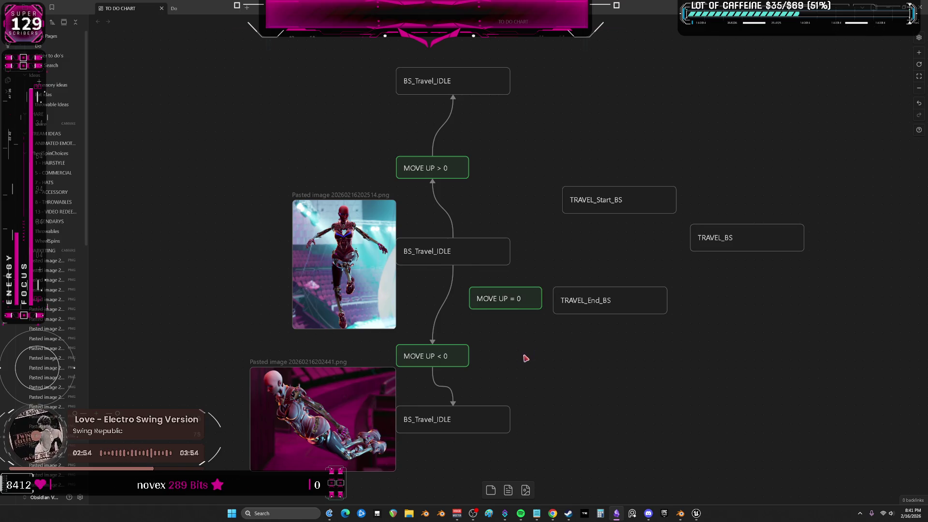
# Step: Shift the three TRAVEL cards right and move MOVE UP = 0 beside BS_Travel_IDLE
pyautogui.scroll(-3, 525, 356)
pyautogui.hscroll(3, 524, 356)
pyautogui.moveTo(713, 304); pyautogui.dragTo(455, 100)
pyautogui.moveTo(530, 226); pyautogui.dragTo(665, 212)
pyautogui.moveTo(415, 227); pyautogui.dragTo(469, 184)
pyautogui.scroll(2, 448, 358)
# Step: Connect the bottom and top BS_Travel_IDLE cards to MOVE UP = 0 and narrow it
pyautogui.click(412, 391)
pyautogui.moveTo(427, 397)
pyautogui.mouseDown()
pyautogui.moveTo(451, 375)
pyautogui.moveTo(478, 233)
pyautogui.mouseUp()
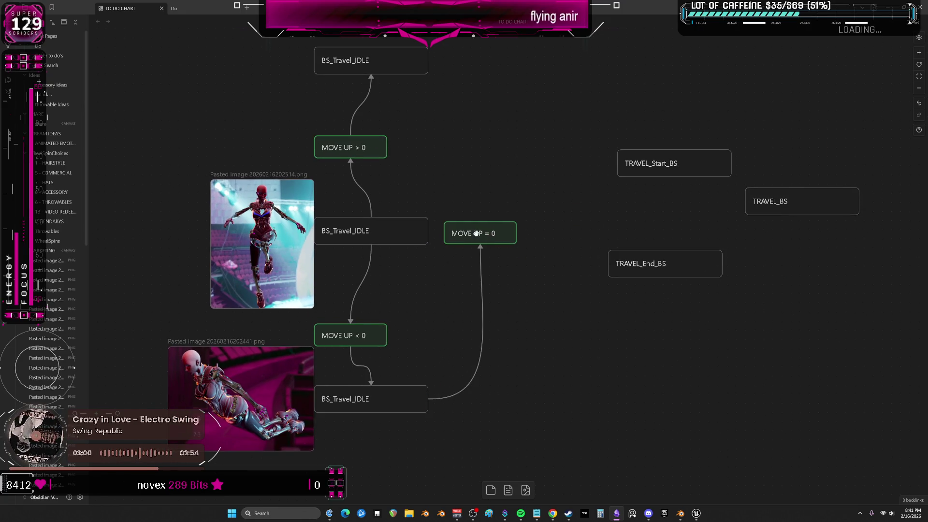
pyautogui.scroll(1, 431, 120)
pyautogui.click(439, 95)
pyautogui.moveTo(438, 93); pyautogui.dragTo(503, 250)
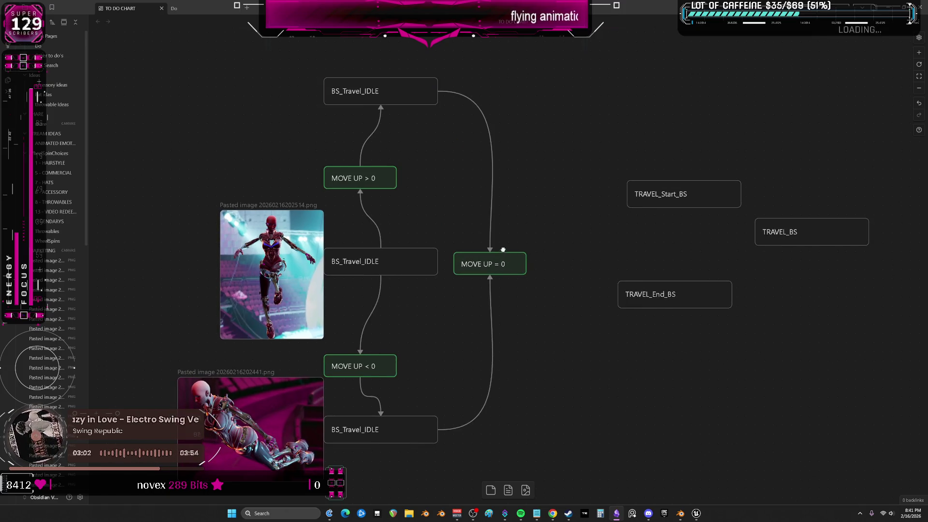
pyautogui.click(471, 269)
pyautogui.moveTo(454, 266)
pyautogui.mouseDown()
pyautogui.moveTo(436, 266)
pyautogui.moveTo(489, 263)
pyautogui.mouseUp()
pyautogui.click(479, 190)
# Step: Align the bottom pasted character image with the top one
pyautogui.hscroll(-2, 479, 189)
pyautogui.click(308, 267)
pyautogui.moveTo(294, 426); pyautogui.dragTo(281, 427)
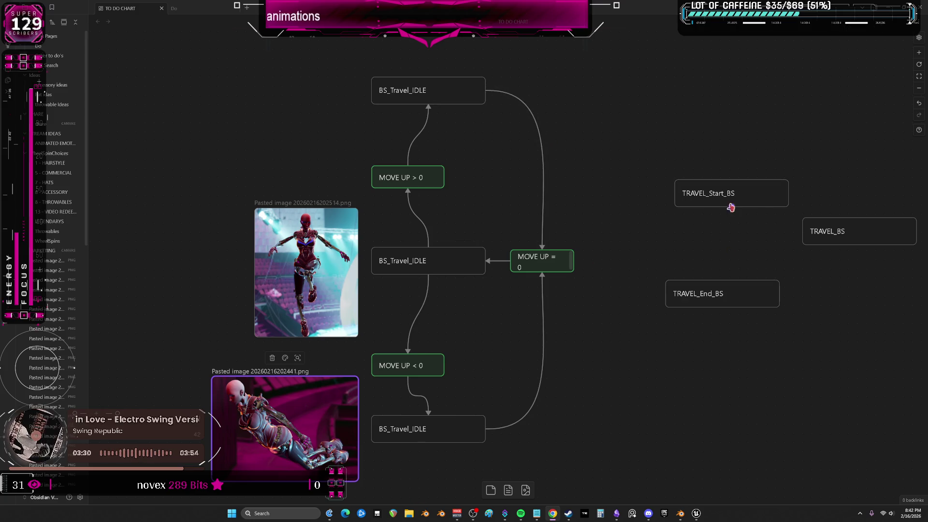
# Step: Nudge TRAVEL_Start_BS left to line up with TRAVEL_End_BS, and lower TRAVEL_End_BS
pyautogui.moveTo(731, 207); pyautogui.dragTo(722, 208)
pyautogui.moveTo(704, 292); pyautogui.dragTo(704, 337)
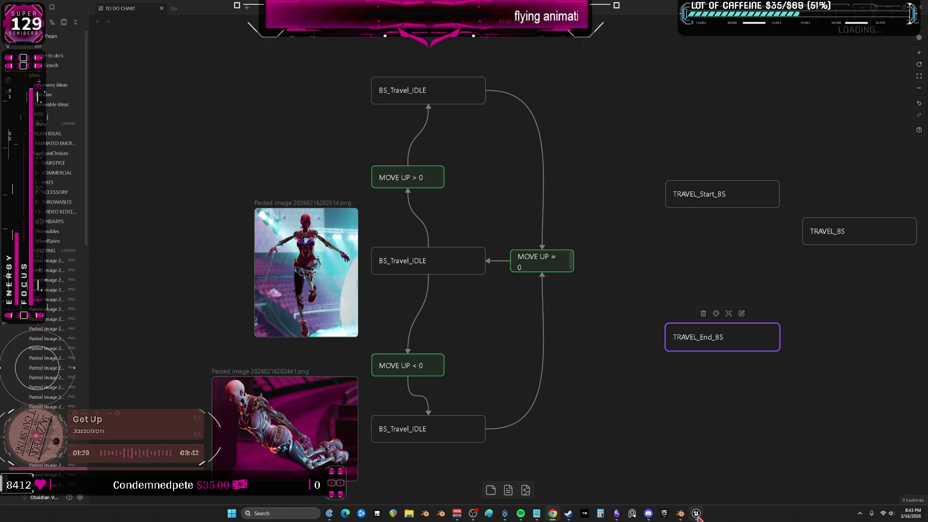
# Step: In Unreal, open the Travel_Idle_1 state's Travel_BS blend space
pyautogui.moveTo(697, 516)
pyautogui.click(696, 476)
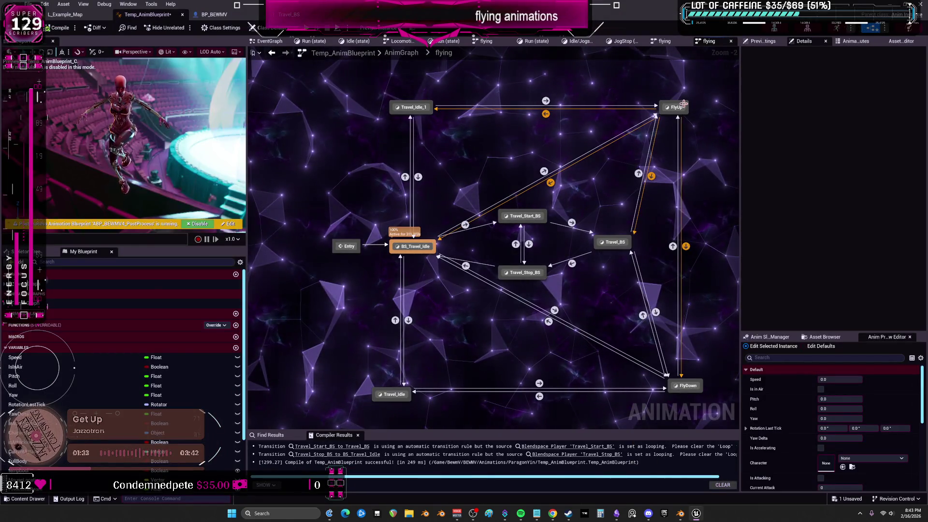
pyautogui.doubleClick(411, 107)
pyautogui.doubleClick(468, 230)
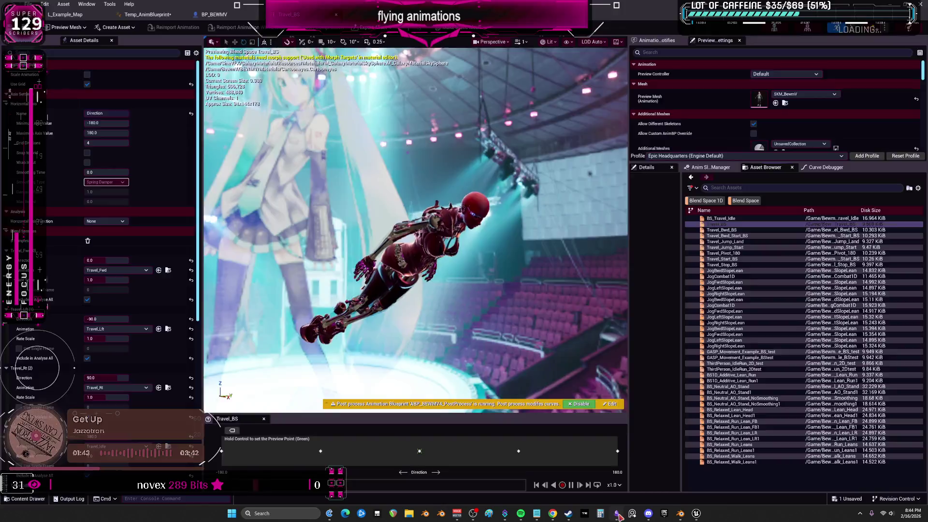
# Step: Paste the captured flying pose into the Obsidian chart and move it to the upper left
pyautogui.hotkey('alt', 'Tab')
pyautogui.hotkey('ctrl', 'v')
pyautogui.moveTo(608, 340); pyautogui.dragTo(315, 169)
pyautogui.moveTo(402, 96); pyautogui.dragTo(343, 135)
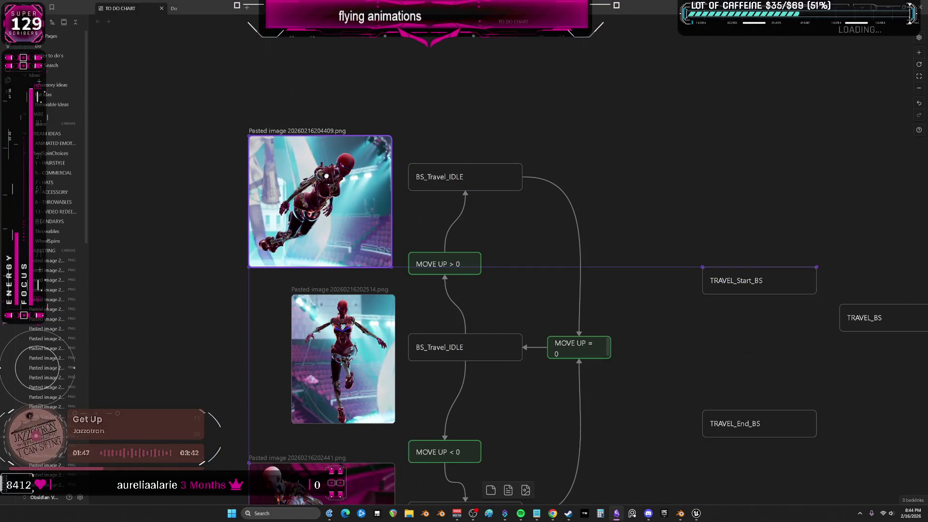
pyautogui.hscroll(1, 602, 224)
pyautogui.scroll(-2, 603, 224)
pyautogui.hscroll(4, 596, 228)
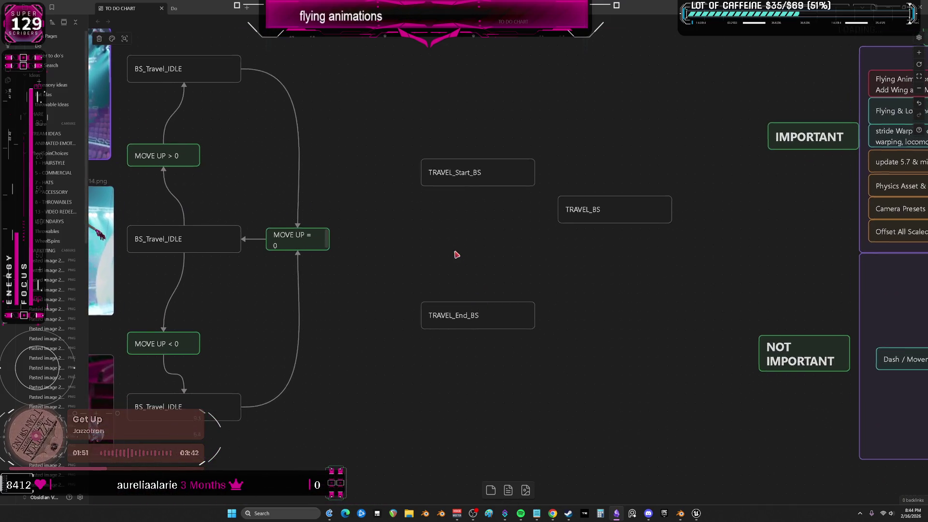
pyautogui.keyDown('ctrl'); pyautogui.scroll(-3, 455, 253); pyautogui.keyUp('ctrl')
pyautogui.hscroll(-1, 443, 249)
pyautogui.scroll(1, 444, 249)
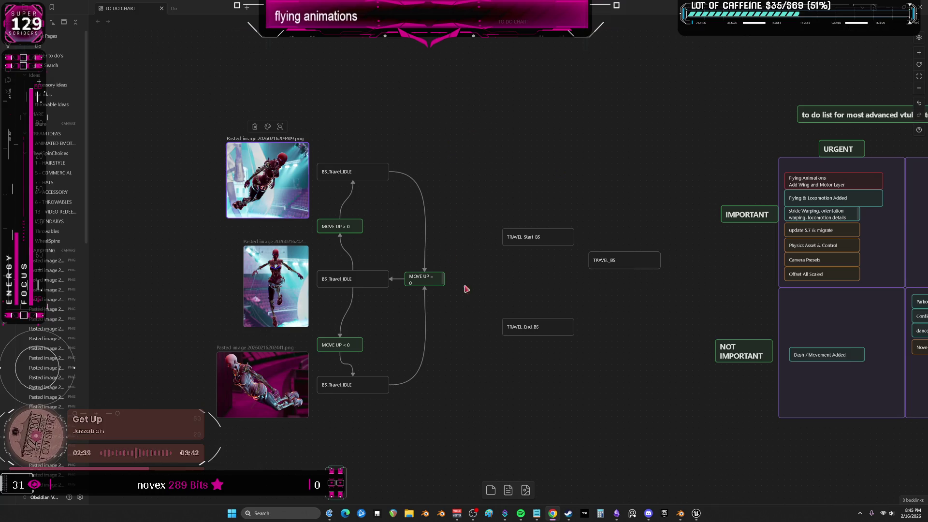
pyautogui.click(696, 514)
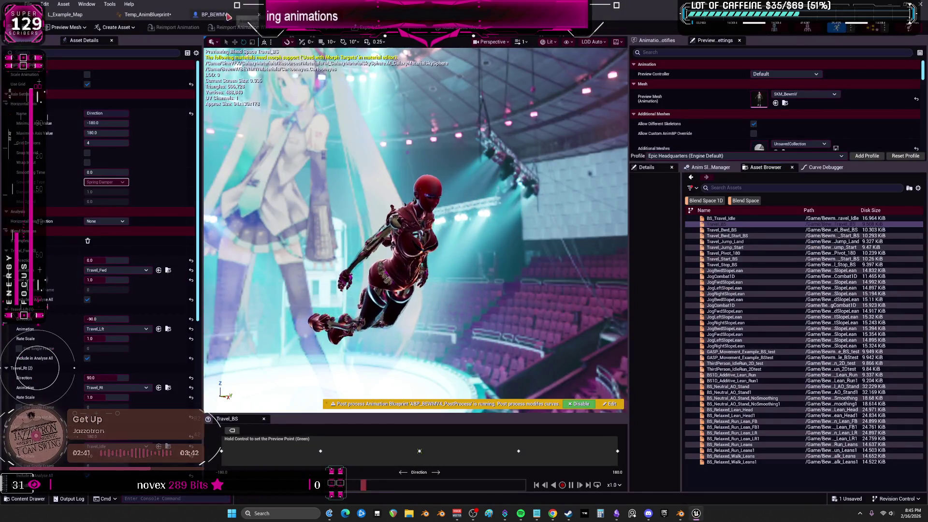
# Step: From the flying state machine, open the Travel_Start_BS state's blend space
pyautogui.click(696, 514)
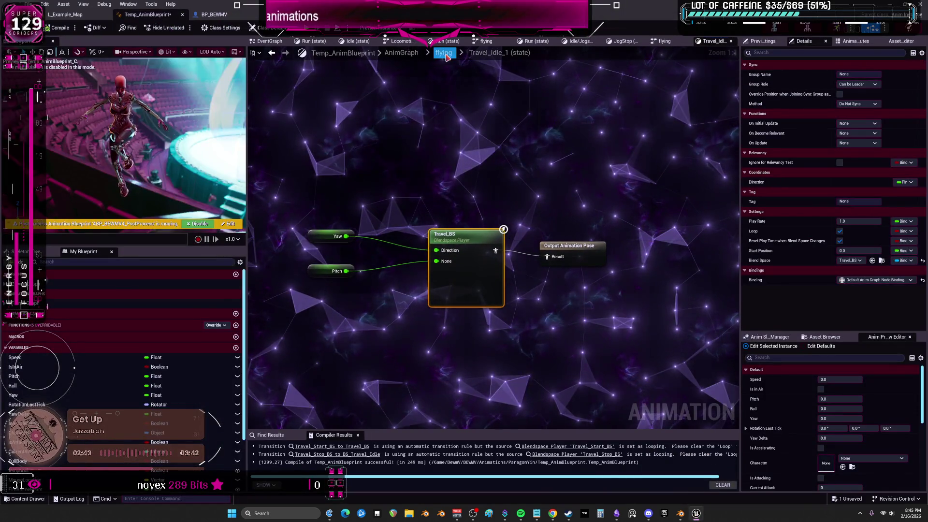
pyautogui.hotkey('alt', 'Left')
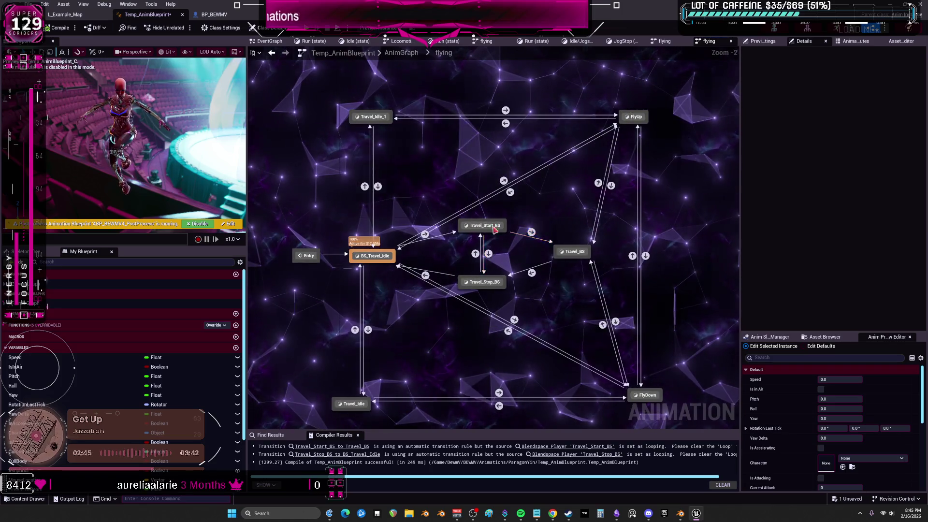
pyautogui.doubleClick(493, 215)
pyautogui.doubleClick(494, 206)
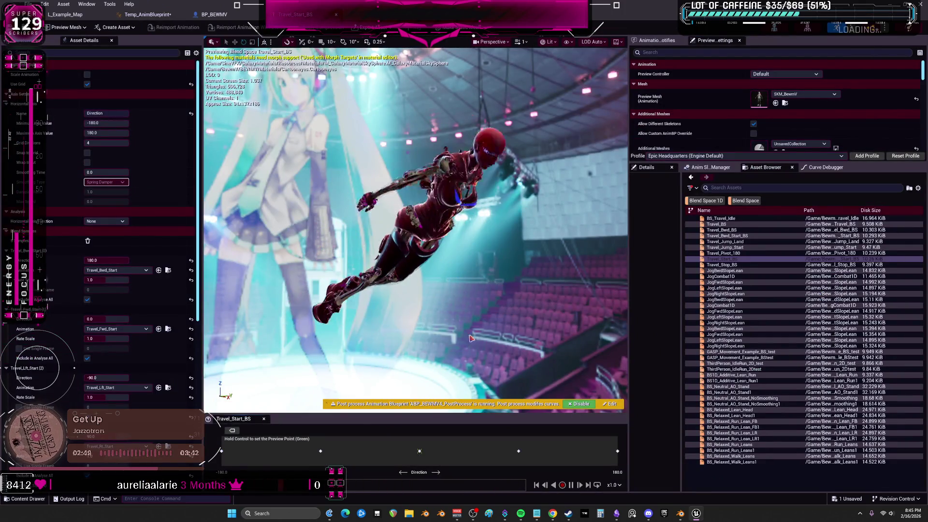
# Step: Snip two screenshots of the Travel_Start_BS flying pose preview
pyautogui.press('super+shift+s')
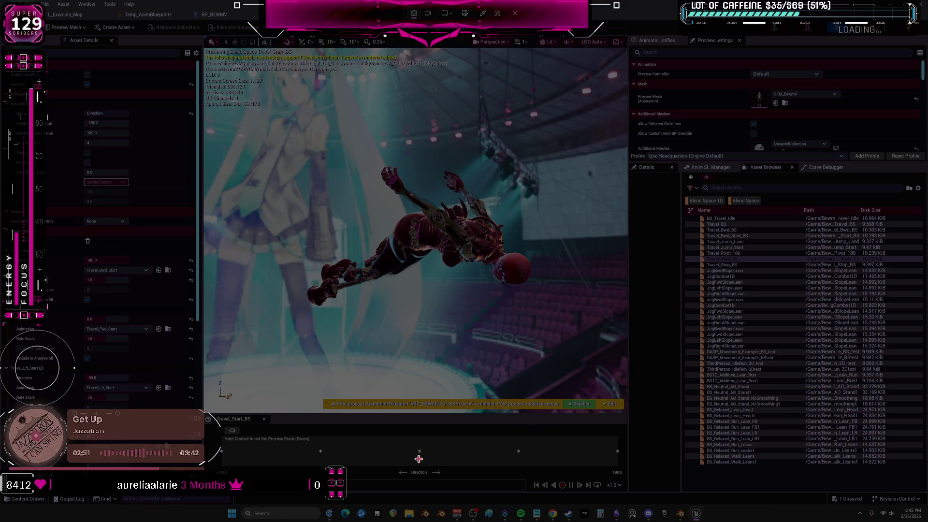
pyautogui.press('Escape')
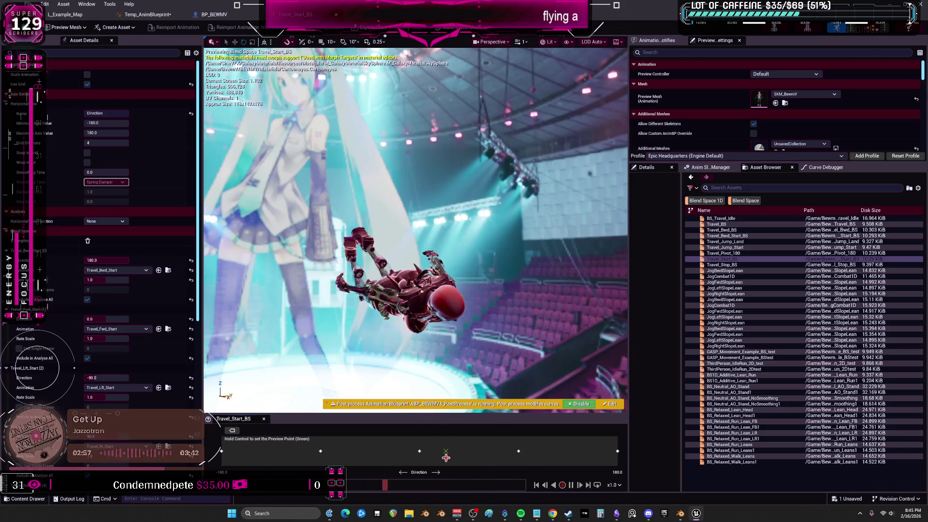
pyautogui.press('super+shift+s')
pyautogui.moveTo(549, 77); pyautogui.dragTo(312, 330)
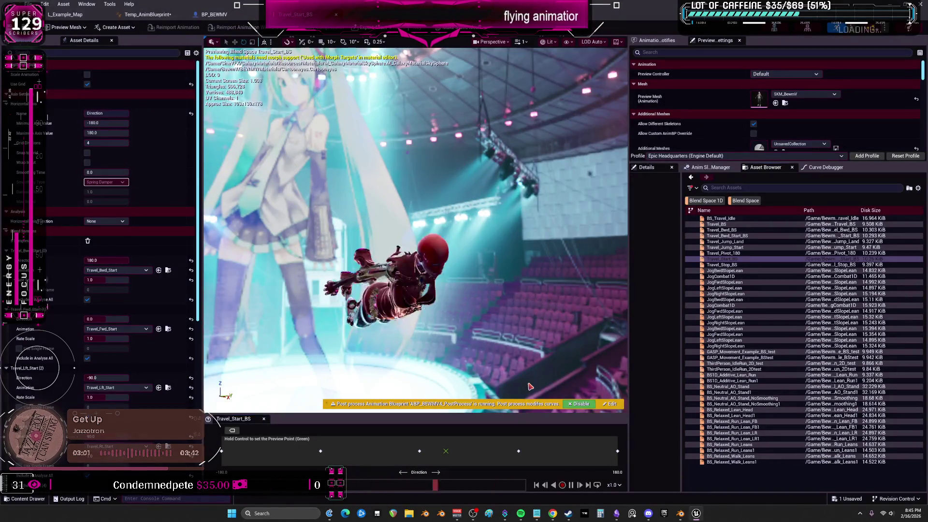
pyautogui.press('super+shift+s')
pyautogui.moveTo(555, 122)
pyautogui.mouseDown()
pyautogui.moveTo(357, 341)
pyautogui.moveTo(324, 344)
pyautogui.mouseUp()
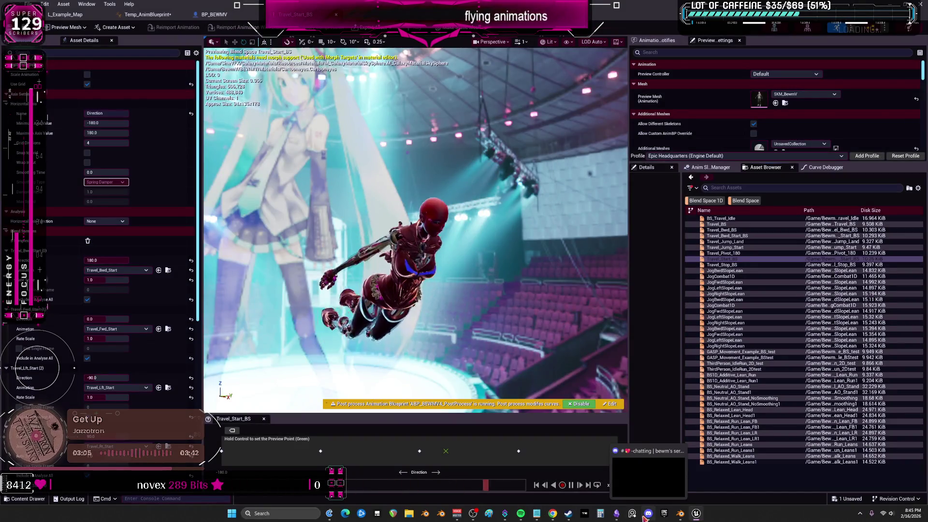
# Step: Paste the flying-pose screenshot into the TO DO CHART and place it above TRAVEL_Start_BS
pyautogui.click(616, 514)
pyautogui.hotkey('ctrl', 'v')
pyautogui.rightClick(478, 189)
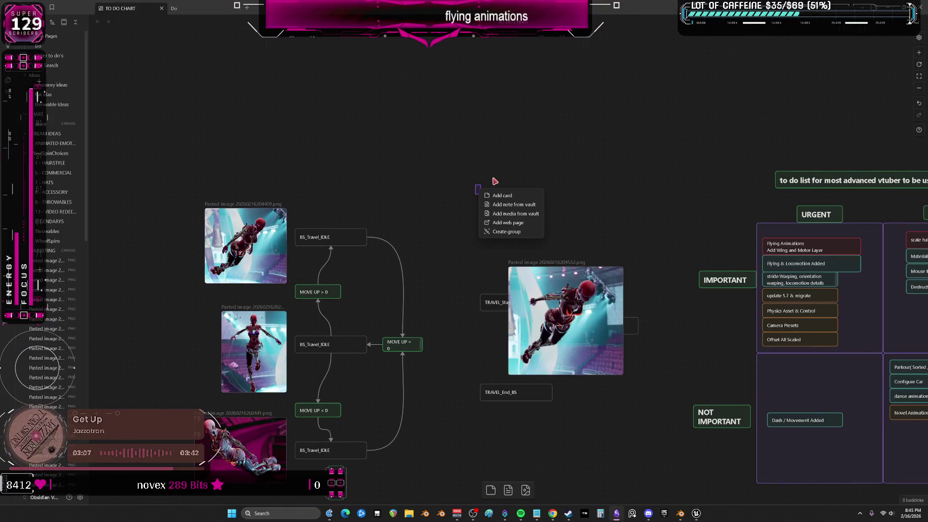
pyautogui.moveTo(566, 290); pyautogui.dragTo(509, 178)
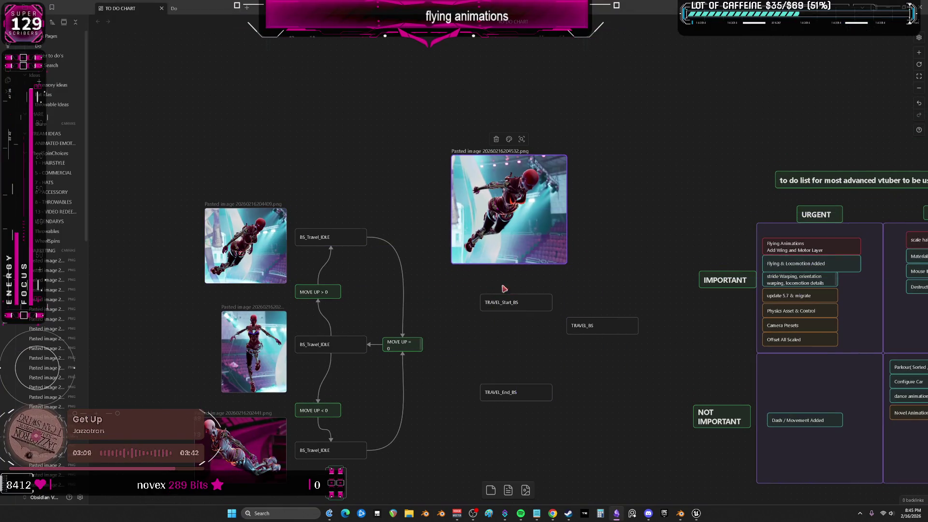
pyautogui.moveTo(510, 301); pyautogui.dragTo(504, 299)
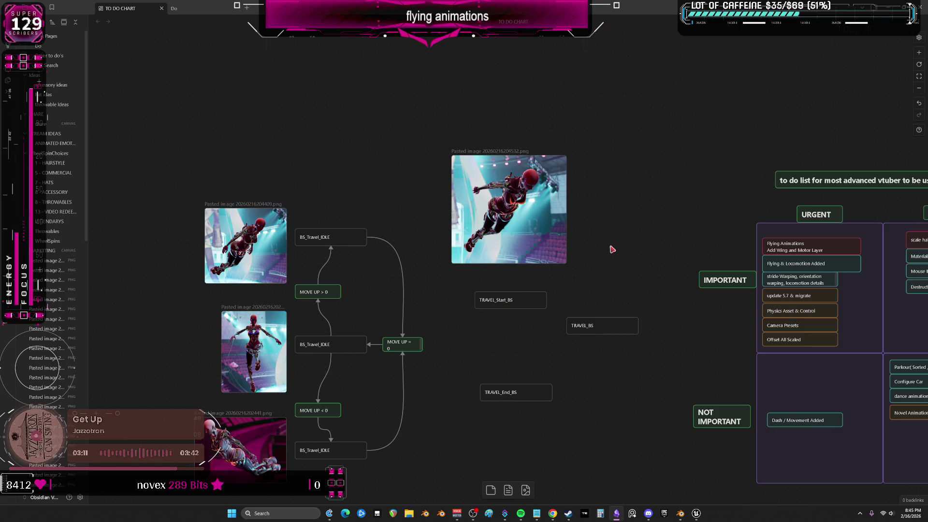
# Step: Duplicate the TRAVEL_Start_BS card below the image and rename it Accelerate Directional
pyautogui.hotkey('ctrl', 'c')
pyautogui.hotkey('ctrl', 'v')
pyautogui.doubleClick(536, 269)
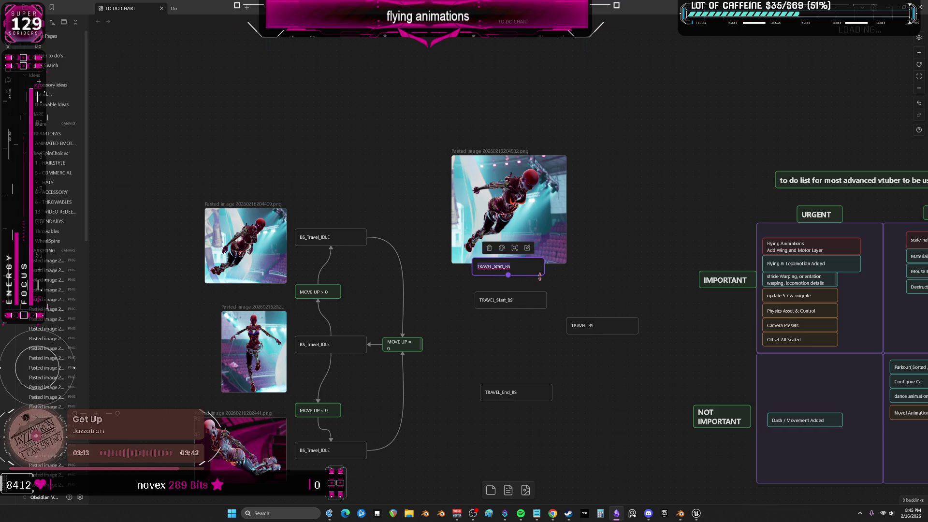
pyautogui.write('A')
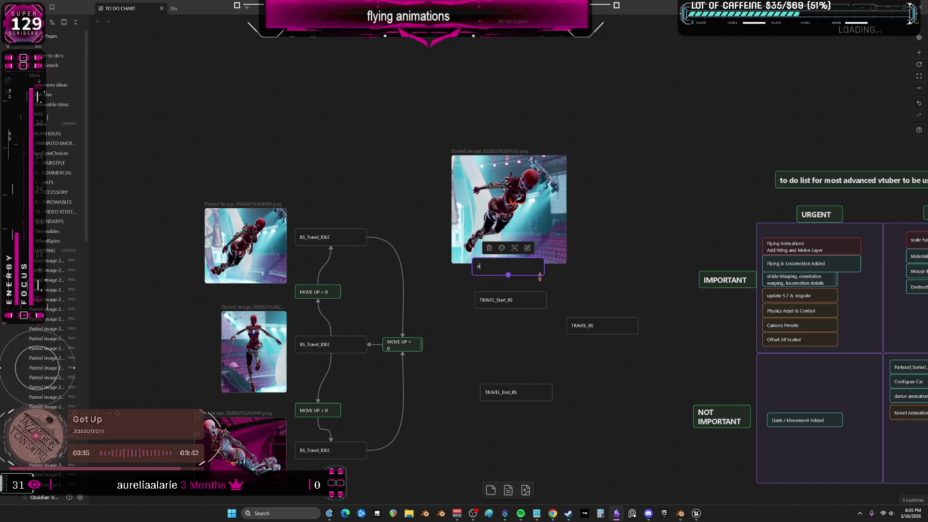
pyautogui.write('ccelerat')
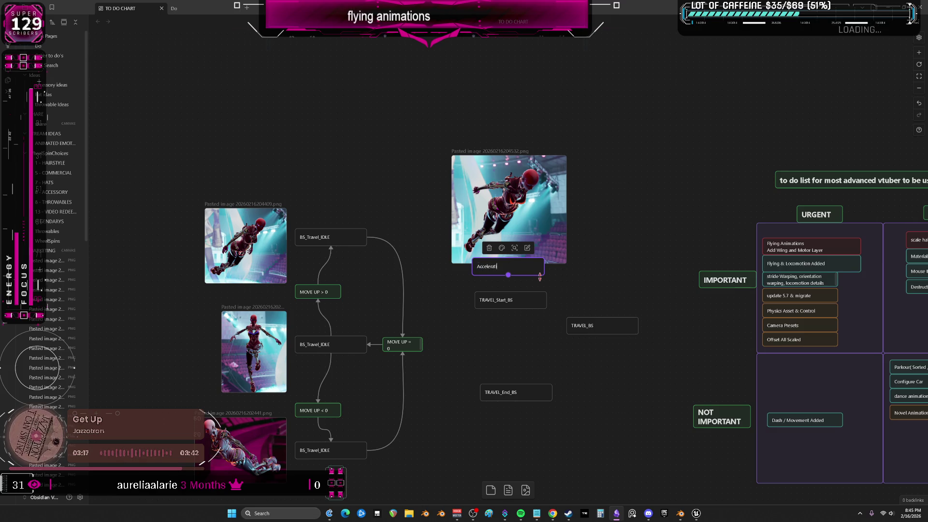
pyautogui.write('e Directiona')
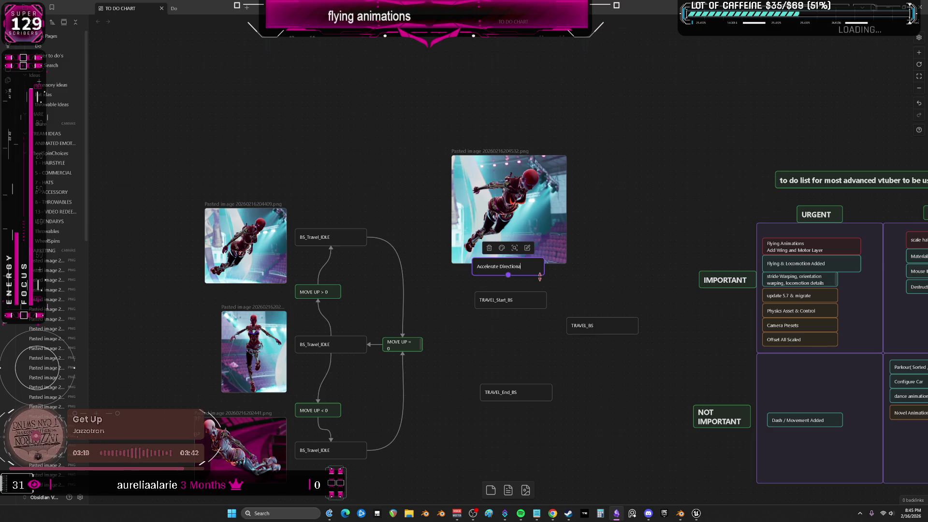
pyautogui.click(595, 277)
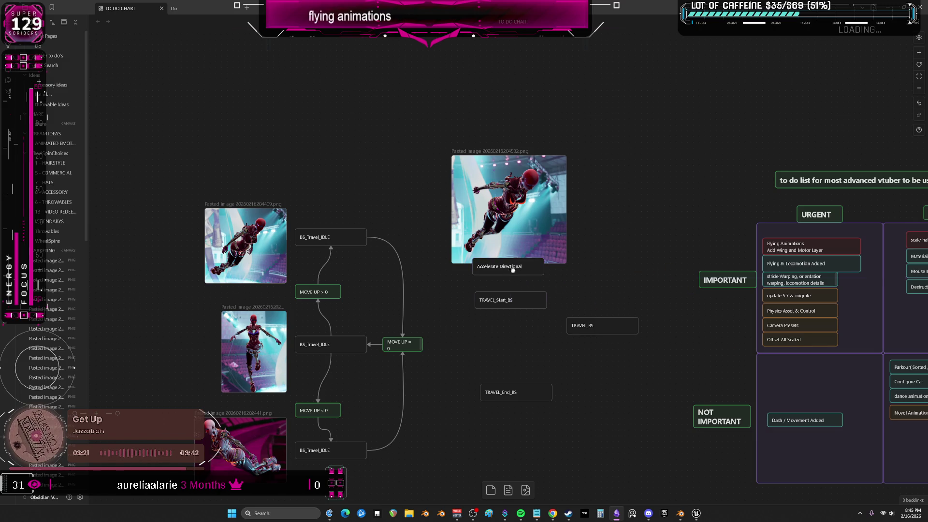
pyautogui.moveTo(512, 266); pyautogui.dragTo(515, 270)
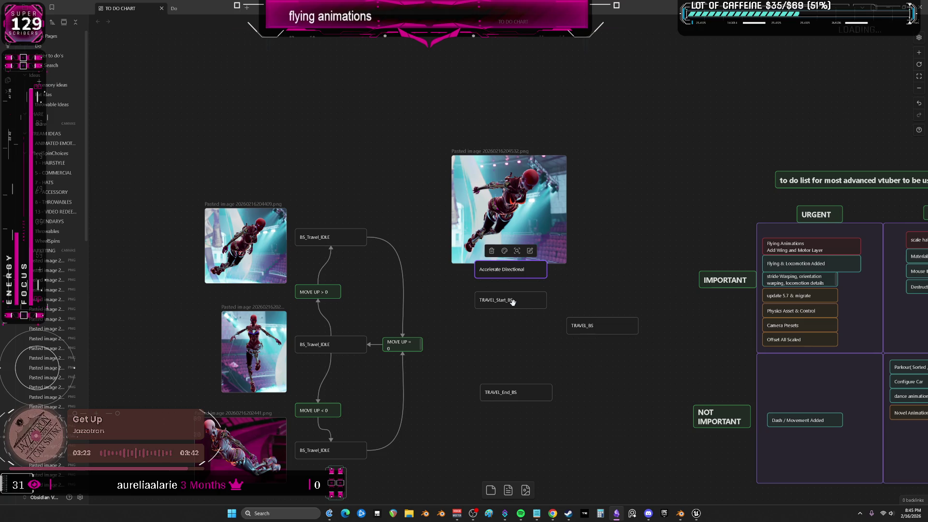
# Step: Realign the TRAVEL_BS and TRAVEL_End_BS cards in a neat column beneath
pyautogui.moveTo(590, 326); pyautogui.dragTo(590, 338)
pyautogui.moveTo(503, 393); pyautogui.dragTo(486, 388)
pyautogui.moveTo(605, 335); pyautogui.dragTo(615, 338)
pyautogui.click(543, 347)
pyautogui.moveTo(503, 387); pyautogui.dragTo(513, 383)
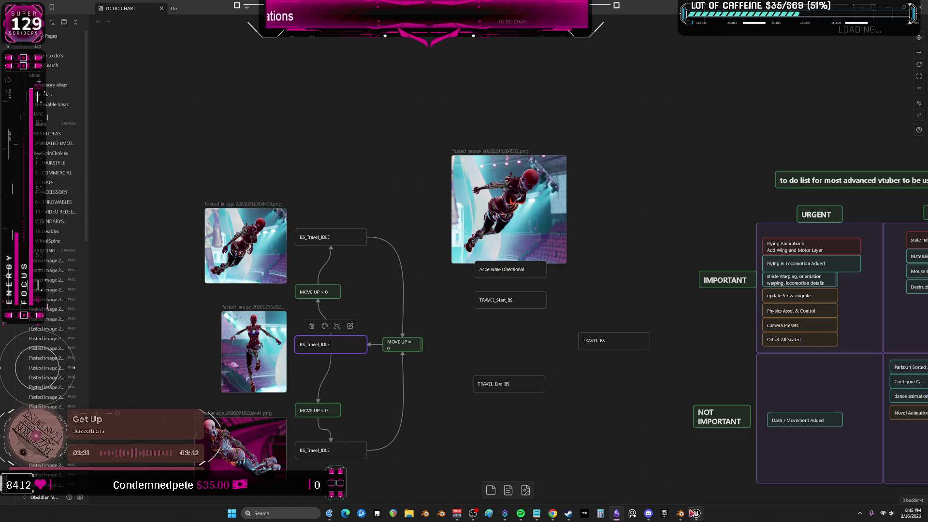
pyautogui.moveTo(695, 511)
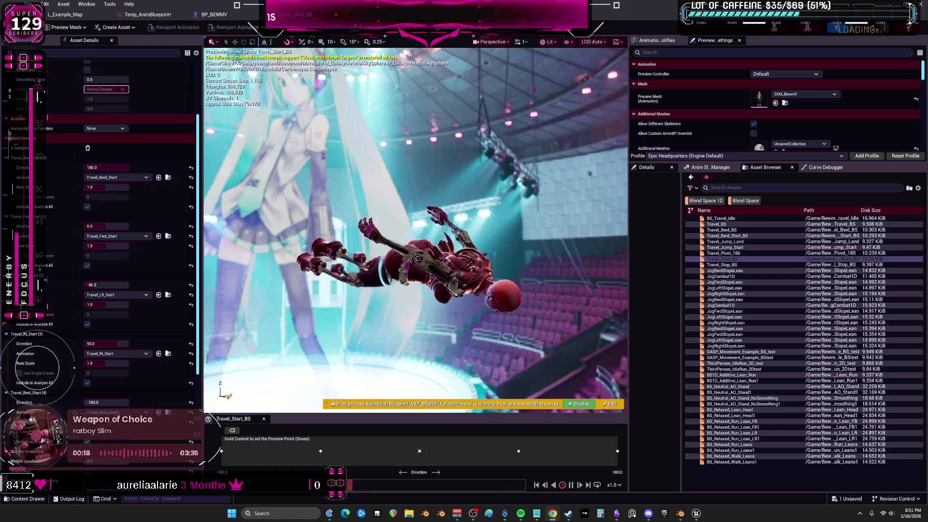
# Step: Back in Temp_AnimBlueprint, select Travel_BS and frame every flying state from Entry to FlyDown
pyautogui.click(138, 15)
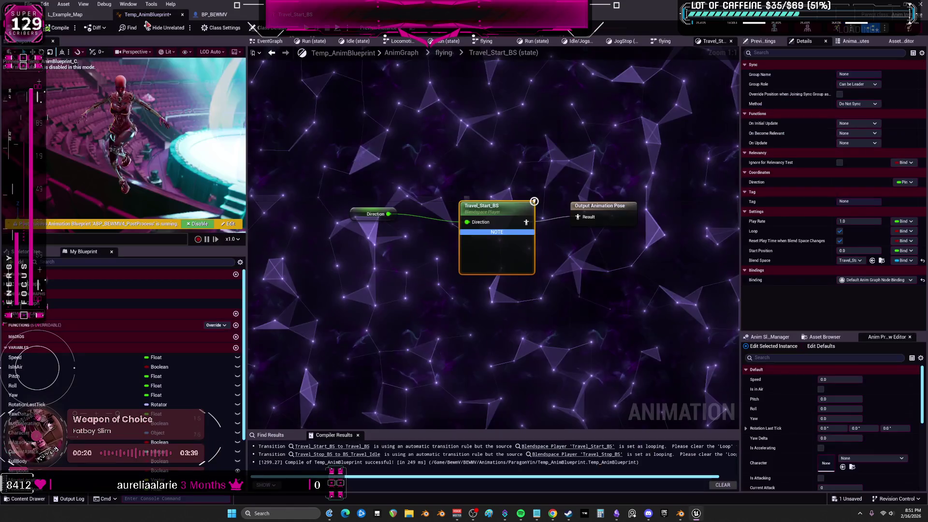
pyautogui.moveTo(425, 259); pyautogui.dragTo(371, 286, button='right')
pyautogui.click(565, 259)
pyautogui.moveTo(566, 259); pyautogui.dragTo(541, 209, button='right')
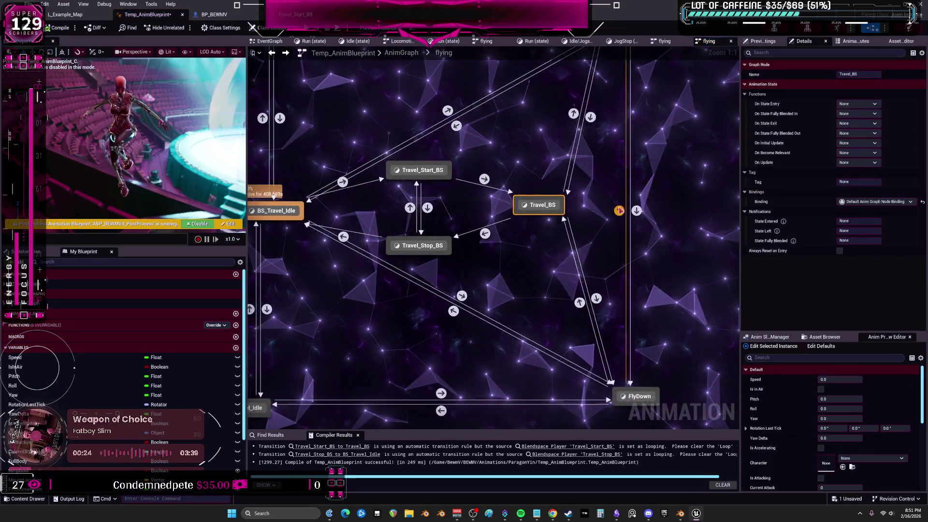
pyautogui.scroll(-2, 611, 213)
pyautogui.moveTo(611, 189); pyautogui.dragTo(612, 221, button='right')
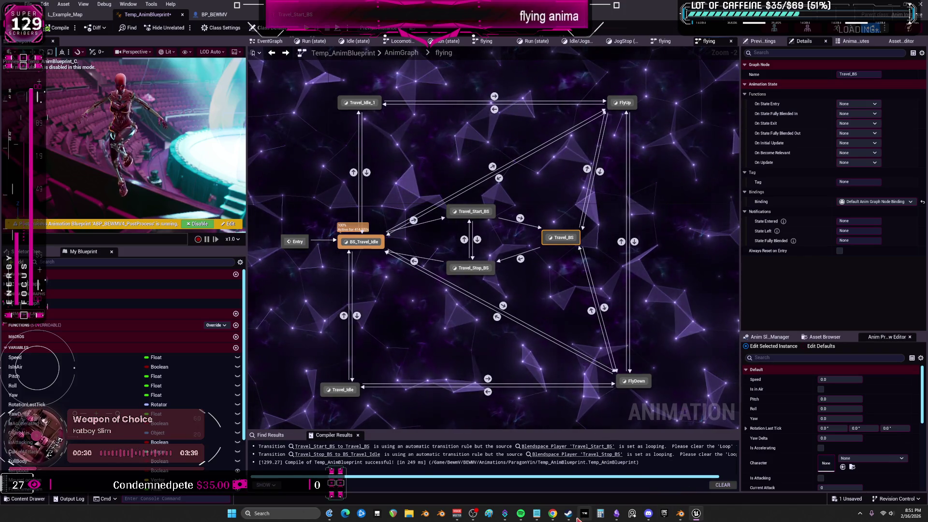
pyautogui.click(617, 514)
# Step: Copy the MOVE UP > 0 card and retype the copy as isACCELERATING??
pyautogui.keyDown('shift'); pyautogui.hscroll(-3, 425, 265); pyautogui.keyUp('shift')
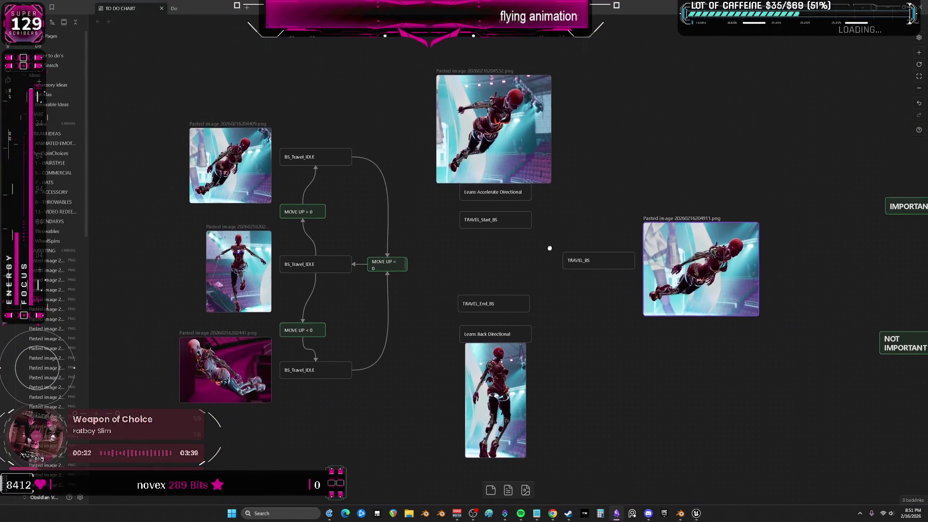
pyautogui.click(332, 208)
pyautogui.hotkey('ctrl', 'c')
pyautogui.hotkey('ctrl', 'v')
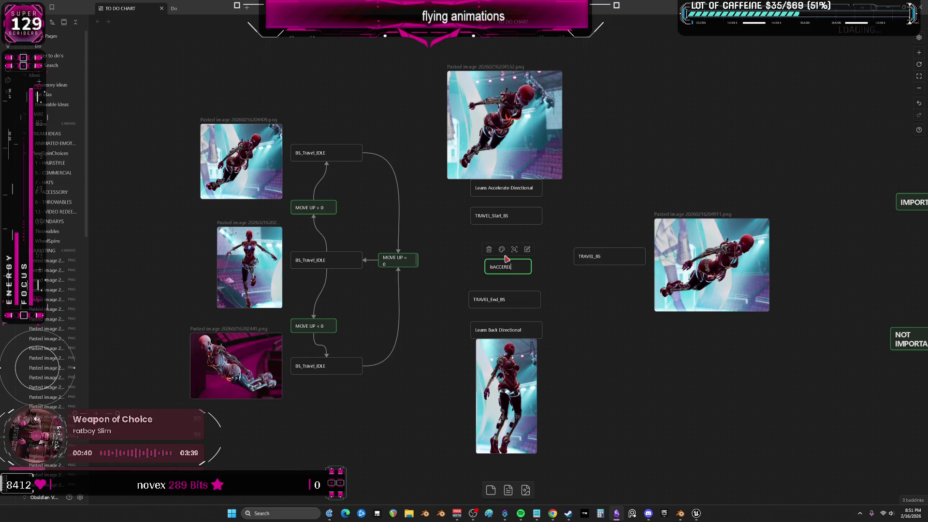
pyautogui.press('BackSpace')
pyautogui.press('BackSpace')
pyautogui.press('BackSpace')
pyautogui.write('LERAT')
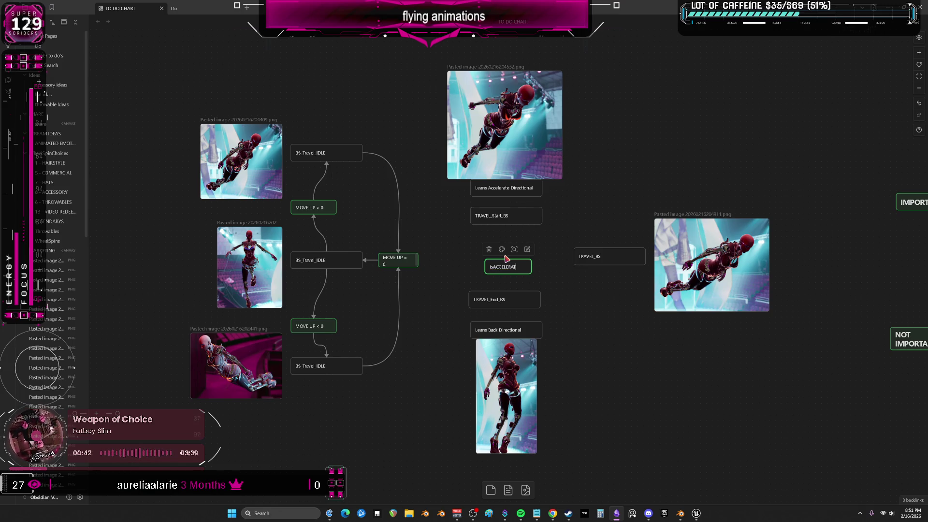
pyautogui.write('ING??')
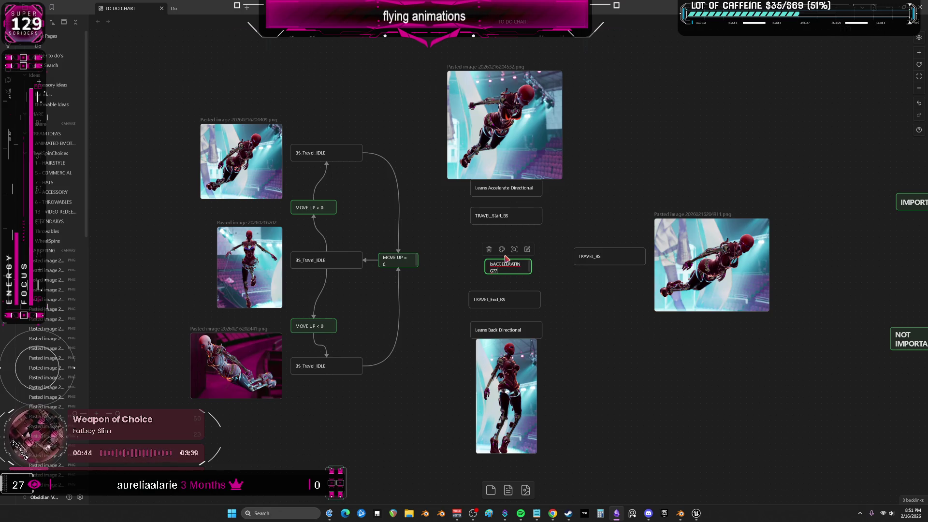
# Step: Colour the isACCELERATING?? card red, widen it to one line, and stack the second copy below
pyautogui.click(501, 249)
pyautogui.click(483, 265)
pyautogui.click(546, 275)
pyautogui.moveTo(532, 271)
pyautogui.mouseDown()
pyautogui.moveTo(542, 271)
pyautogui.moveTo(456, 239)
pyautogui.moveTo(495, 270)
pyautogui.moveTo(442, 277)
pyautogui.mouseUp()
pyautogui.moveTo(458, 241); pyautogui.dragTo(453, 242)
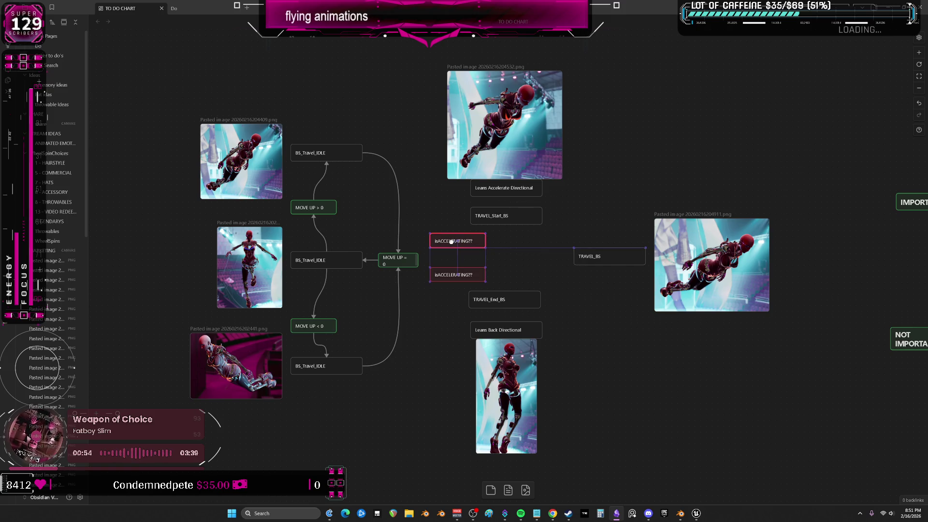
# Step: Connect the middle BS_Travel_IDLE to the upper isACCELERATING?? card and reposition both check cards
pyautogui.click(356, 254)
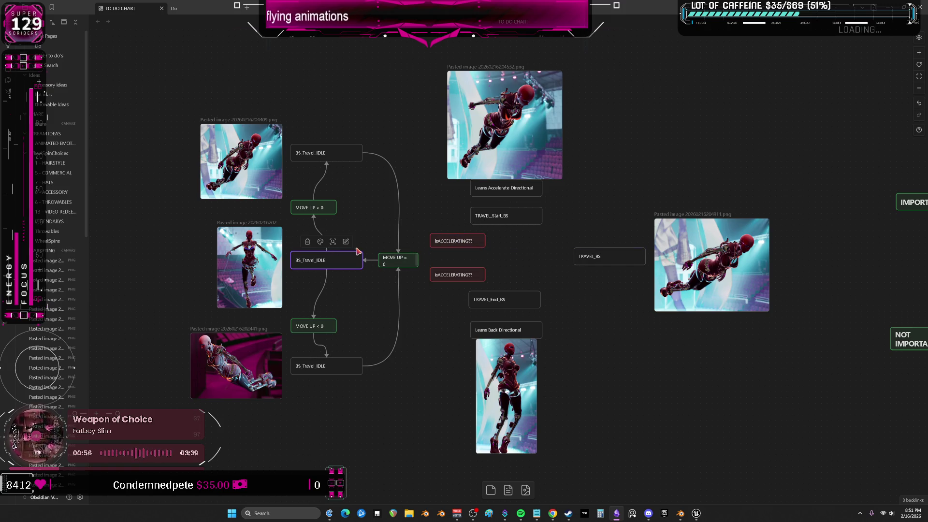
pyautogui.moveTo(327, 252)
pyautogui.mouseDown()
pyautogui.moveTo(338, 240)
pyautogui.moveTo(434, 237)
pyautogui.mouseUp()
pyautogui.click(334, 268)
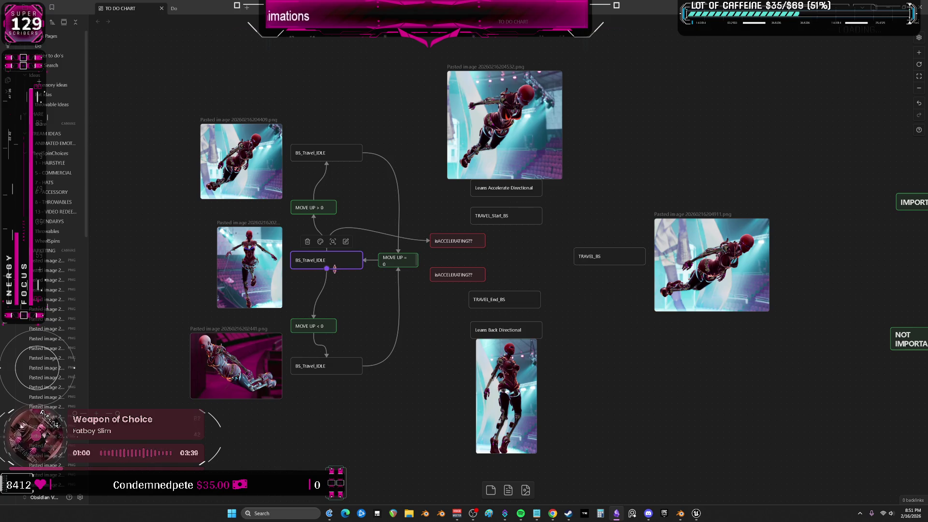
pyautogui.click(454, 276)
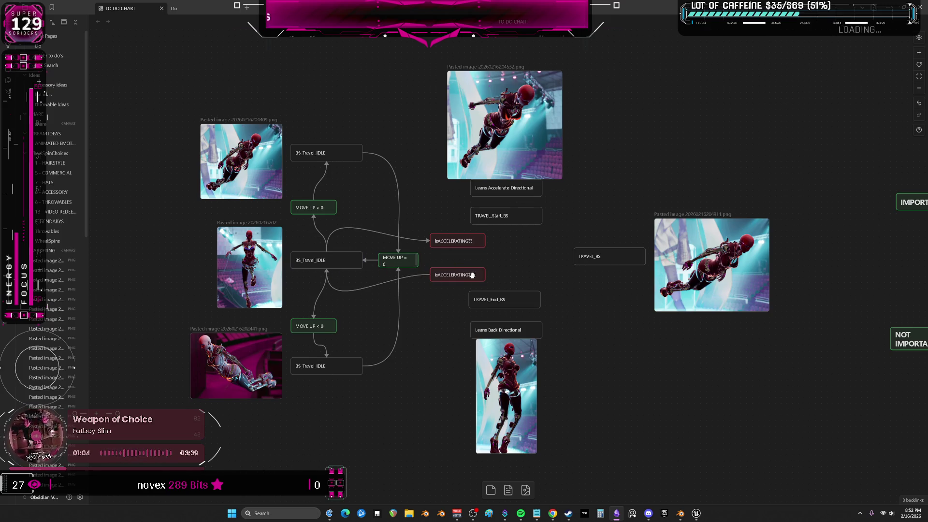
pyautogui.moveTo(528, 240); pyautogui.dragTo(484, 261, button='middle')
pyautogui.moveTo(422, 263); pyautogui.dragTo(463, 256)
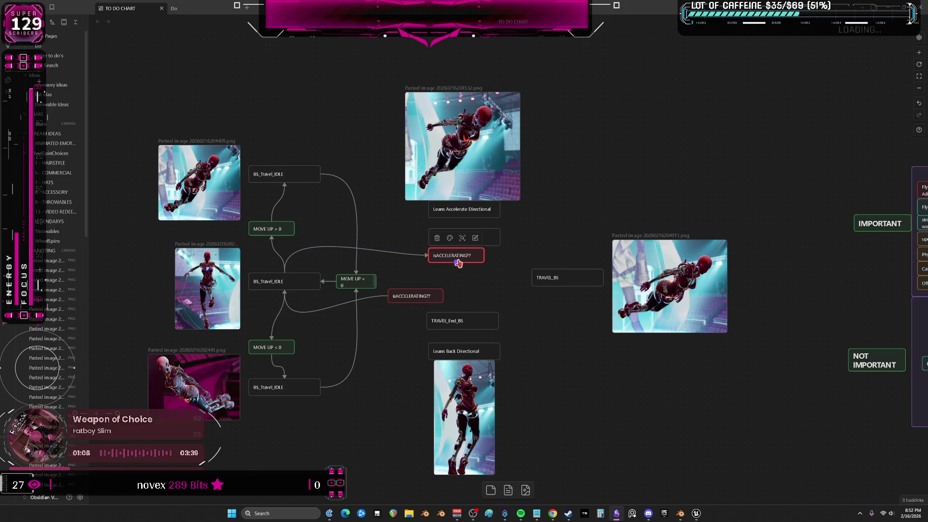
pyautogui.moveTo(416, 293); pyautogui.dragTo(453, 301)
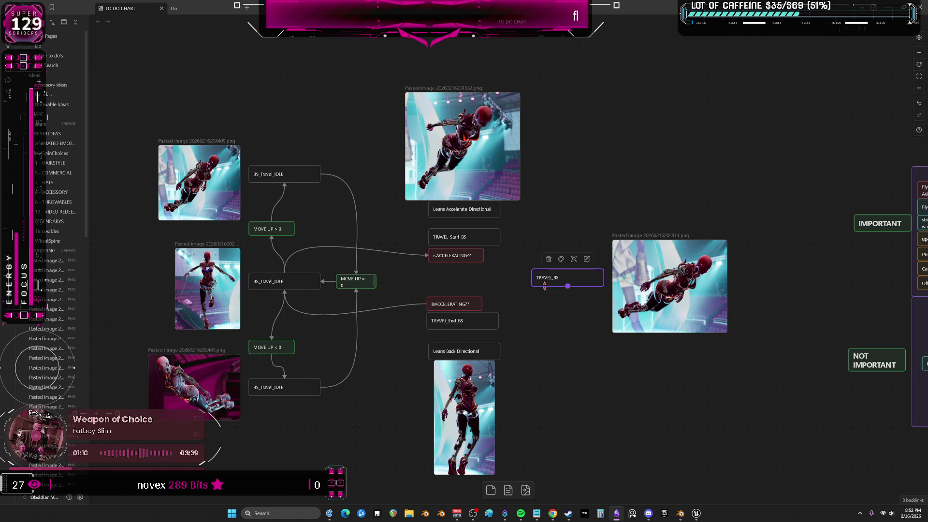
pyautogui.click(464, 256)
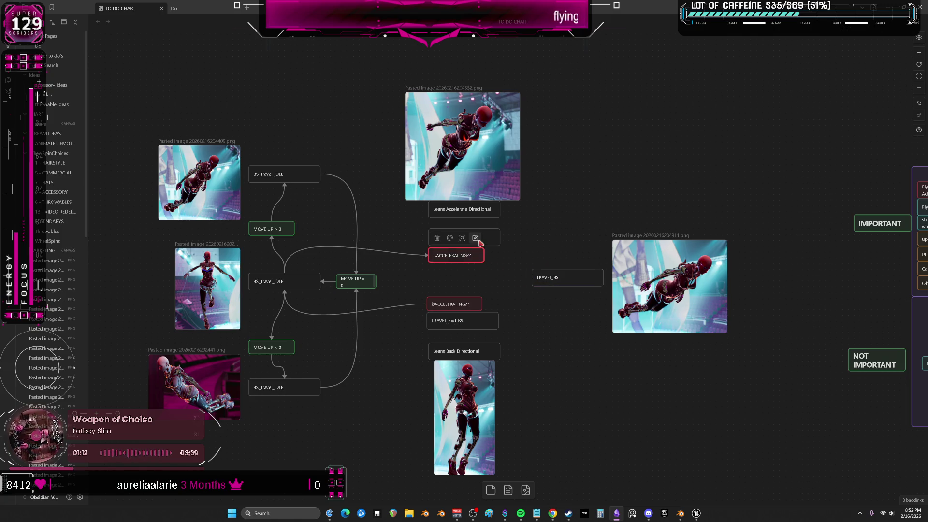
# Step: Shift the Leans Back Directional image and the top flying image into line
pyautogui.hscroll(1, 525, 252)
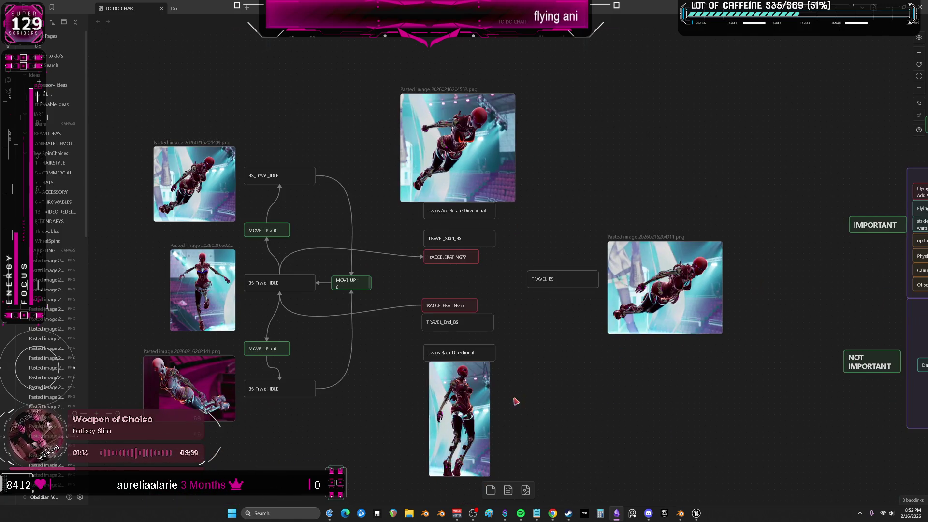
pyautogui.moveTo(446, 353); pyautogui.dragTo(444, 342)
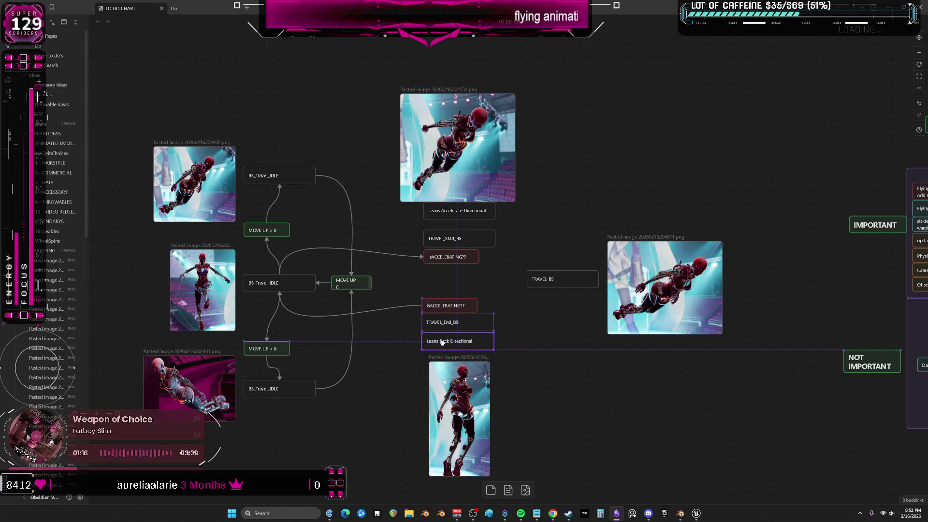
pyautogui.moveTo(460, 415); pyautogui.dragTo(451, 411)
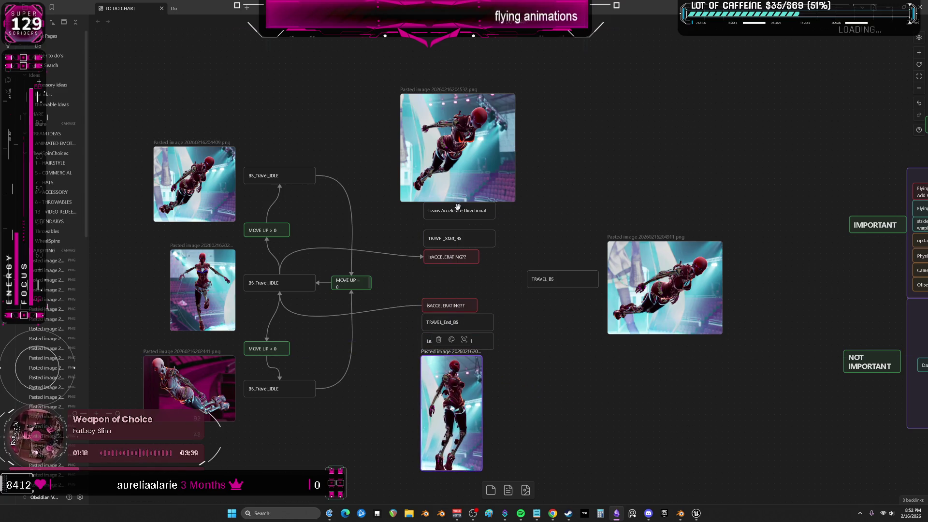
pyautogui.moveTo(457, 207); pyautogui.dragTo(458, 213)
pyautogui.moveTo(453, 165); pyautogui.dragTo(474, 163)
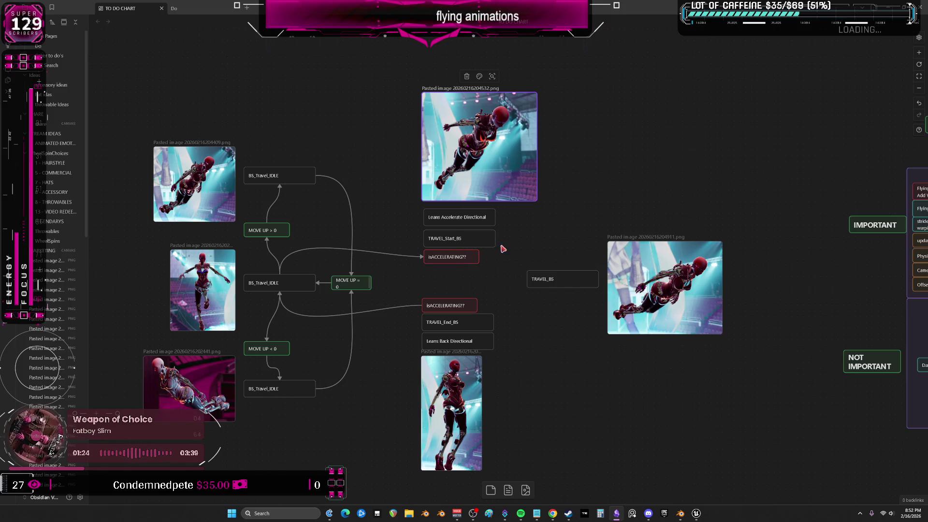
# Step: Place the isACCELERATING?? cards left of TRAVEL_Start_BS and TRAVEL_End_BS, aligned with them
pyautogui.moveTo(441, 256); pyautogui.dragTo(377, 239)
pyautogui.moveTo(444, 306); pyautogui.dragTo(374, 324)
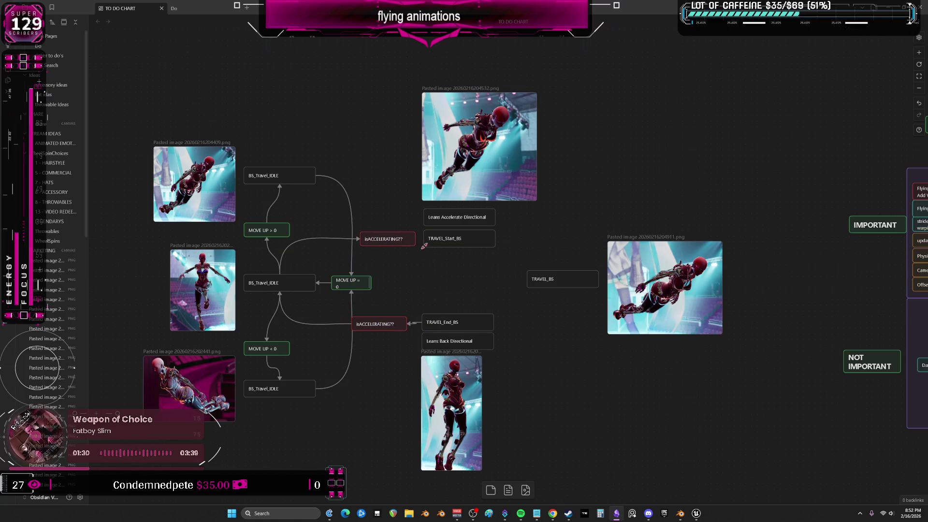
pyautogui.moveTo(382, 324); pyautogui.dragTo(374, 323)
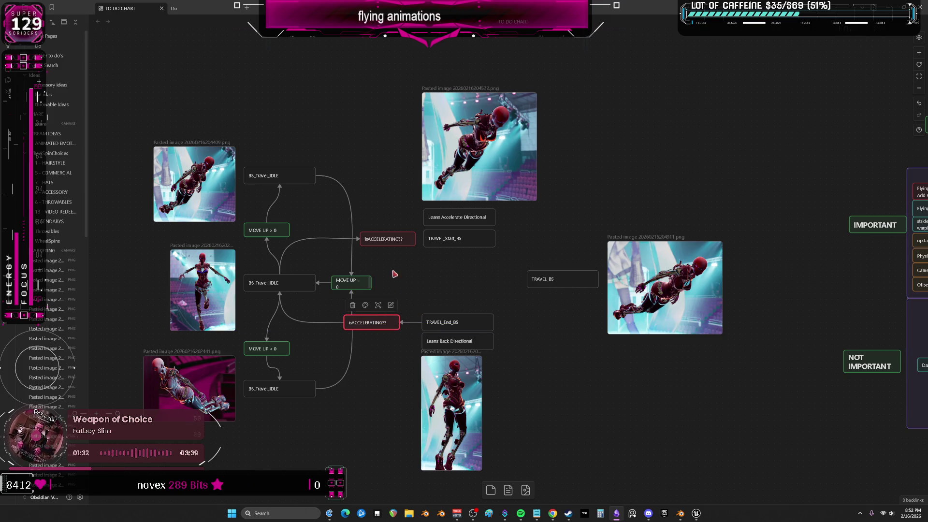
pyautogui.click(421, 242)
pyautogui.moveTo(384, 241); pyautogui.dragTo(367, 241)
pyautogui.moveTo(372, 323); pyautogui.dragTo(365, 322)
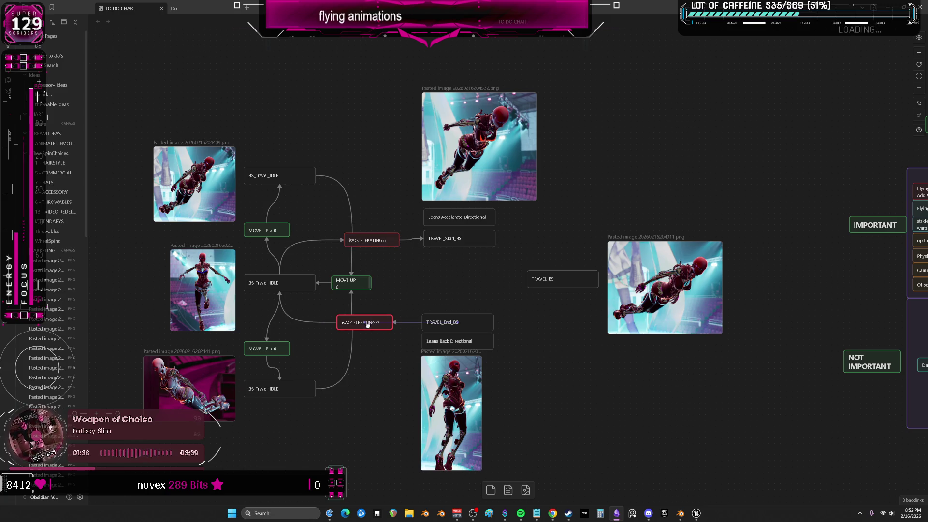
pyautogui.moveTo(457, 239); pyautogui.dragTo(457, 240)
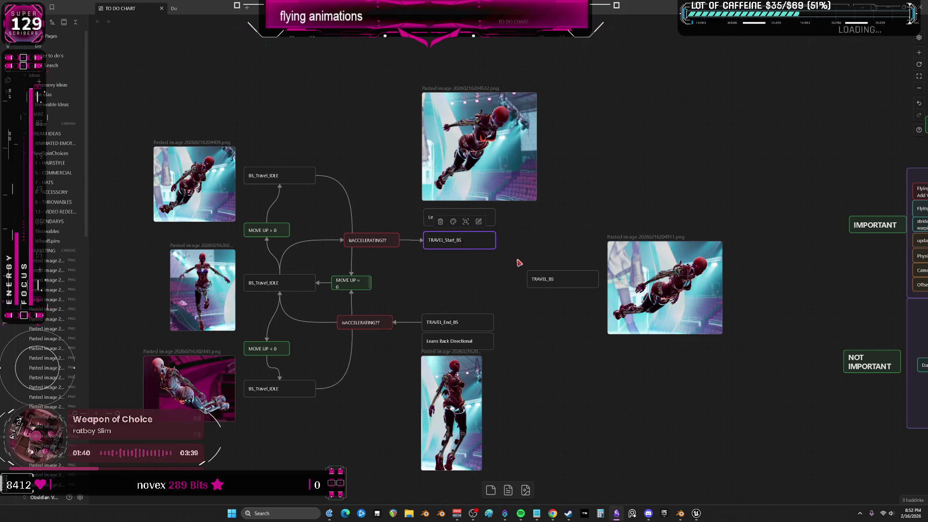
pyautogui.hscroll(2, 513, 251)
pyautogui.scroll(-1, 512, 252)
pyautogui.click(503, 236)
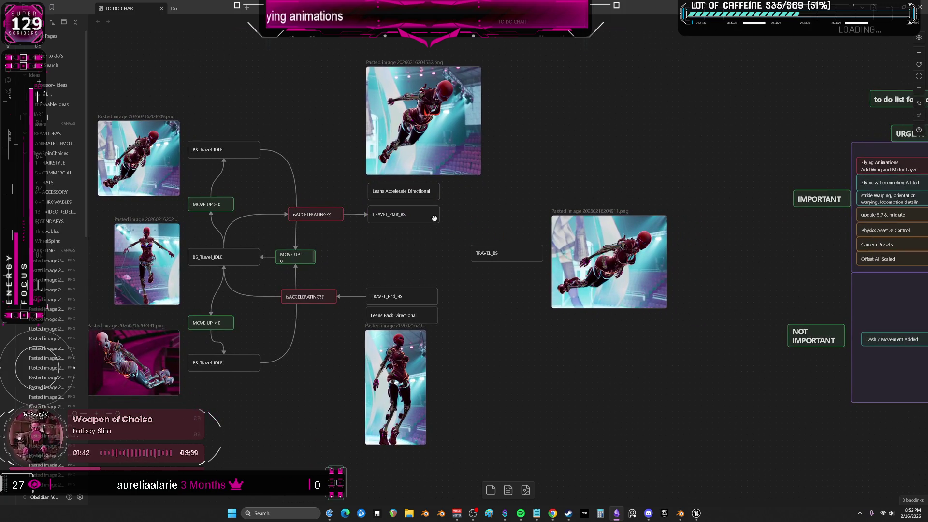
# Step: Wire TRAVEL_Start_BS → TRAVEL_BS → isACCELERATING?? → TRAVEL_End_BS, linking back to BS_Travel_IDLE
pyautogui.click(420, 295)
pyautogui.moveTo(438, 297); pyautogui.dragTo(501, 263)
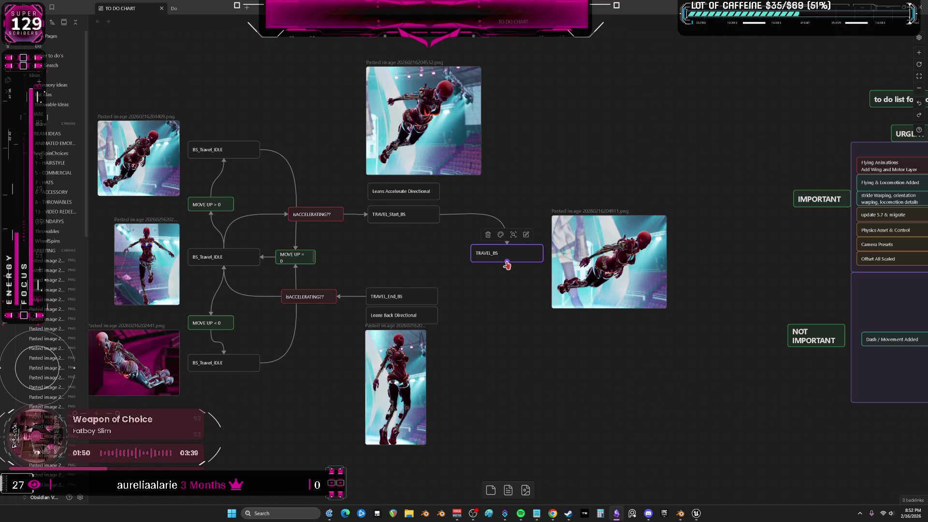
pyautogui.moveTo(505, 274); pyautogui.dragTo(434, 302)
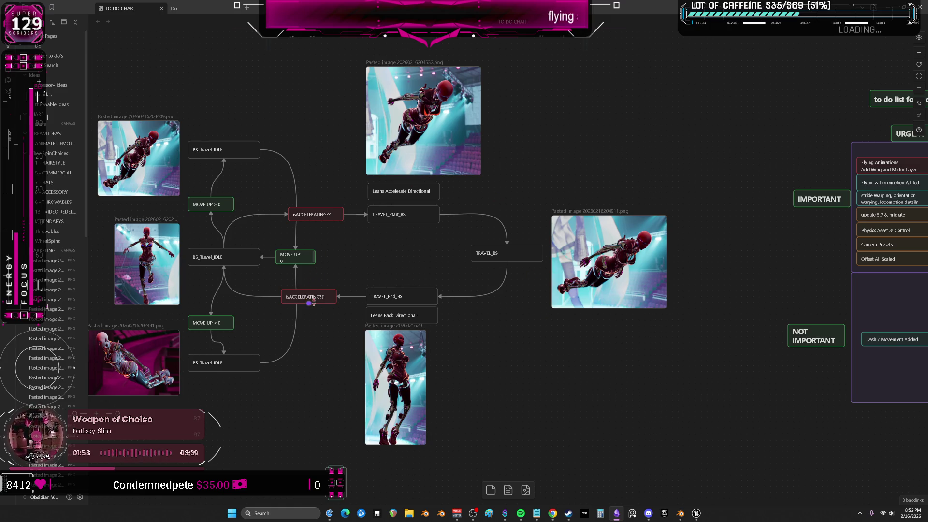
pyautogui.moveTo(314, 299); pyautogui.dragTo(417, 262)
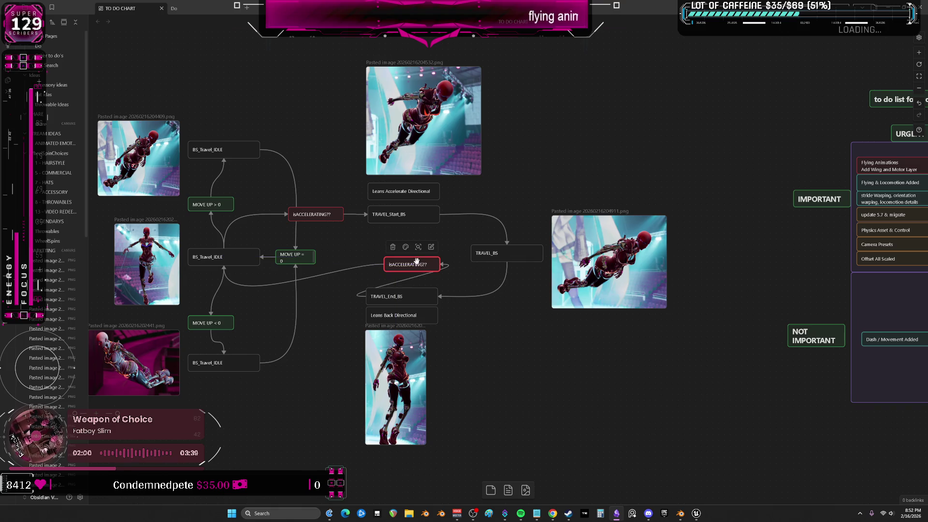
pyautogui.click(398, 280)
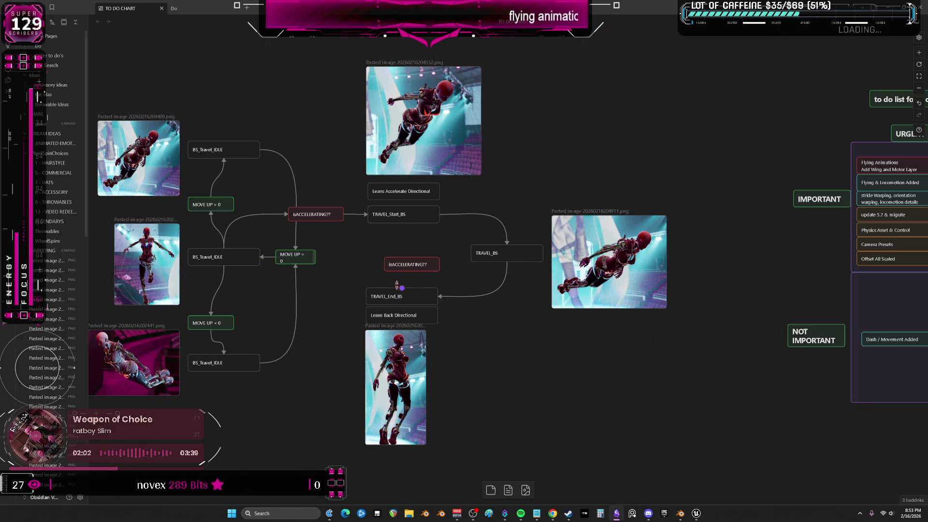
pyautogui.moveTo(422, 266)
pyautogui.mouseDown()
pyautogui.moveTo(490, 291)
pyautogui.moveTo(481, 297)
pyautogui.mouseUp()
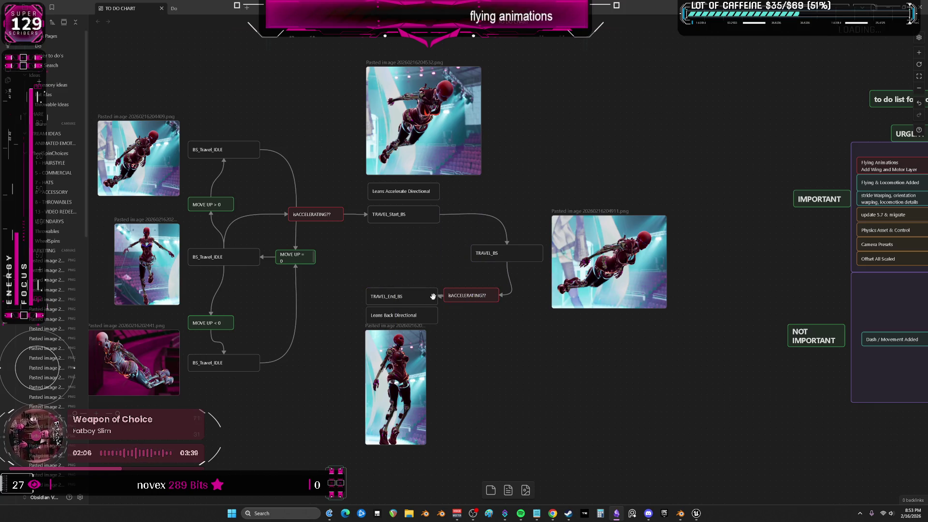
pyautogui.moveTo(365, 299)
pyautogui.mouseDown()
pyautogui.moveTo(234, 270)
pyautogui.moveTo(328, 278)
pyautogui.moveTo(363, 294)
pyautogui.moveTo(235, 261)
pyautogui.mouseUp()
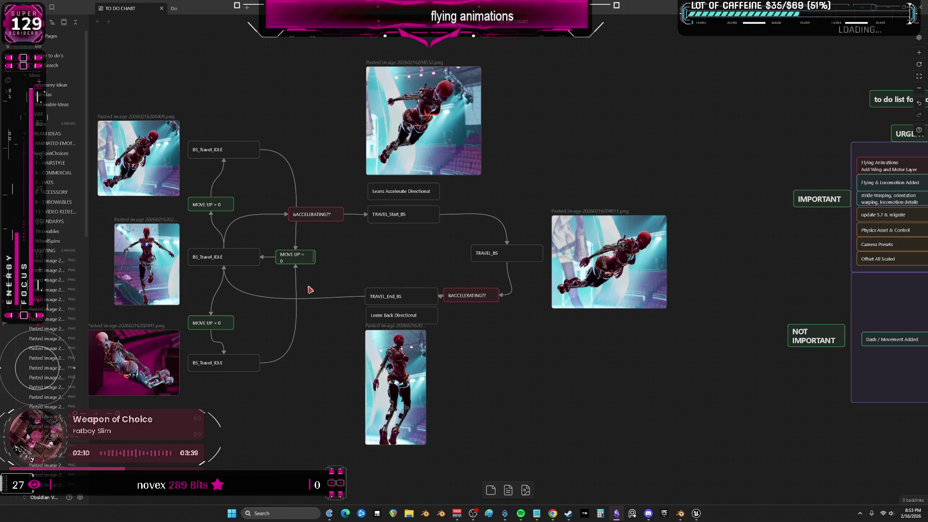
pyautogui.moveTo(394, 280)
pyautogui.mouseDown()
pyautogui.moveTo(393, 340)
pyautogui.moveTo(371, 339)
pyautogui.mouseUp()
# Step: Add a red FALSE card below the lower isACCELERATING?? check
pyautogui.click(495, 298)
pyautogui.click(472, 306)
pyautogui.click(471, 294)
pyautogui.hotkey('ctrl', 'd')
pyautogui.moveTo(511, 266); pyautogui.dragTo(473, 311)
pyautogui.doubleClick(474, 310)
pyautogui.hotkey('ctrl', 'a')
pyautogui.write('FAL')
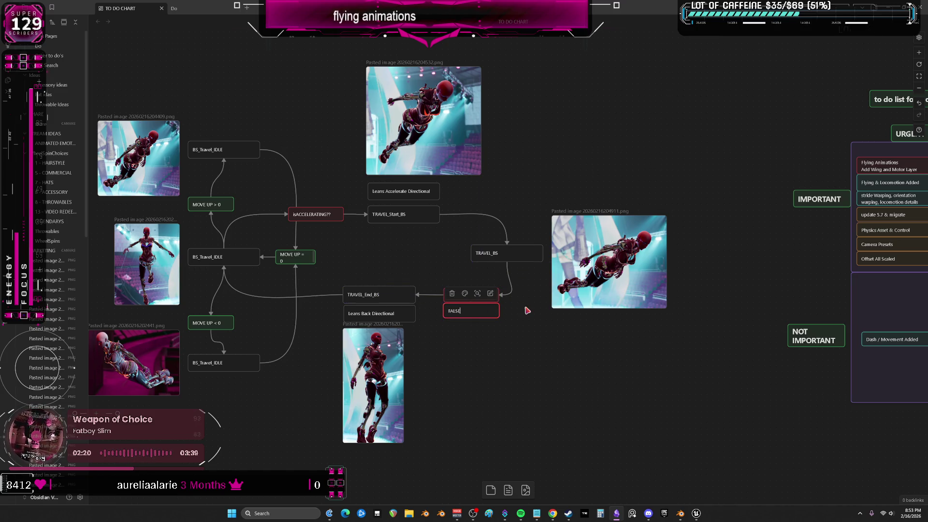
pyautogui.click(347, 237)
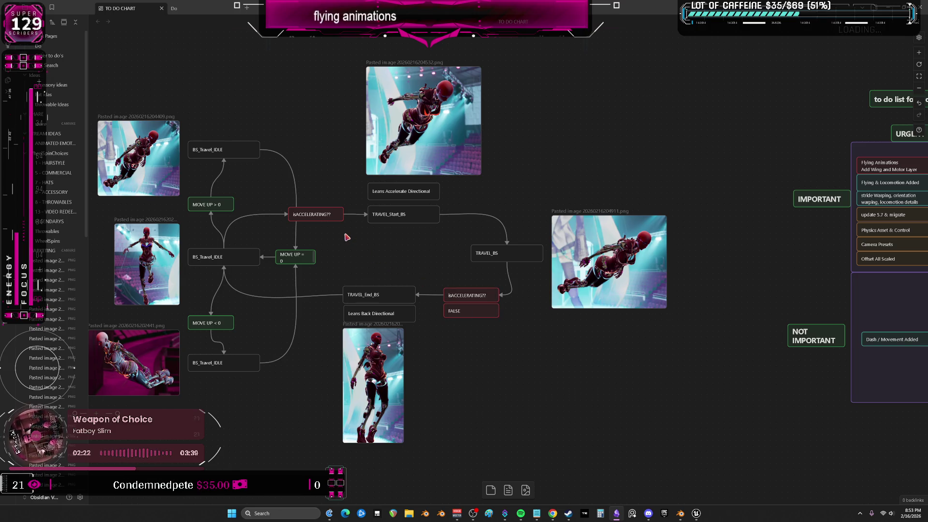
# Step: Add a red TRUE card below the upper isACCELERATING?? check
pyautogui.hotkey('ctrl', 'd')
pyautogui.moveTo(503, 267); pyautogui.dragTo(311, 231)
pyautogui.doubleClick(317, 234)
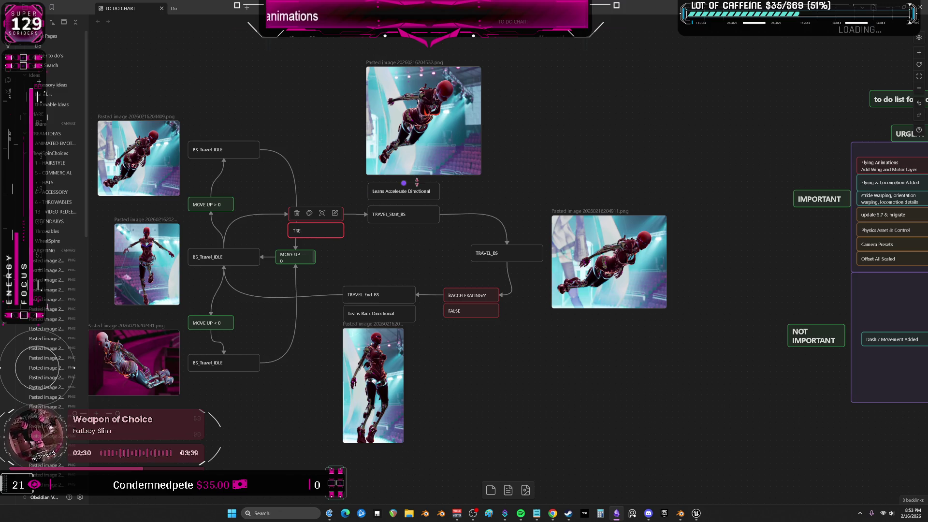
pyautogui.write('E')
pyautogui.click(383, 249)
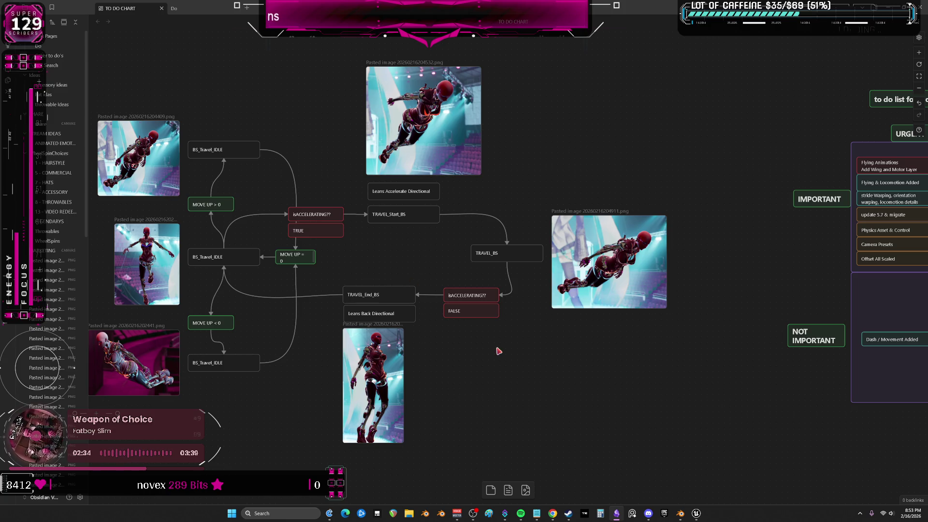
pyautogui.click(696, 514)
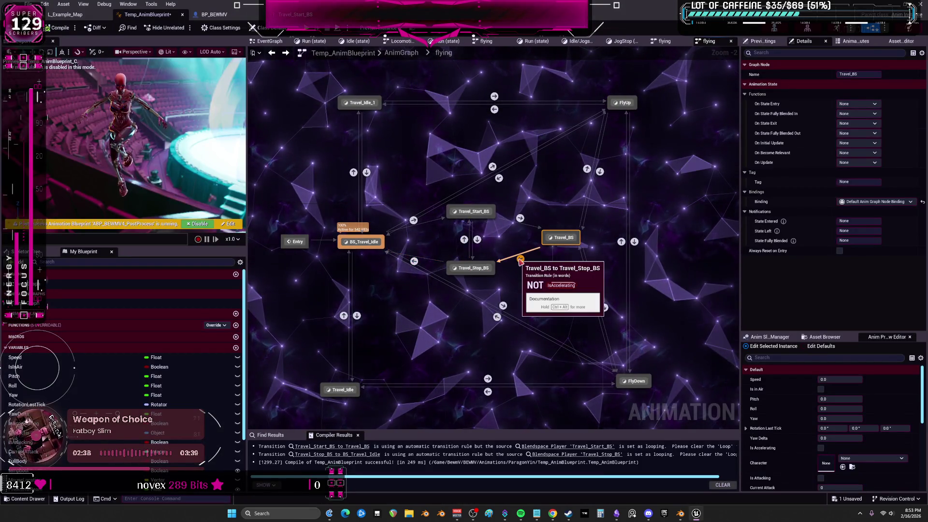
pyautogui.doubleClick(520, 260)
pyautogui.click(395, 229)
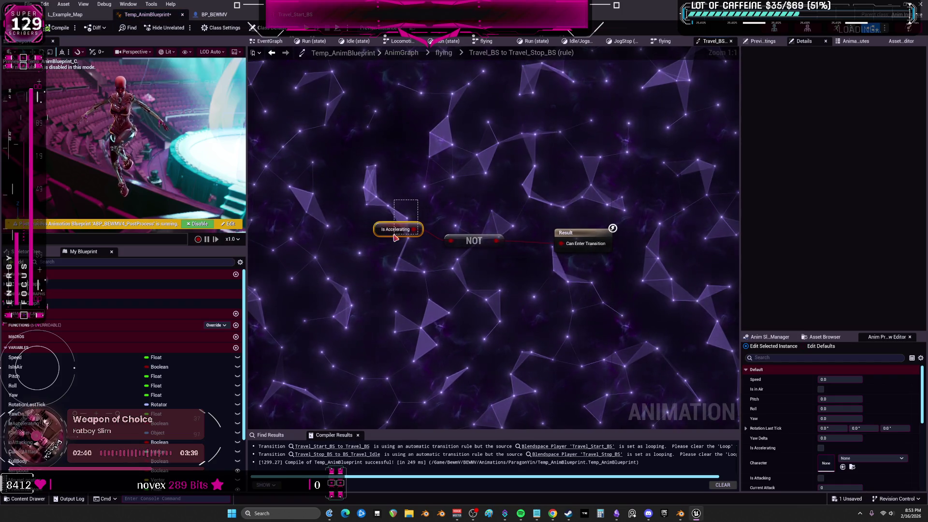
pyautogui.click(474, 241)
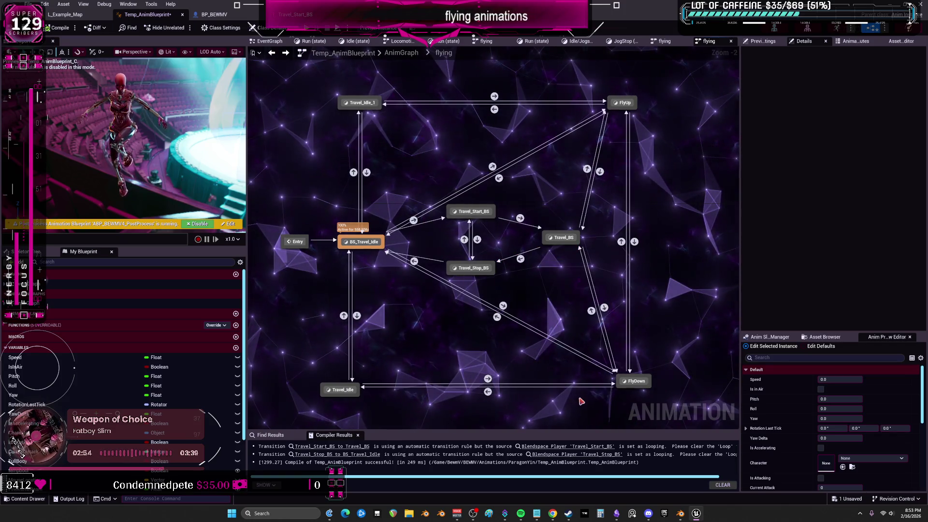
pyautogui.moveTo(682, 512)
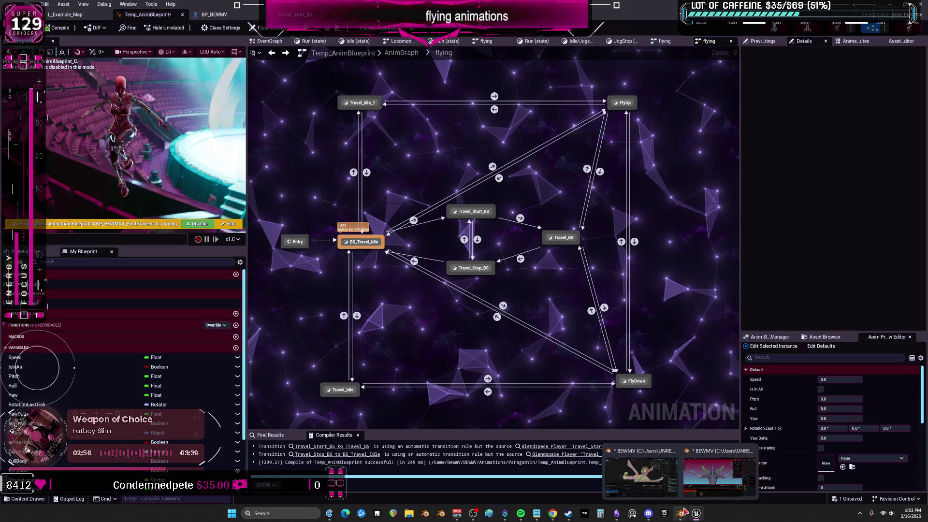
# Step: Make the TRUE card in the flying flowchart teal
pyautogui.click(616, 513)
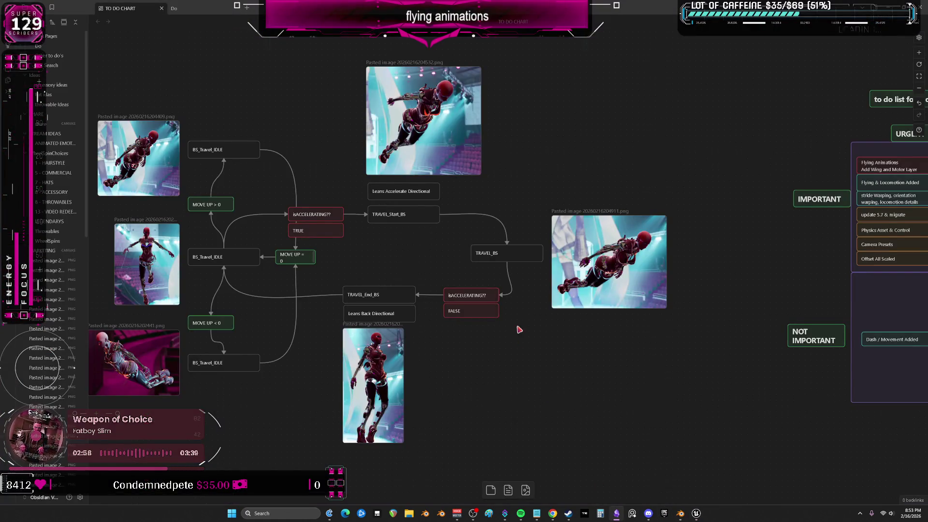
pyautogui.moveTo(480, 345); pyautogui.dragTo(532, 345, button='middle')
pyautogui.click(359, 229)
pyautogui.click(361, 213)
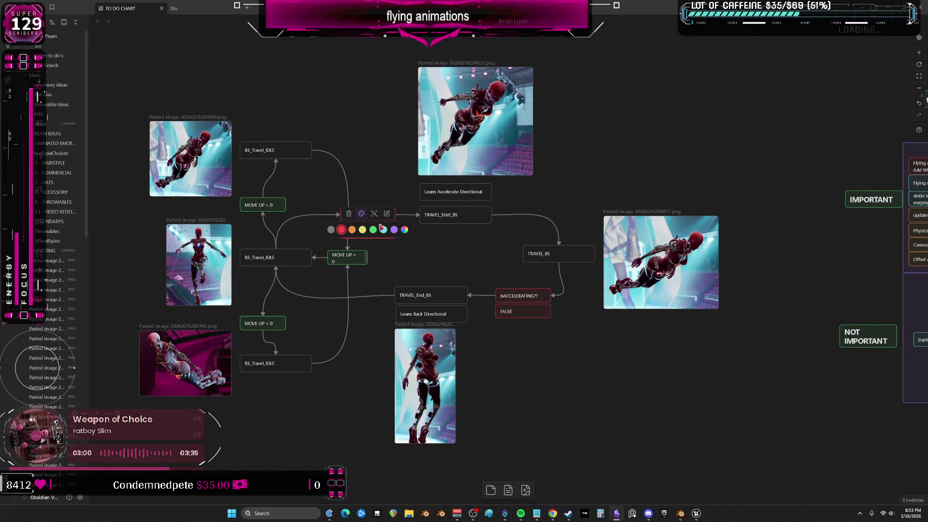
pyautogui.click(383, 229)
# Step: Make the FALSE card purple
pyautogui.click(508, 310)
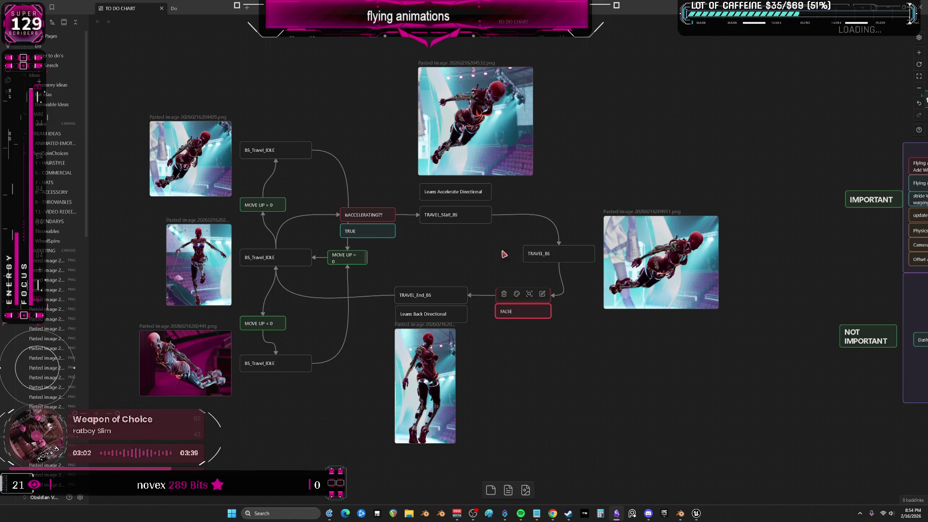
pyautogui.click(517, 293)
pyautogui.click(544, 312)
pyautogui.click(547, 360)
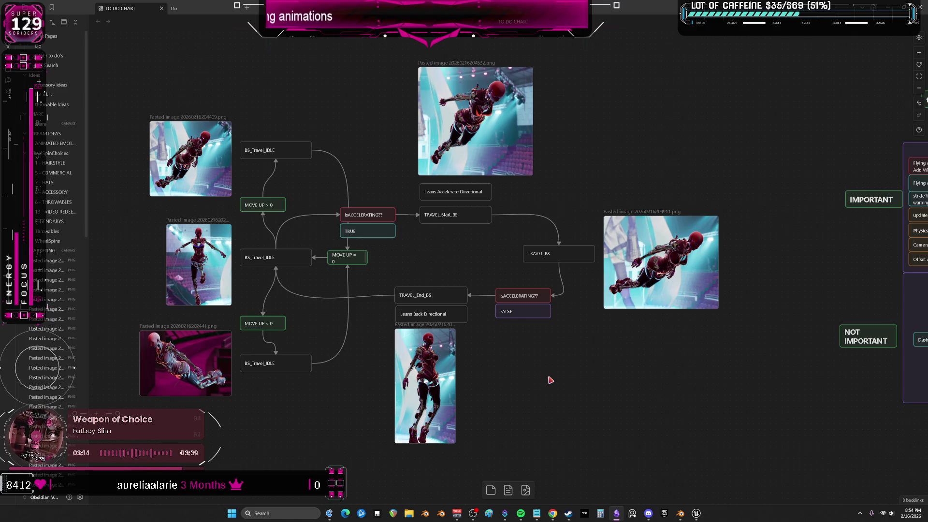
pyautogui.hotkey('alt', 'Tab')
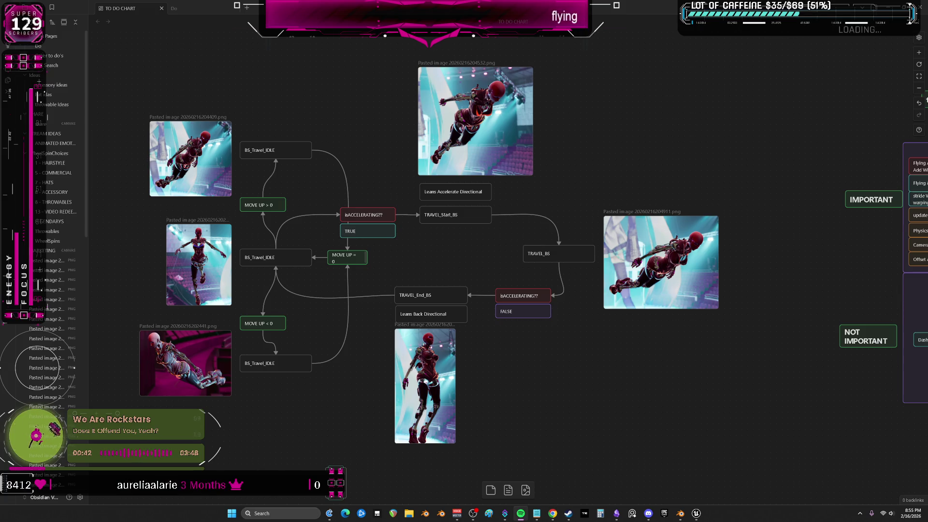
pyautogui.hotkey('alt', 'Tab')
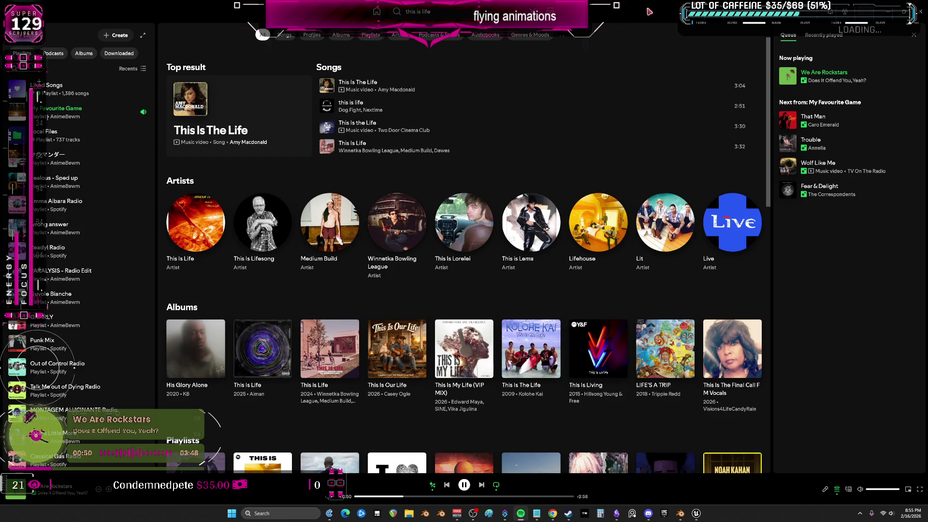
pyautogui.hotkey('alt', 'Tab')
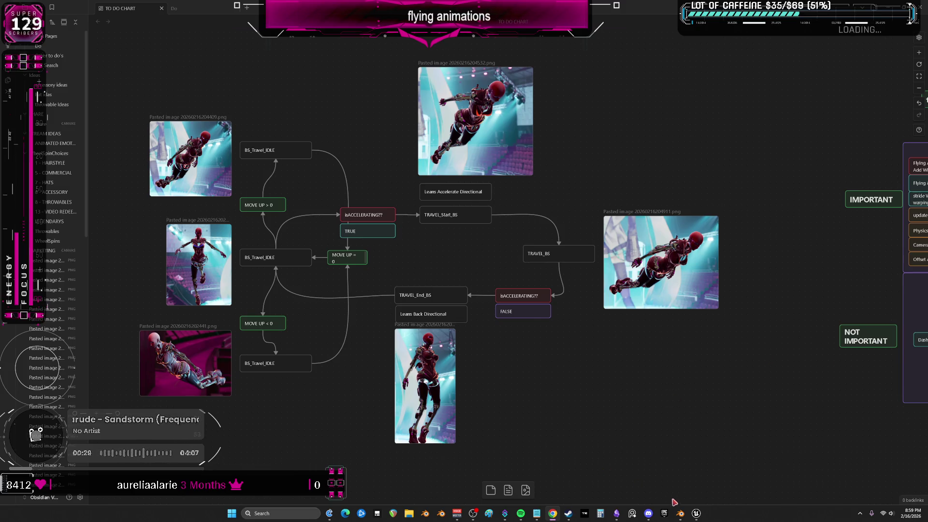
pyautogui.moveTo(680, 512)
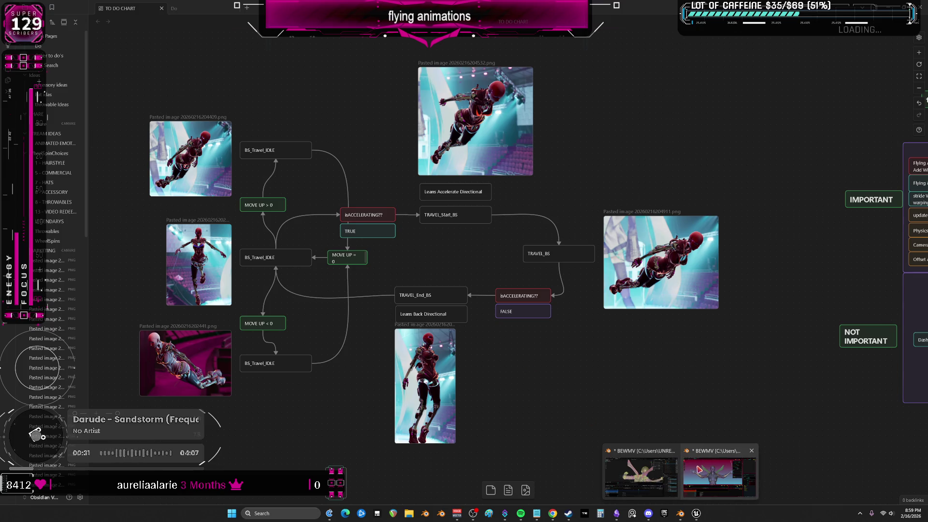
# Step: In the posed-rig Blender window, show the character shaded and orbit toward its front
pyautogui.click(686, 460)
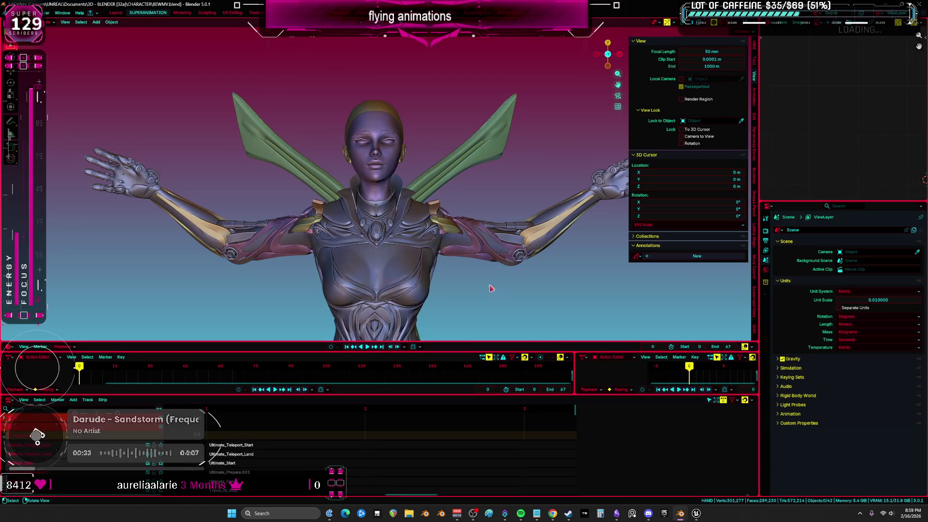
pyautogui.moveTo(681, 513)
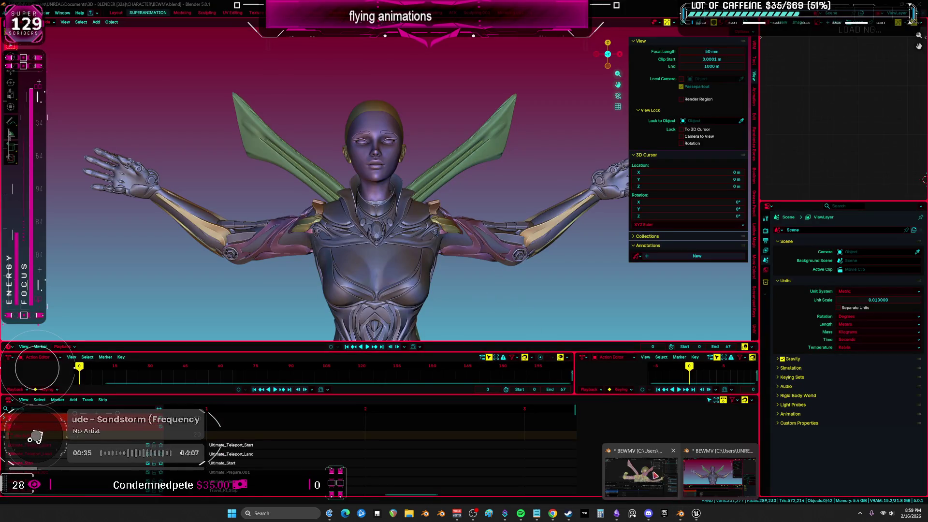
pyautogui.click(646, 471)
pyautogui.scroll(-3, 367, 184)
pyautogui.hotkey('shift', 'z')
pyautogui.moveTo(367, 183); pyautogui.dragTo(280, 164, button='middle')
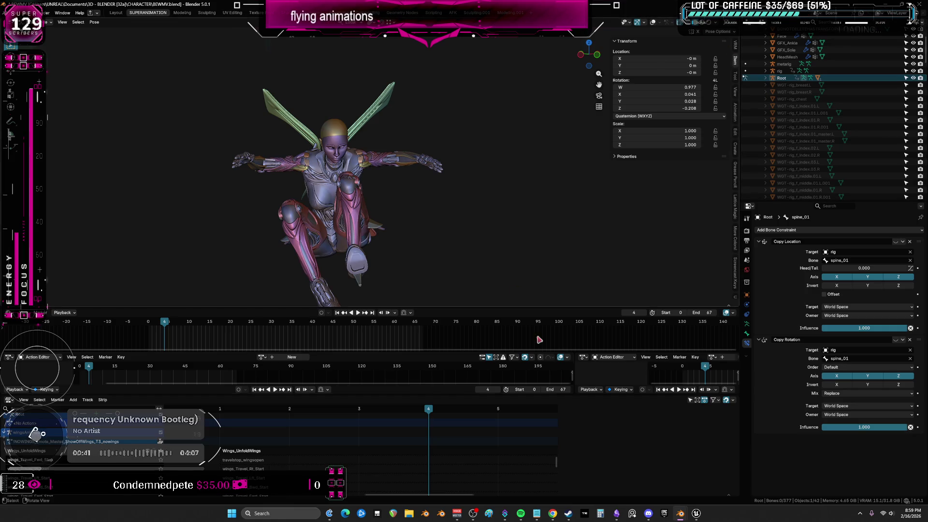
# Step: After comparing the arms-out window, orbit the crouching winged character to face its chest and head
pyautogui.moveTo(679, 513)
pyautogui.click(827, 471)
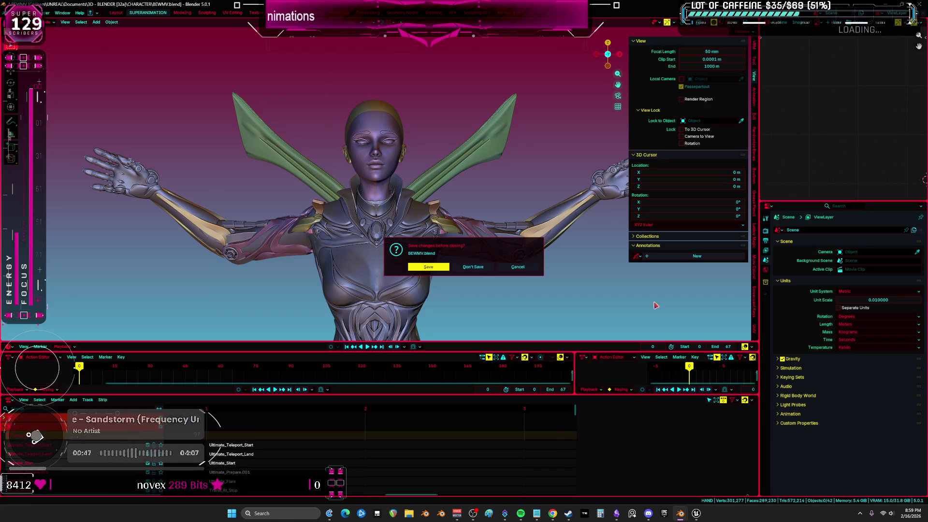
pyautogui.moveTo(679, 514)
pyautogui.click(641, 471)
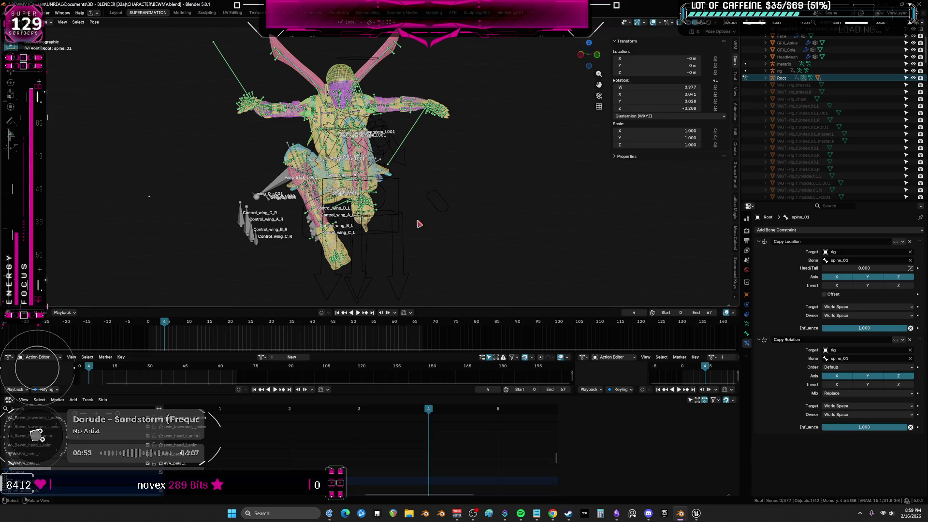
pyautogui.moveTo(419, 224); pyautogui.dragTo(333, 174, button='middle')
pyautogui.moveTo(403, 168)
pyautogui.mouseDown(button='middle')
pyautogui.moveTo(394, 184)
pyautogui.moveTo(312, 170)
pyautogui.moveTo(341, 157)
pyautogui.moveTo(341, 167)
pyautogui.moveTo(311, 161)
pyautogui.moveTo(590, 159)
pyautogui.moveTo(678, 145)
pyautogui.moveTo(624, 155)
pyautogui.mouseUp(button='middle')
# Step: Keep the other Blender file open by cancelling the save-before-closing prompt
pyautogui.scroll(-5, 97, 478)
pyautogui.scroll(5, 97, 477)
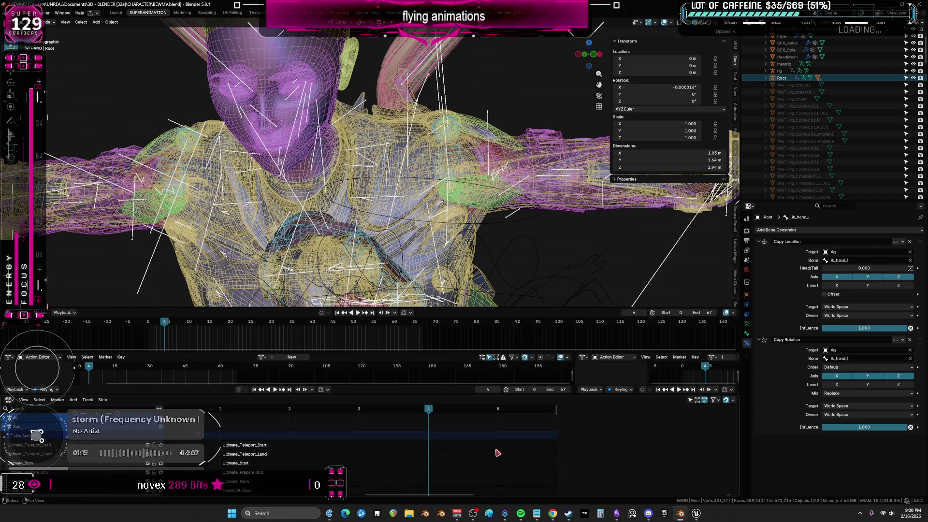
pyautogui.moveTo(681, 513)
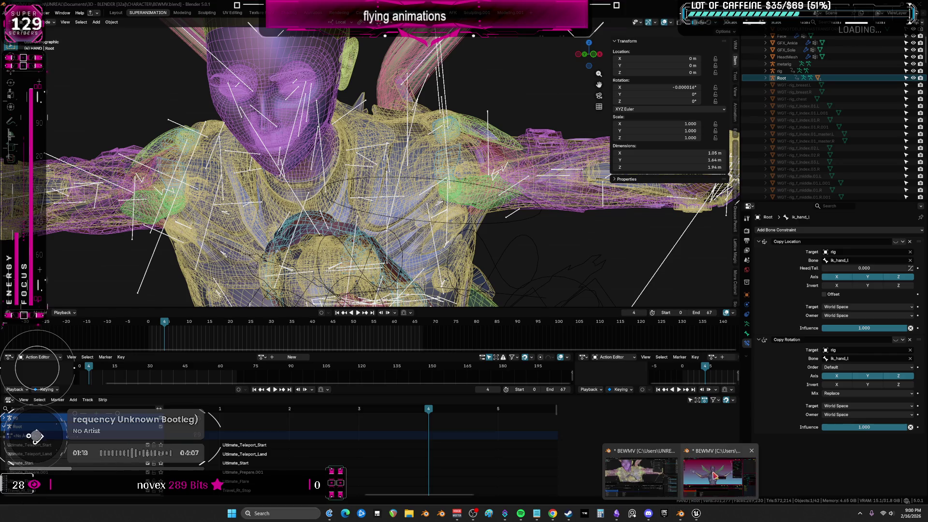
pyautogui.click(715, 476)
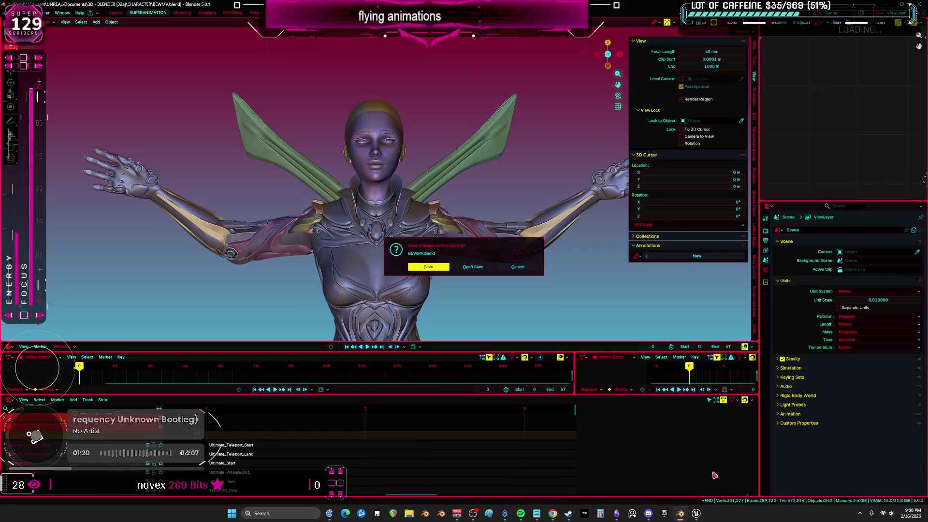
pyautogui.click(515, 267)
pyautogui.hotkey('ctrl', 'q')
pyautogui.click(477, 265)
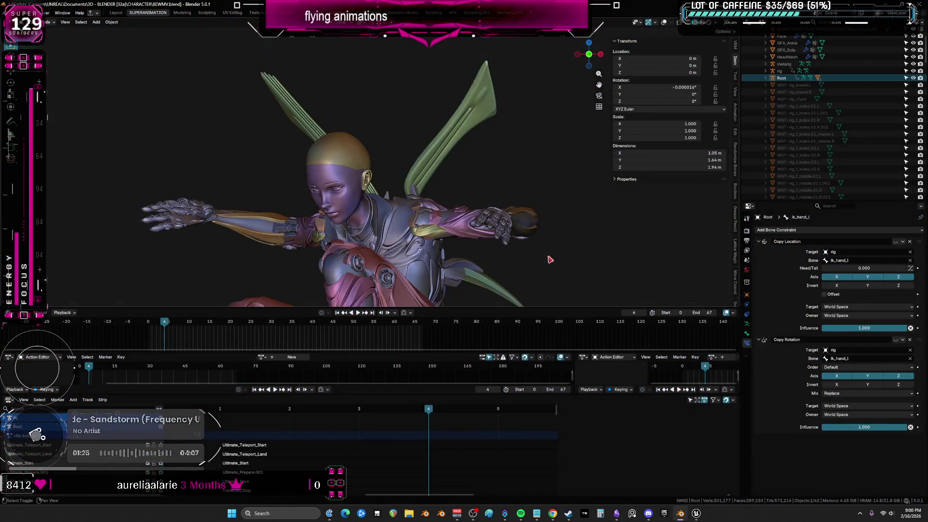
# Step: Rewind the animation to frame 1 and show the rig's bones over a wireframe character
pyautogui.moveTo(549, 261)
pyautogui.mouseDown(button='middle')
pyautogui.moveTo(412, 159)
pyautogui.moveTo(397, 203)
pyautogui.mouseUp(button='middle')
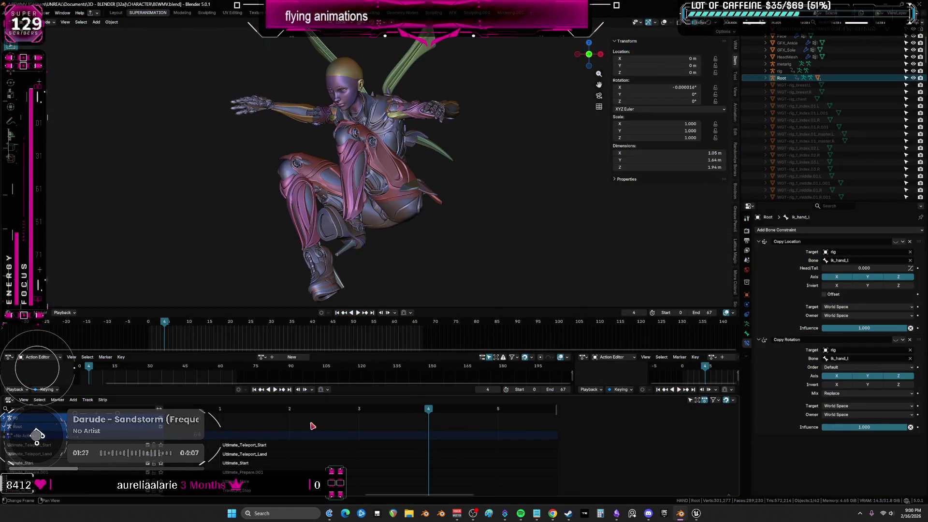
pyautogui.press('space')
pyautogui.click(222, 411)
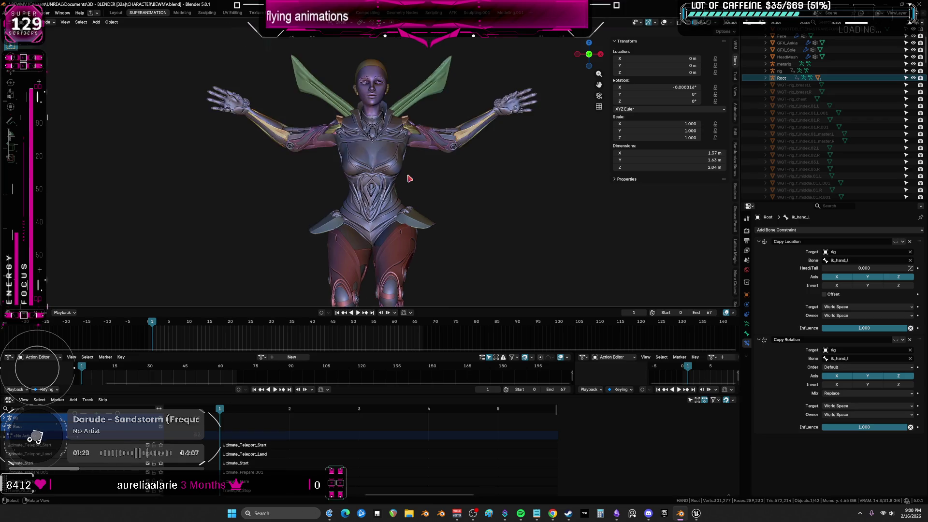
pyautogui.press('Escape')
pyautogui.hotkey('shift', 'z')
pyautogui.scroll(-3, 404, 209)
pyautogui.scroll(2, 404, 209)
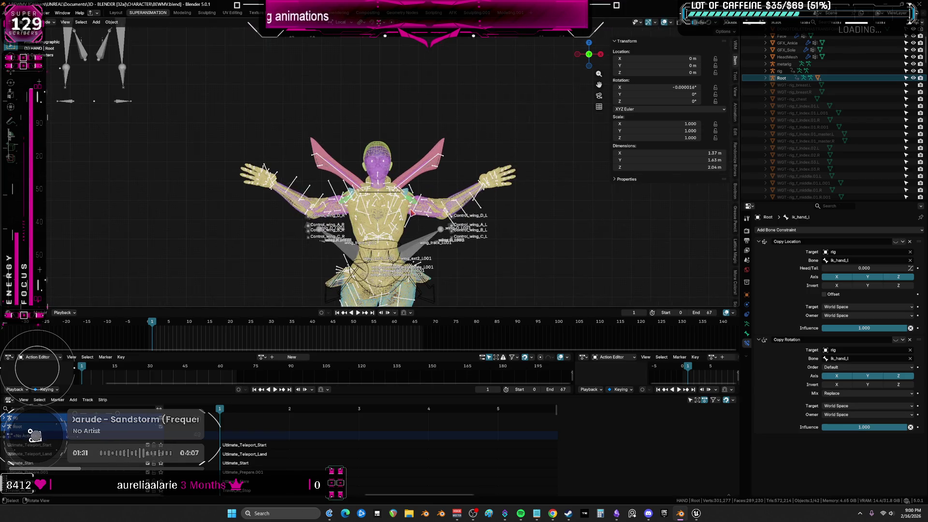